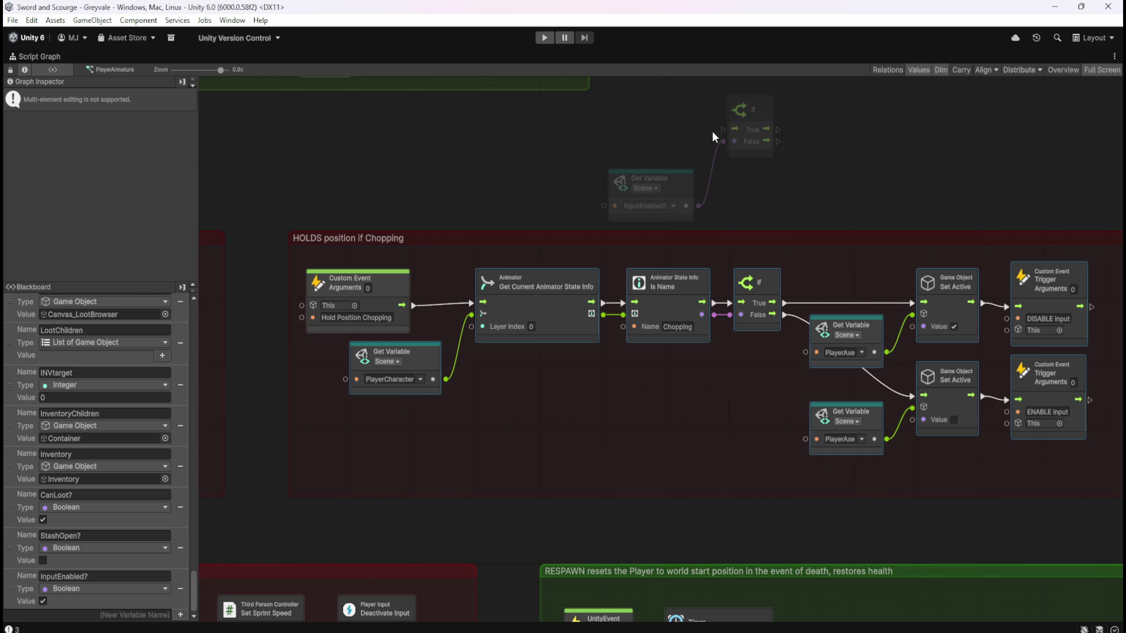
Drag a StashOpen? variable node from the Blackboard onto the graph above the Chopping group
left_click(750, 117)
mouse_move(652, 106)
left_mouse_down()
mouse_move(685, 188)
mouse_move(672, 205)
left_mouse_up()
mouse_move(10, 551)
left_mouse_down()
mouse_move(358, 407)
mouse_move(480, 170)
mouse_move(553, 186)
left_mouse_up()
Review the Toggles Stash group, then restore the docked editor layout with Shift+Space
scroll(944, 293, "down", 10)
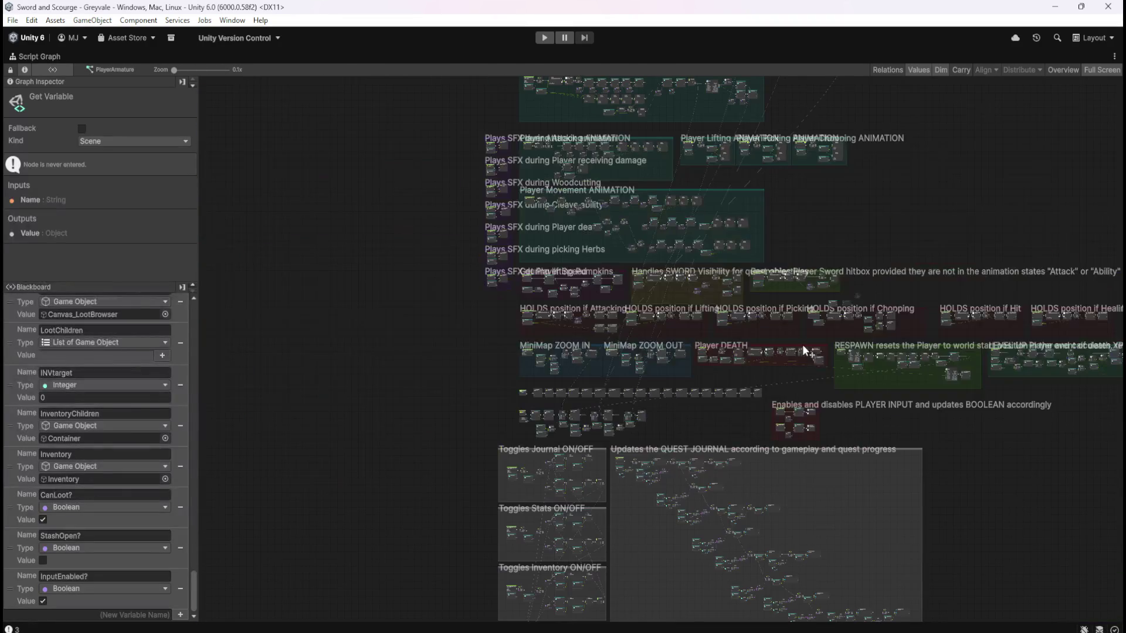
left_click_drag(430, 524, 437, 266)
scroll(511, 403, "up", 10)
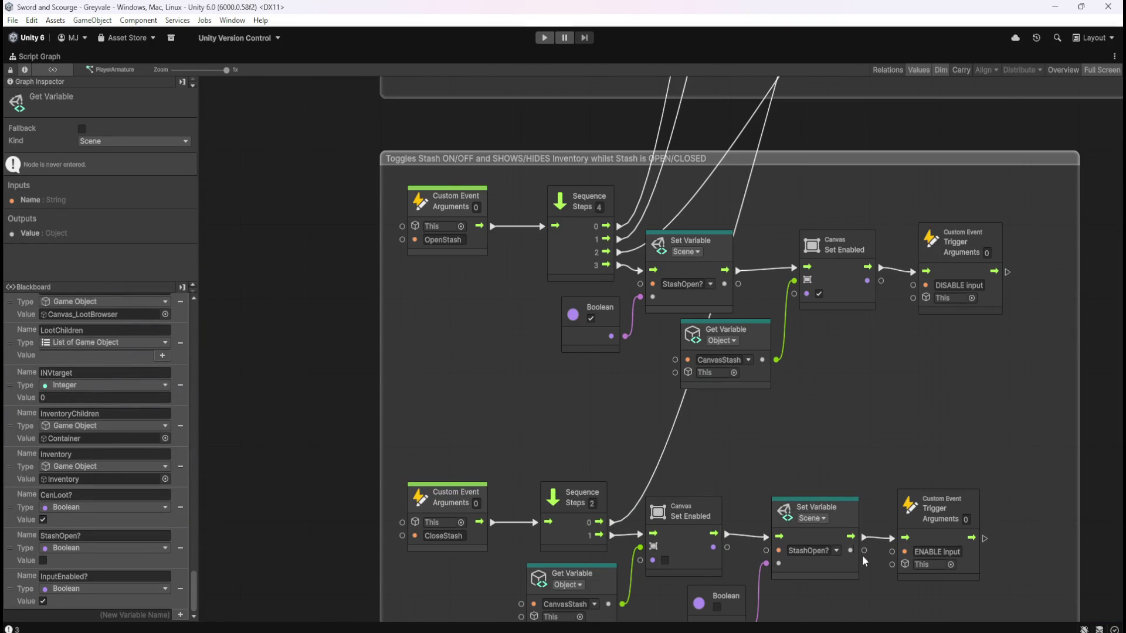
scroll(529, 538, "down", 8)
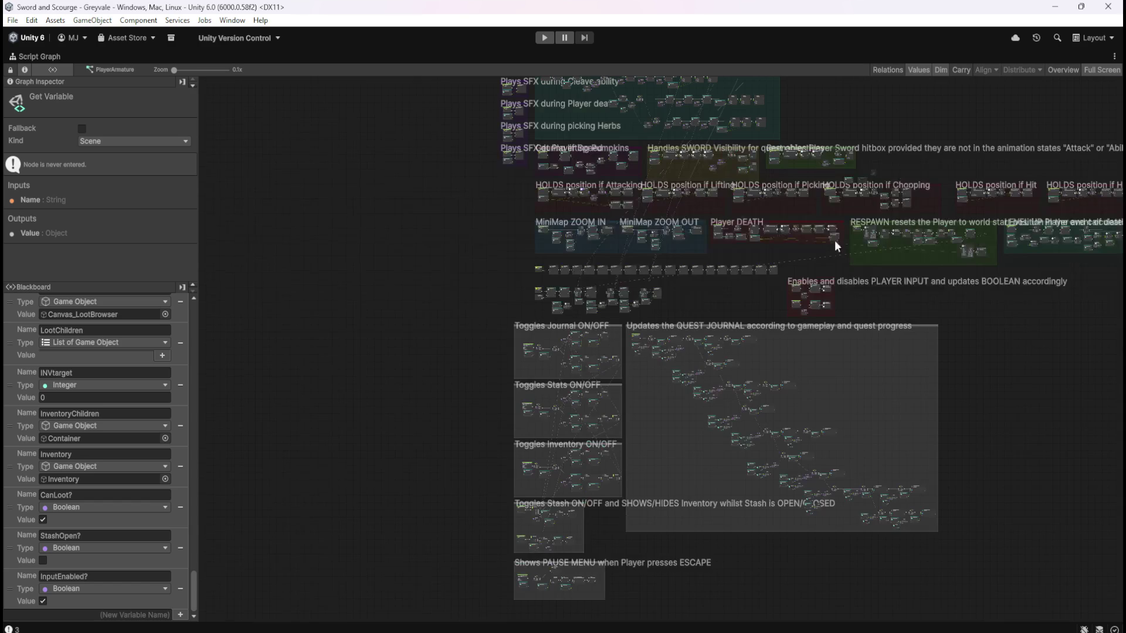
scroll(932, 169, "up", 3)
scroll(932, 164, "up", 5)
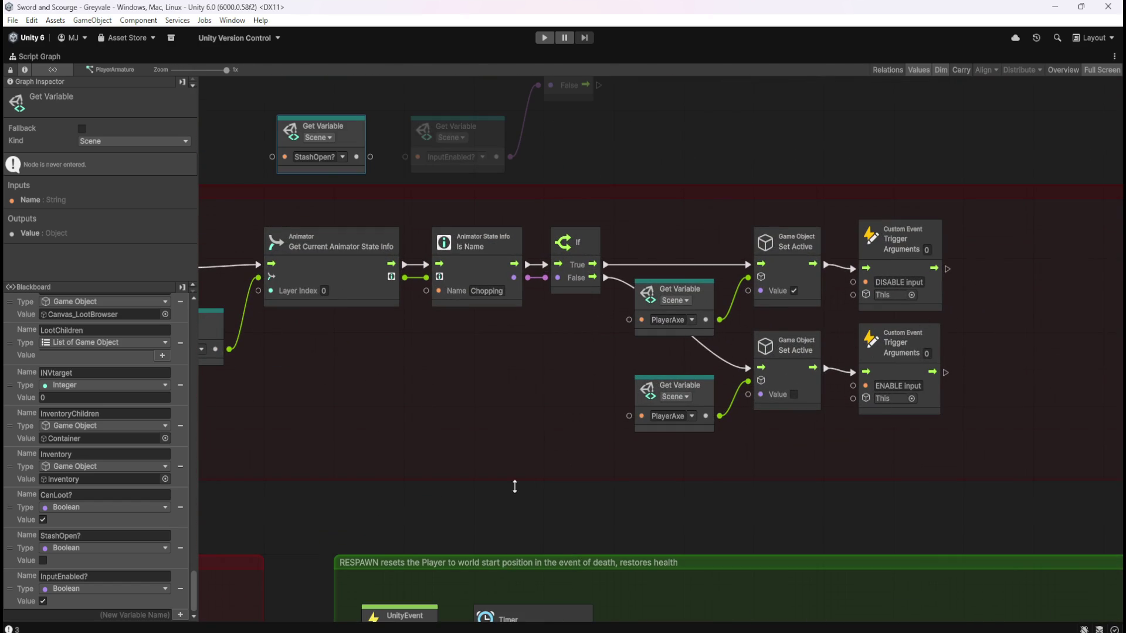
scroll(969, 142, "down", 8)
scroll(962, 158, "down", 2)
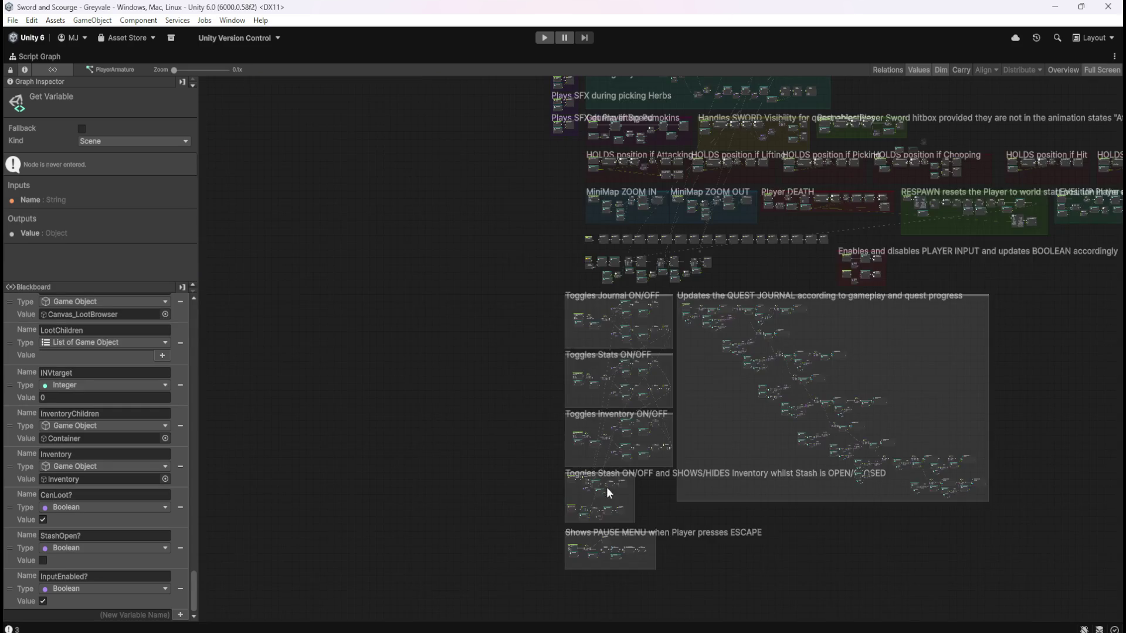
scroll(604, 481, "up", 10)
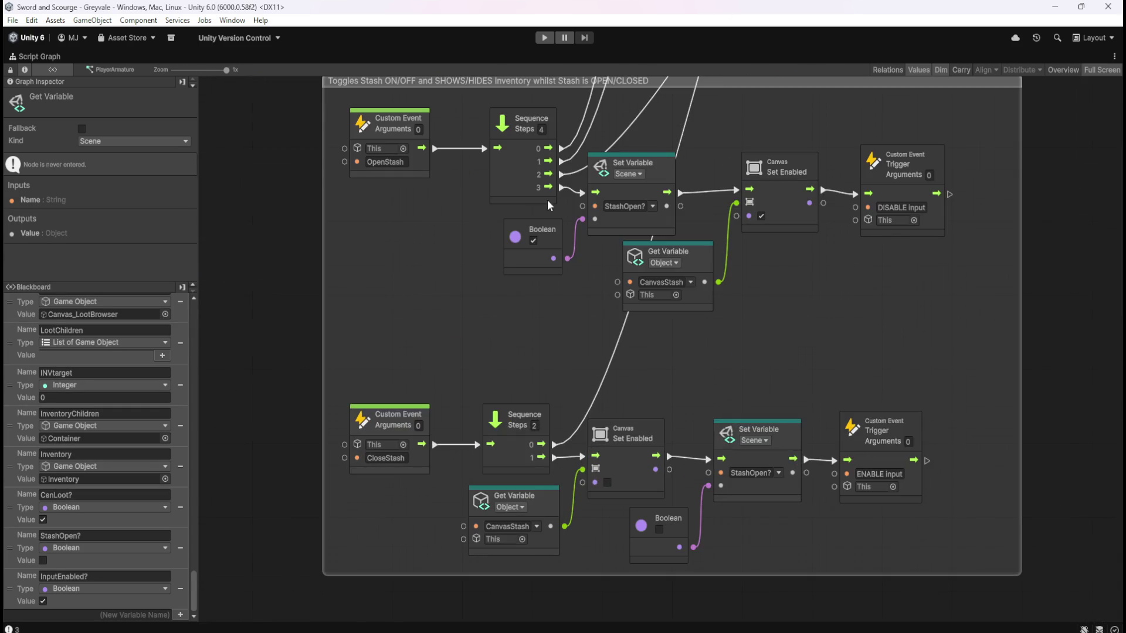
scroll(540, 445, "down", 4)
scroll(559, 586, "up", 3)
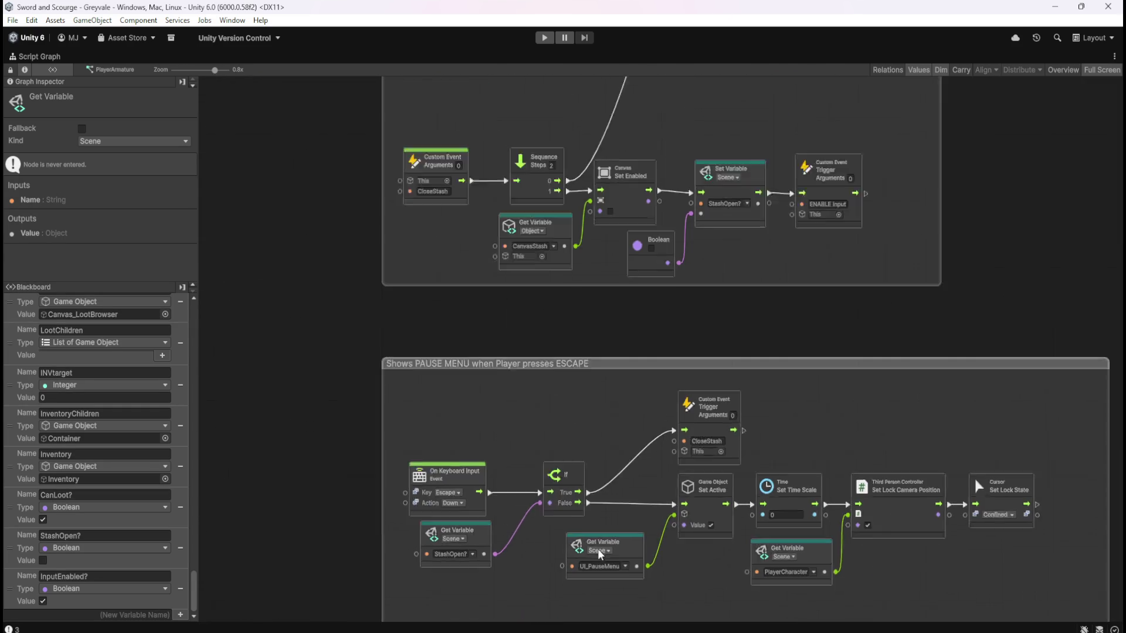
scroll(597, 549, "down", 2)
scroll(680, 551, "down", 1)
scroll(660, 262, "up", 2)
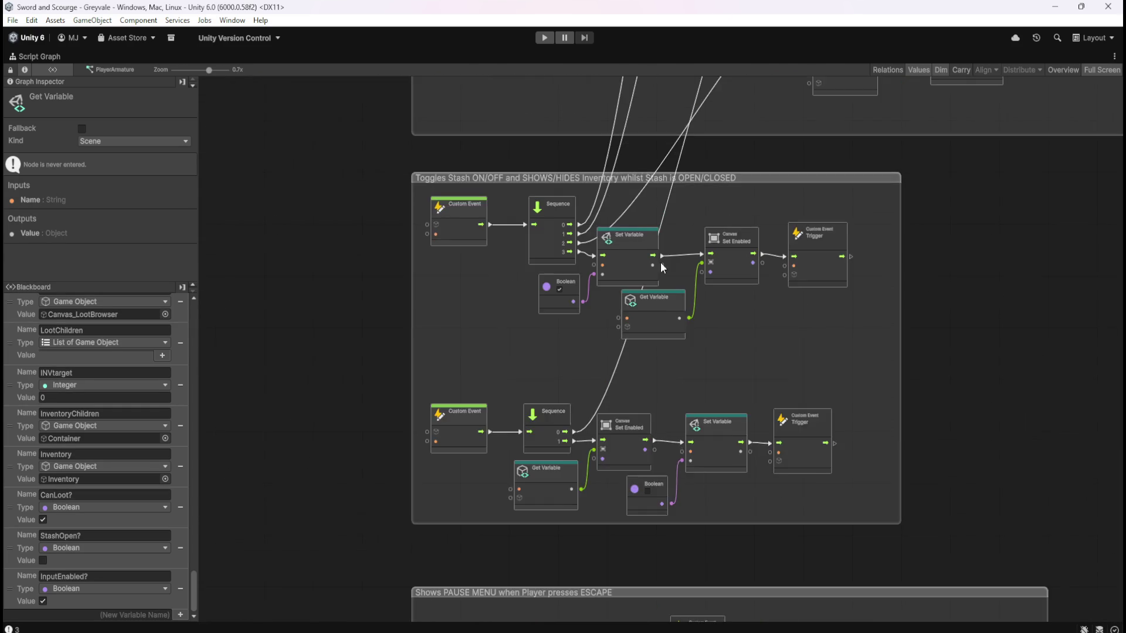
scroll(645, 349, "up", 3)
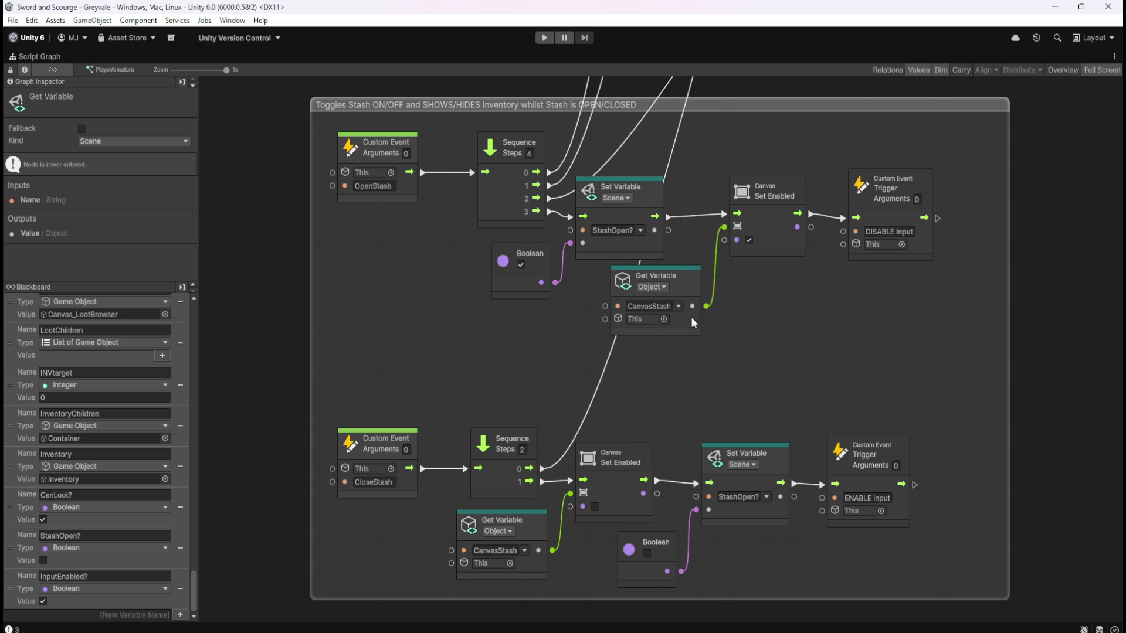
scroll(692, 322, "down", 4)
scroll(580, 432, "up", 3)
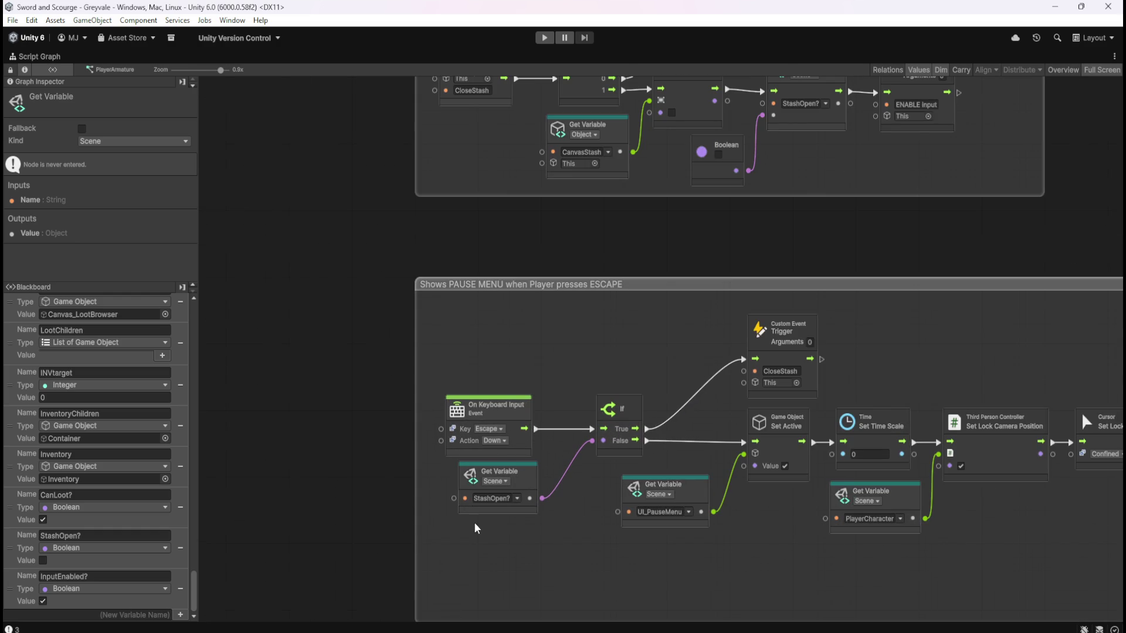
scroll(477, 528, "down", 6)
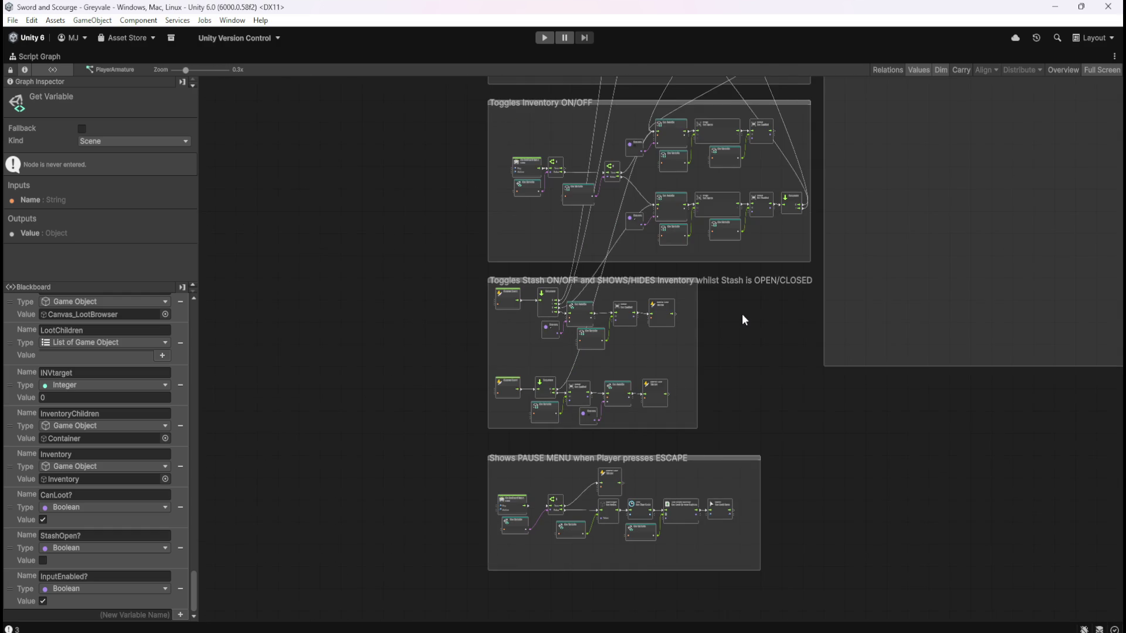
left_click(741, 314)
key("shift+space")
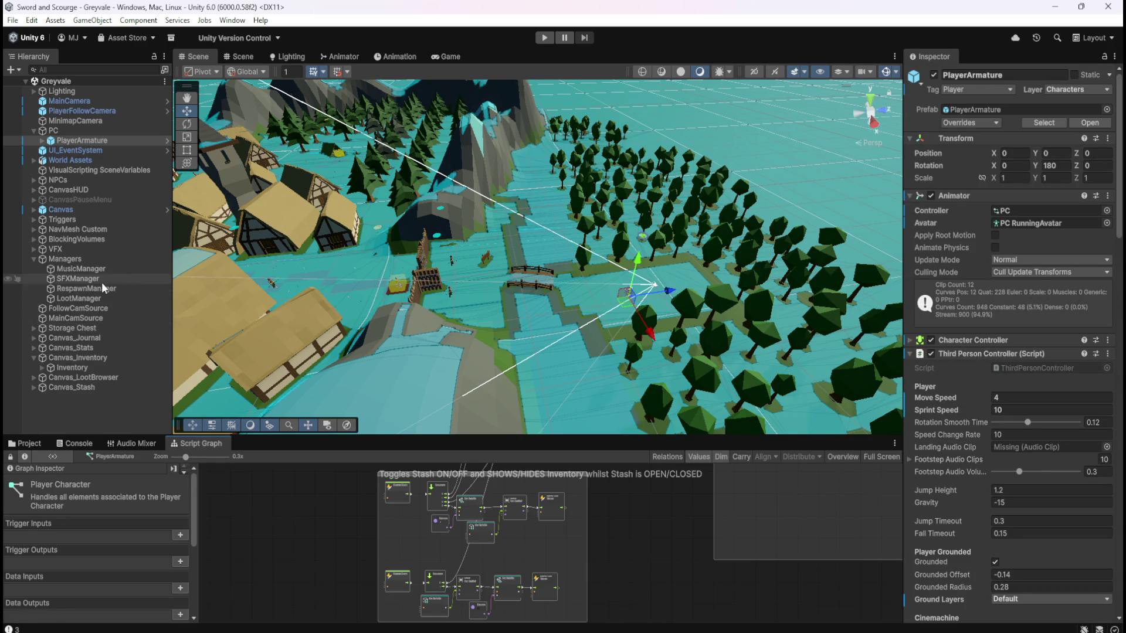
View the Storage Chest's stash graph full-size, then maximize PlayerArmature's Player Character graph
left_click(76, 328)
key("shift+space")
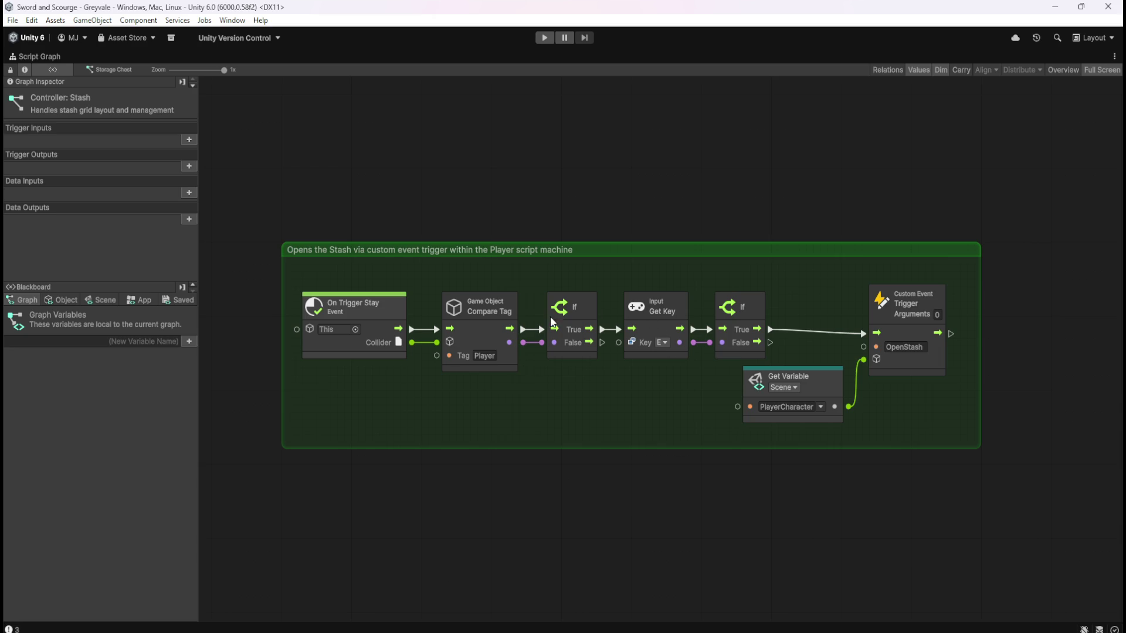
key("shift+space")
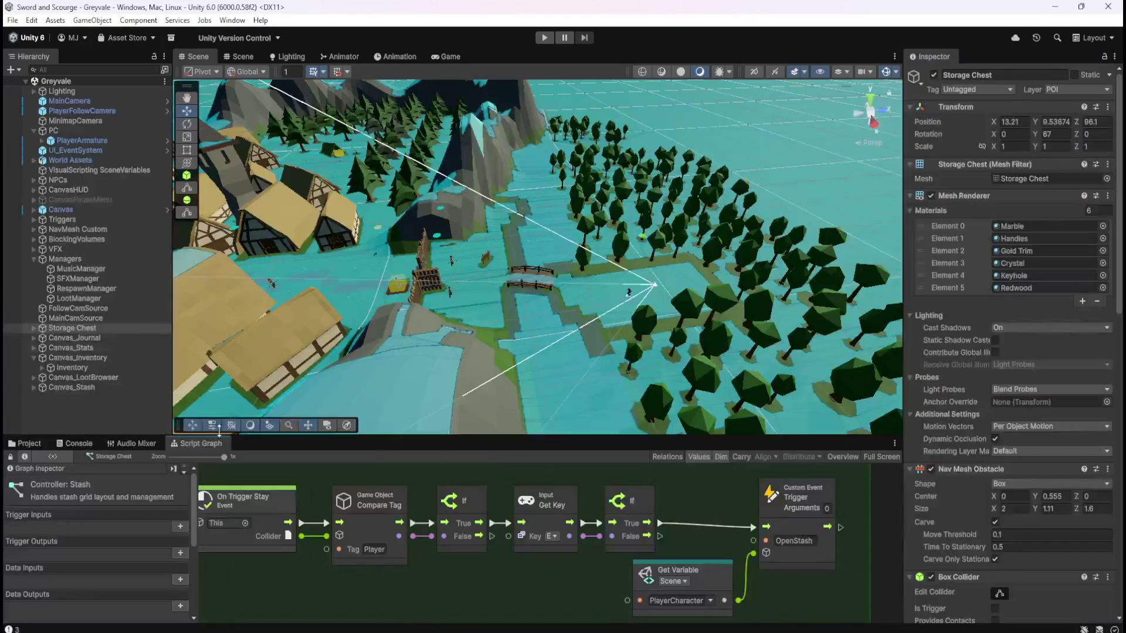
left_click(83, 140)
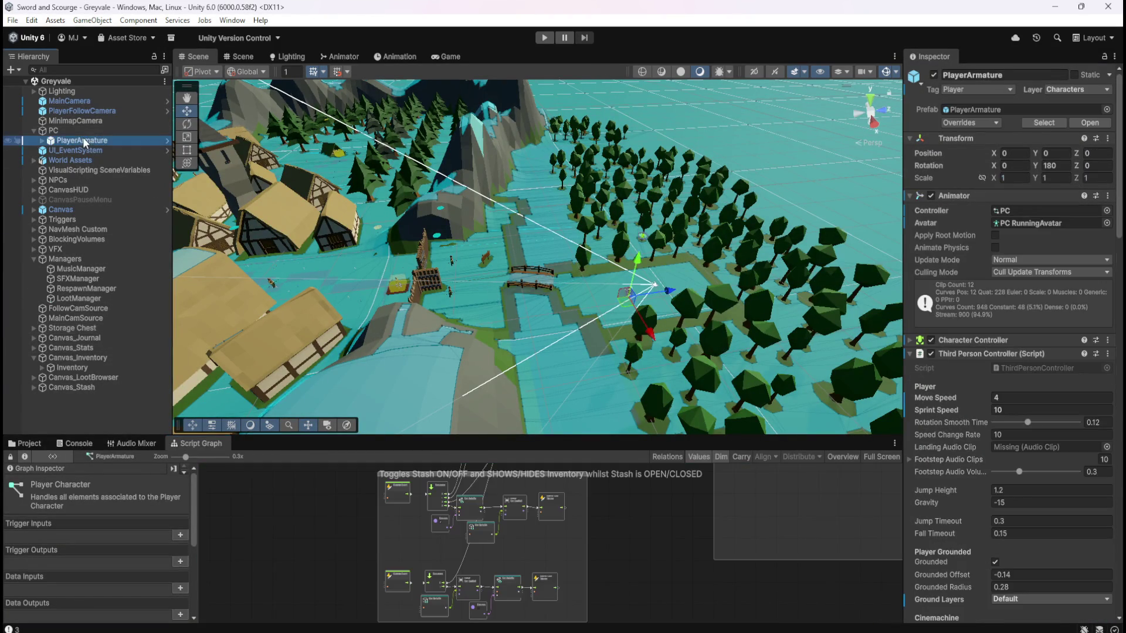
key("shift+space")
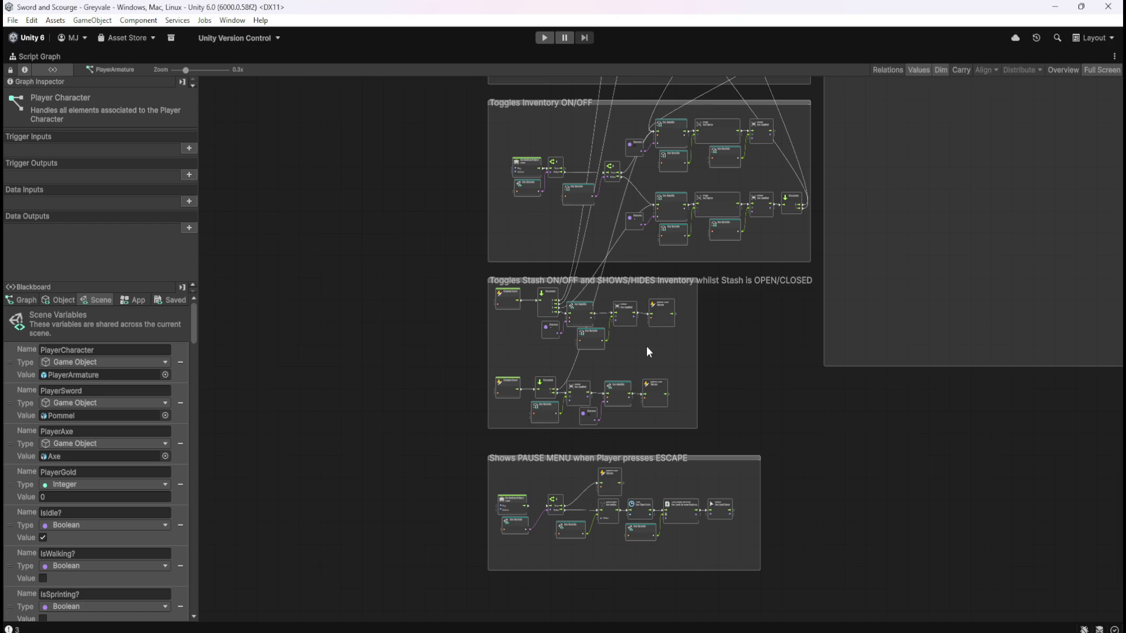
Navigate to the HOLDS position if Chopping group and box-select the InputEnabled? node with its If
scroll(648, 352, "up", 5)
scroll(733, 211, "down", 5)
scroll(684, 437, "up", 3)
scroll(683, 442, "down", 5)
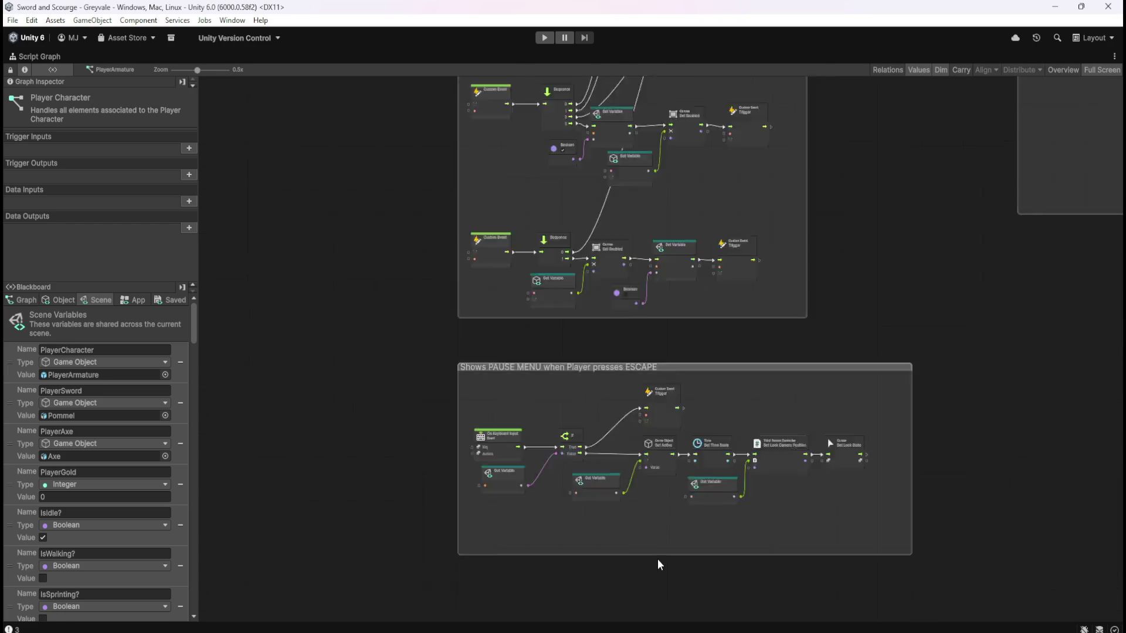
scroll(627, 448, "up", 7)
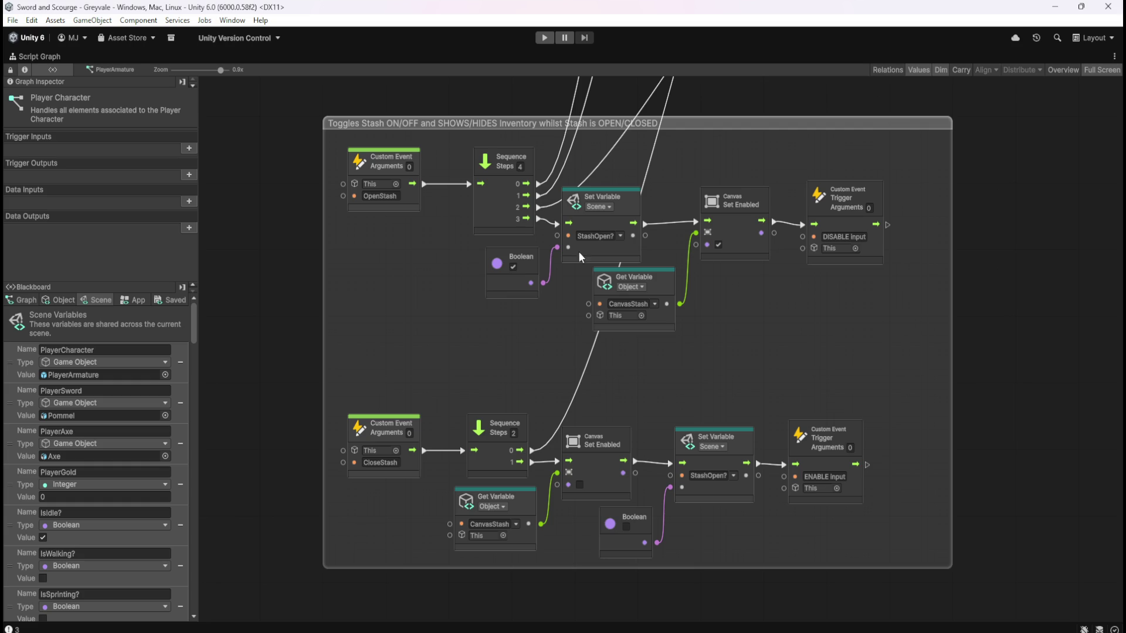
scroll(402, 483, "down", 8)
left_click_drag(836, 245, 800, 449)
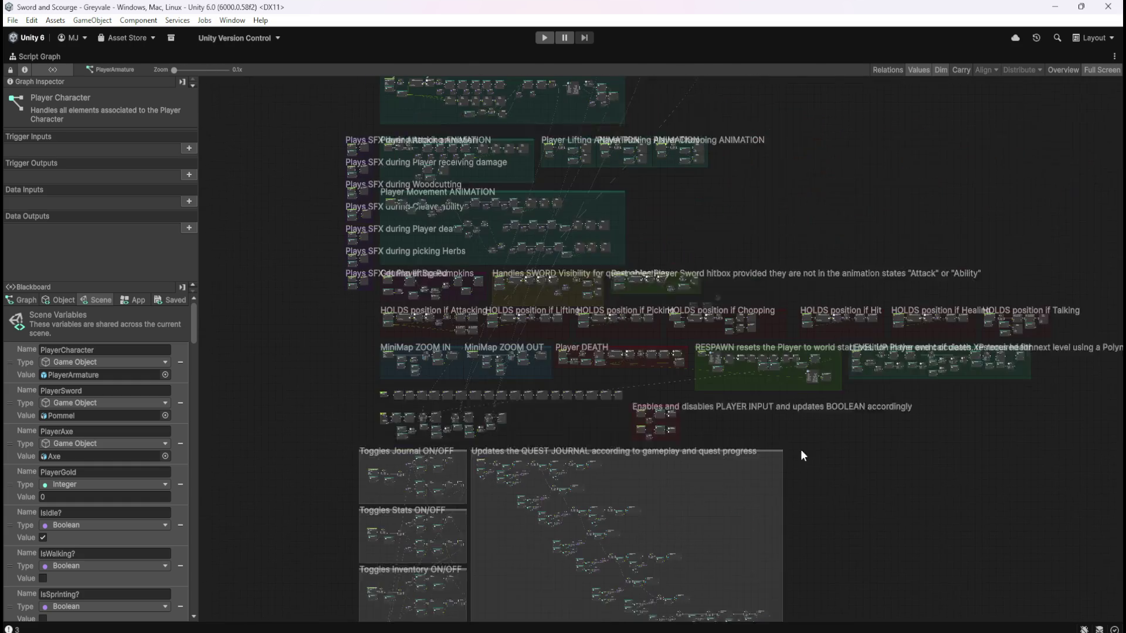
scroll(674, 335, "up", 9)
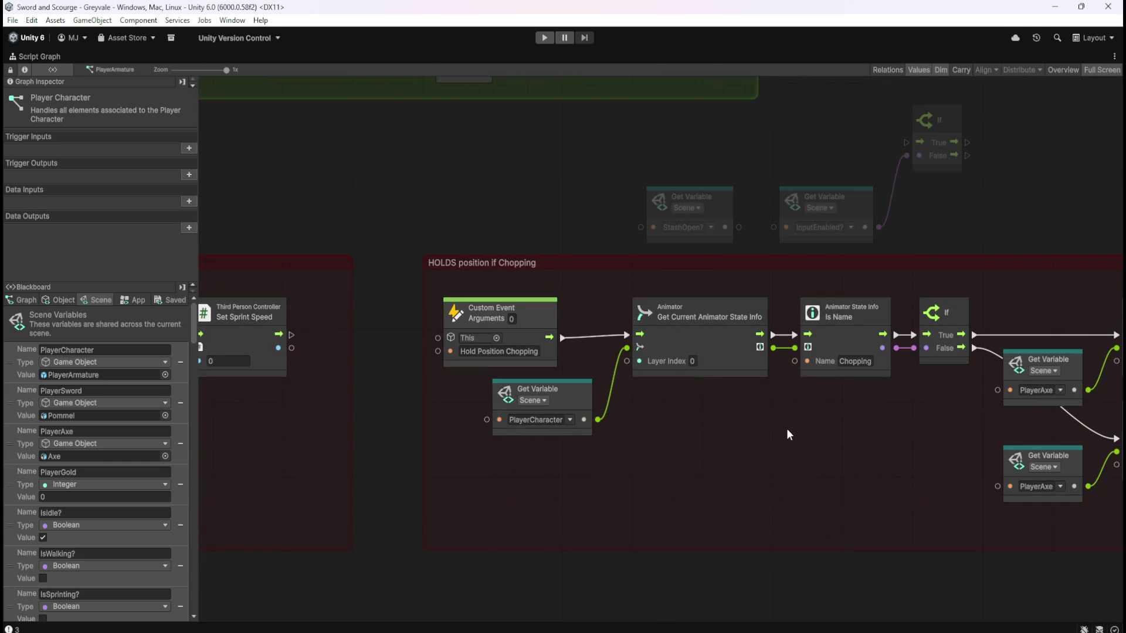
scroll(286, 420, "down", 4)
scroll(440, 416, "up", 4)
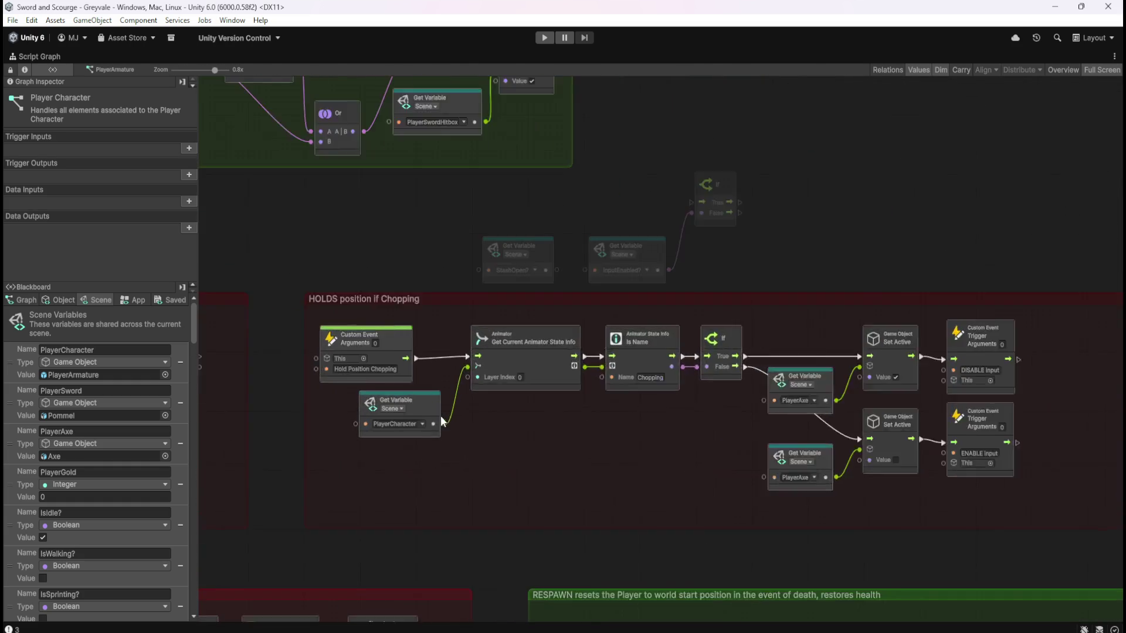
scroll(529, 457, "down", 2)
scroll(670, 459, "up", 2)
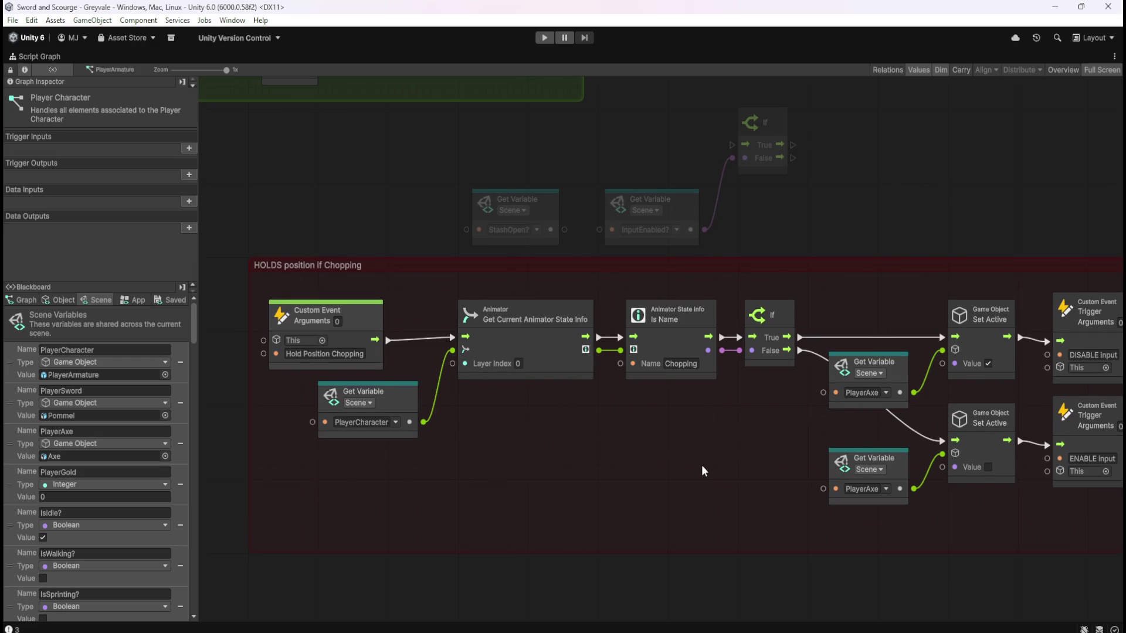
mouse_move(698, 463)
left_mouse_down()
mouse_move(509, 433)
mouse_move(613, 423)
left_mouse_up()
mouse_move(618, 150)
left_mouse_down()
mouse_move(632, 194)
mouse_move(684, 238)
left_mouse_up()
left_click_drag(600, 138, 734, 241)
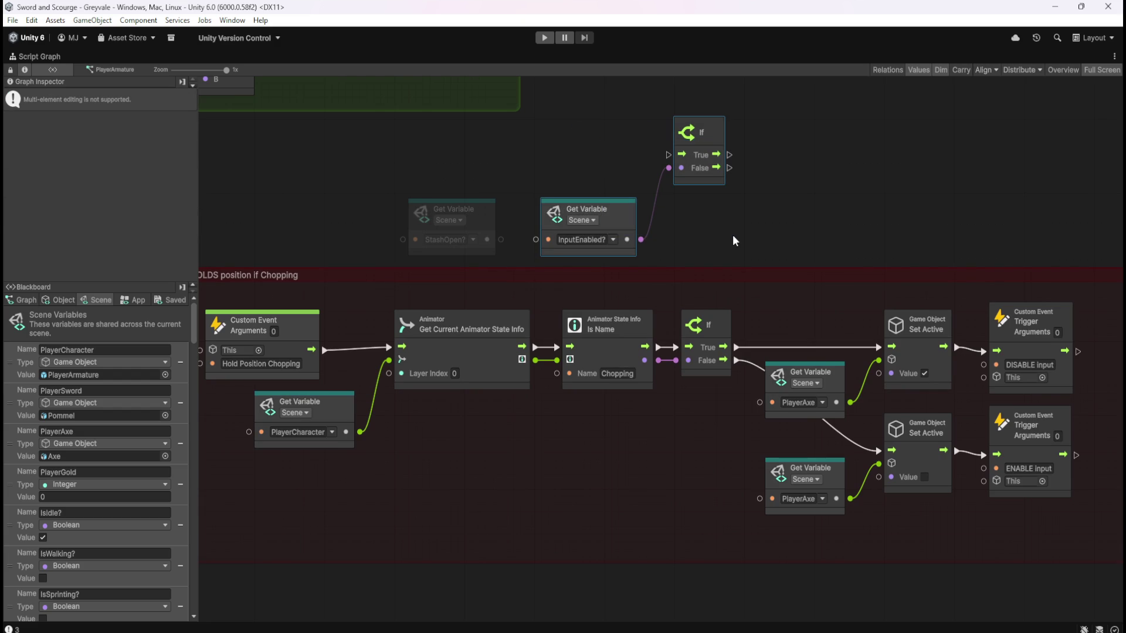
Delete the InputEnabled? node and connect StashOpen? to the If's condition input instead
left_click_drag(609, 164, 623, 211)
key("Delete")
mouse_move(485, 224)
left_mouse_down()
mouse_move(638, 201)
mouse_move(668, 168)
left_mouse_up()
Select all nodes of the Chopping group and shift them to the right
scroll(411, 344, "down", 2)
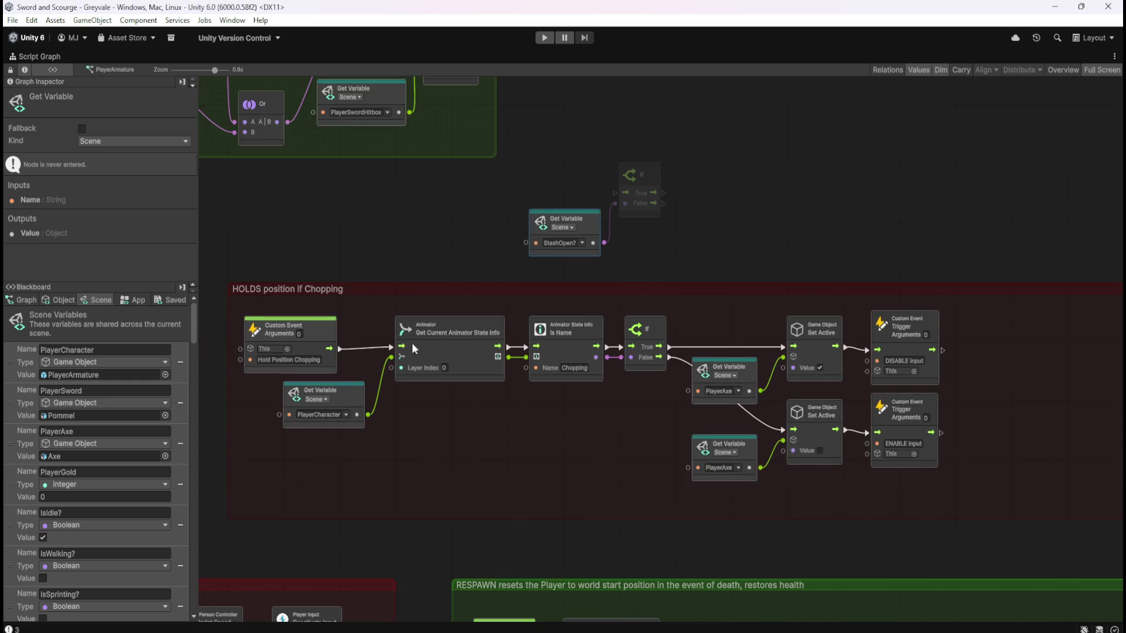
left_click_drag(519, 439, 474, 424)
scroll(475, 423, "down", 1)
left_click_drag(812, 329, 331, 452)
left_click_drag(414, 354, 572, 354)
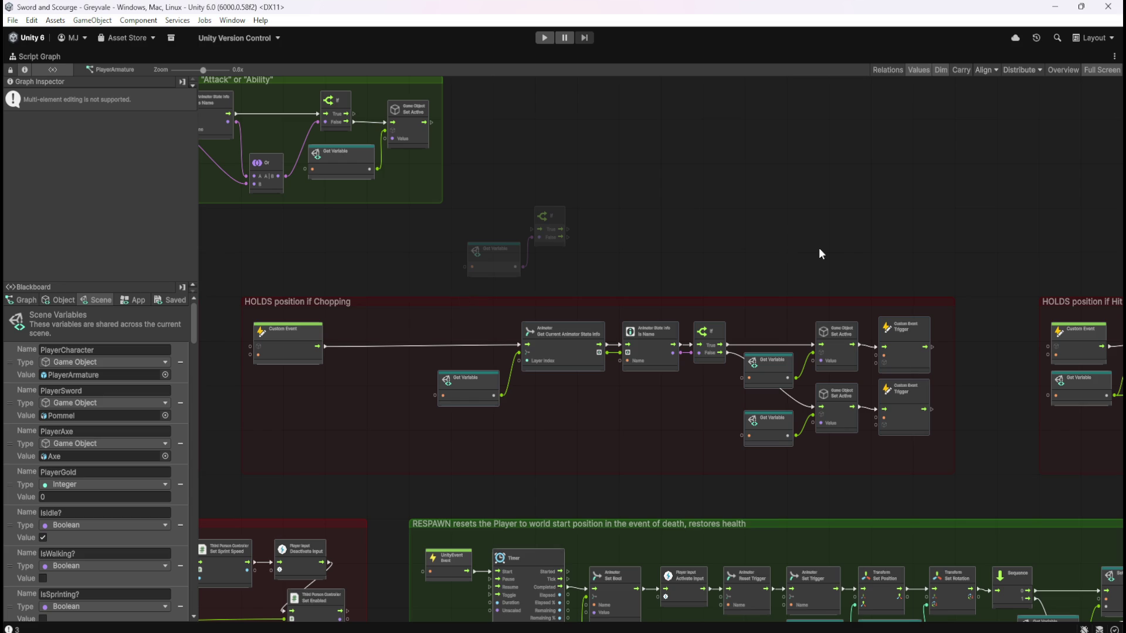
Look over the neighbouring Picking, Hit, Healing, LEVEL UP and Talking groups, then return to Chopping
scroll(840, 350, "down", 3)
left_click_drag(510, 374, 977, 349)
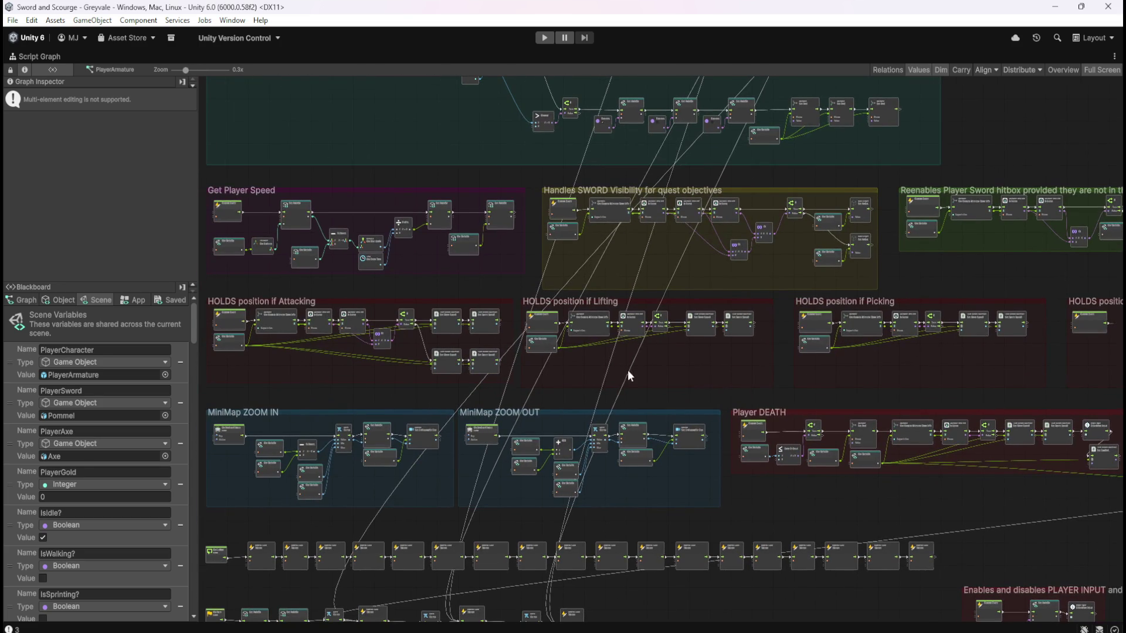
left_click_drag(627, 371, 827, 359)
left_click_drag(976, 357, 492, 375)
left_click_drag(777, 373, 484, 357)
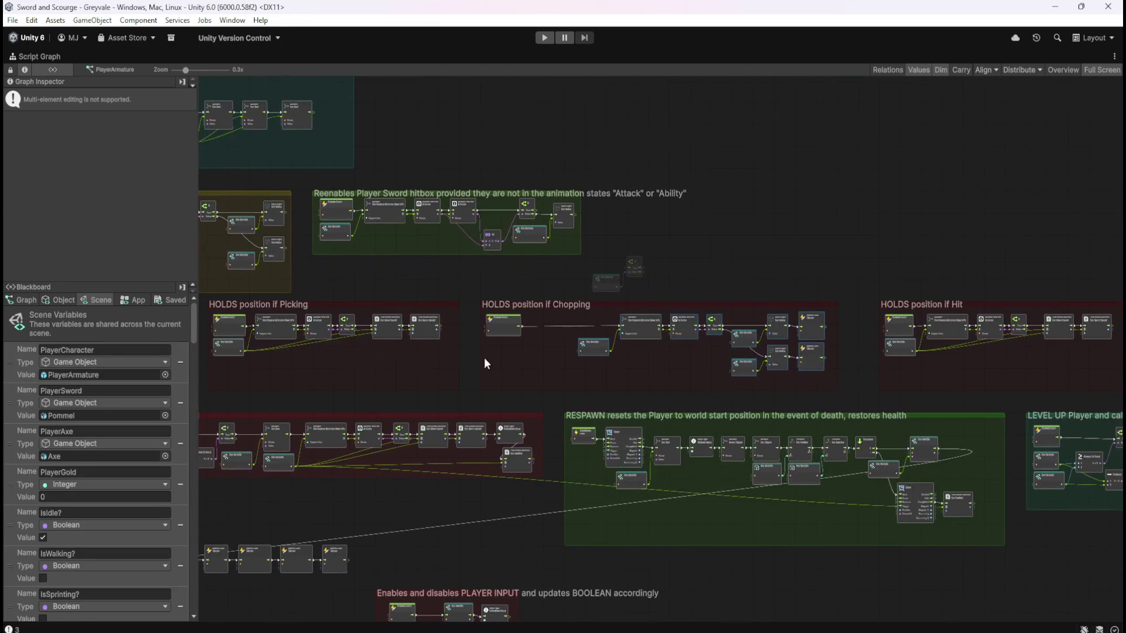
left_click_drag(944, 371, 821, 294)
left_click_drag(923, 361, 800, 370)
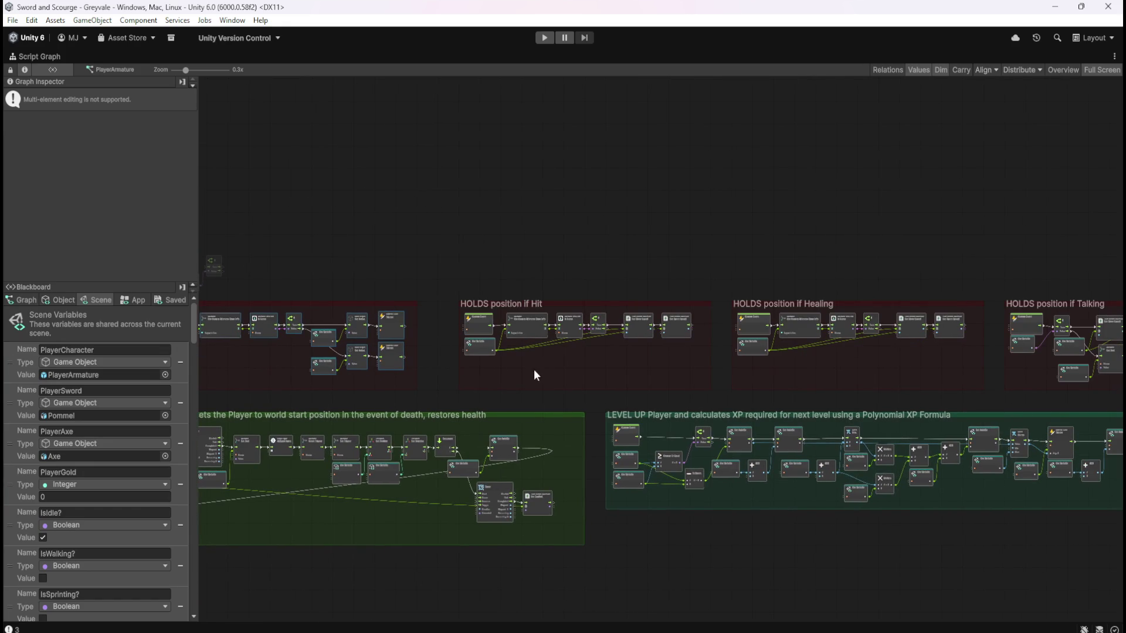
left_click_drag(884, 376, 673, 365)
left_click_drag(796, 369, 901, 381)
left_click_drag(253, 381, 663, 389)
scroll(688, 360, "up", 4)
scroll(733, 314, "up", 3)
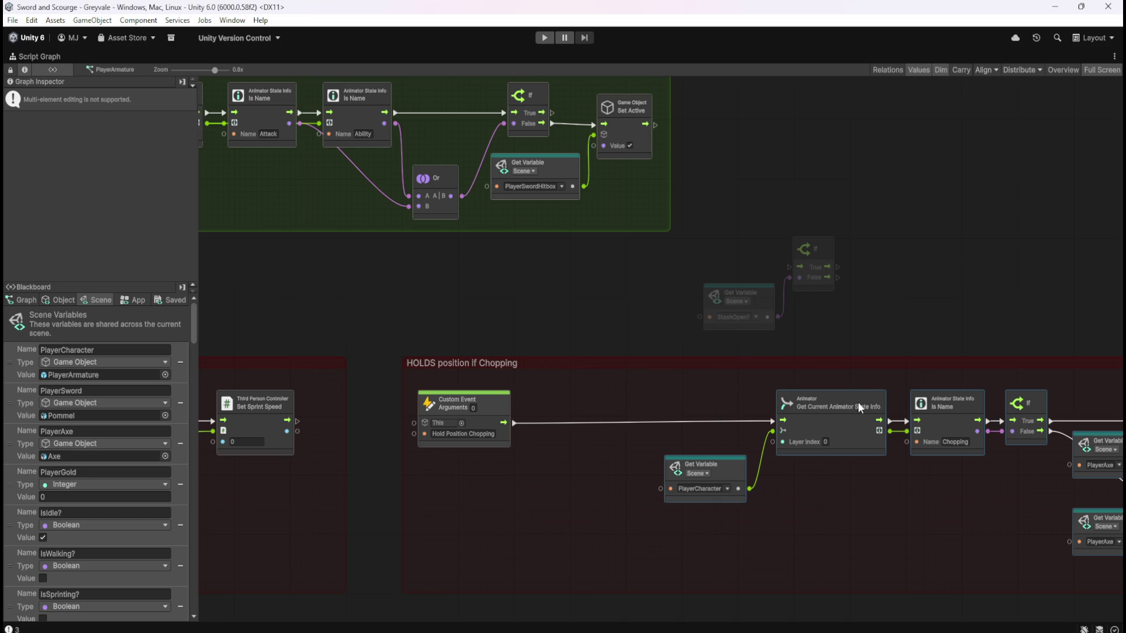
scroll(615, 390, "up", 2)
left_click(625, 402)
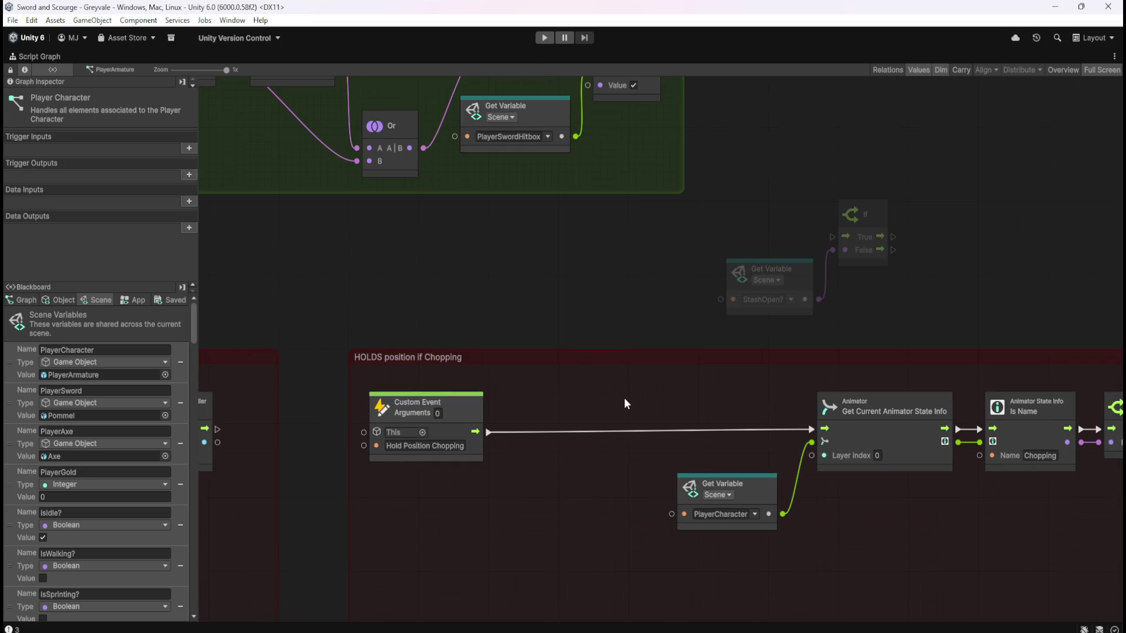
Place the StashOpen? If after the Custom Event; wire False into Get Current Animator State Info
mouse_move(734, 230)
left_mouse_down()
mouse_move(861, 282)
mouse_move(555, 463)
left_mouse_up()
left_click(561, 458)
left_click_drag(493, 437, 527, 444)
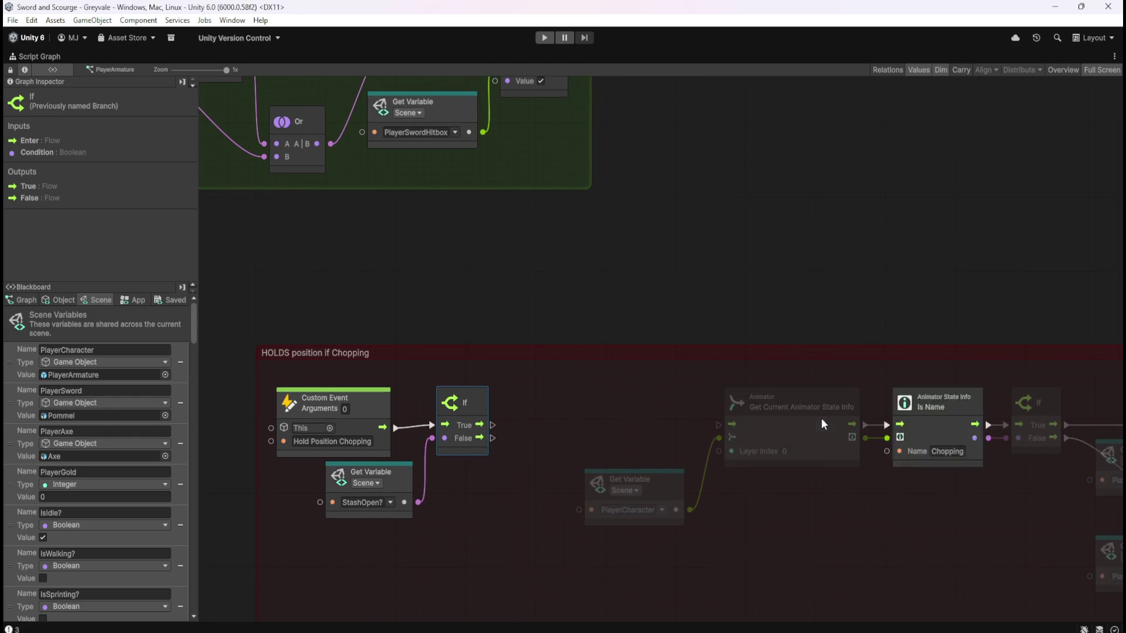
left_click_drag(491, 439, 718, 425)
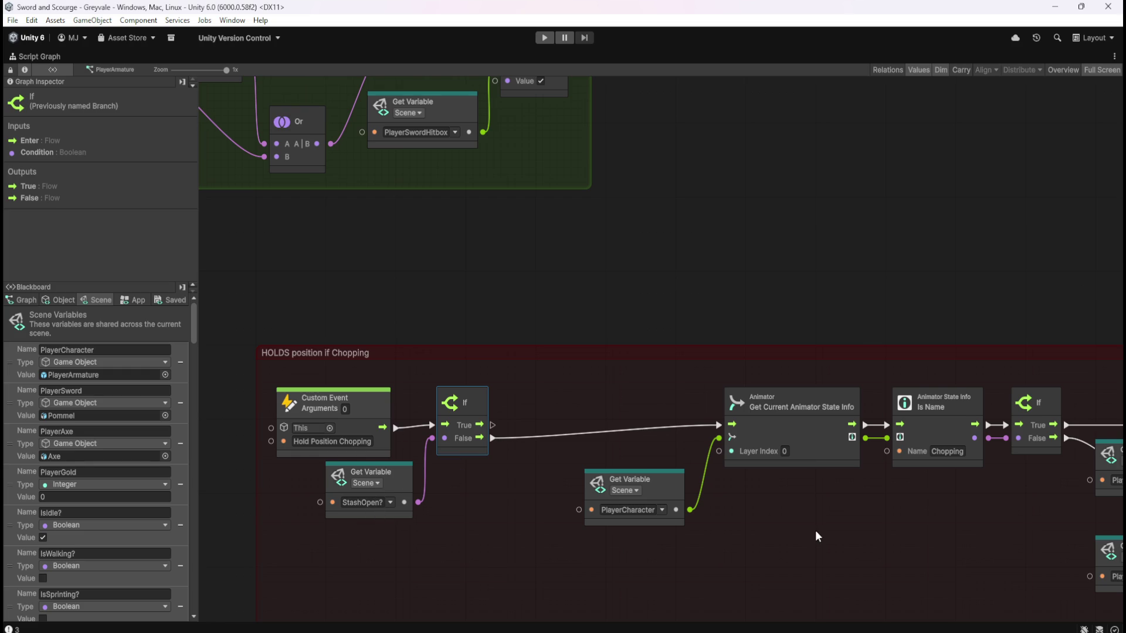
Move the chopping chain nodes left, closer to the StashOpen? If node
left_click_drag(815, 530, 501, 451)
scroll(779, 444, "down", 2)
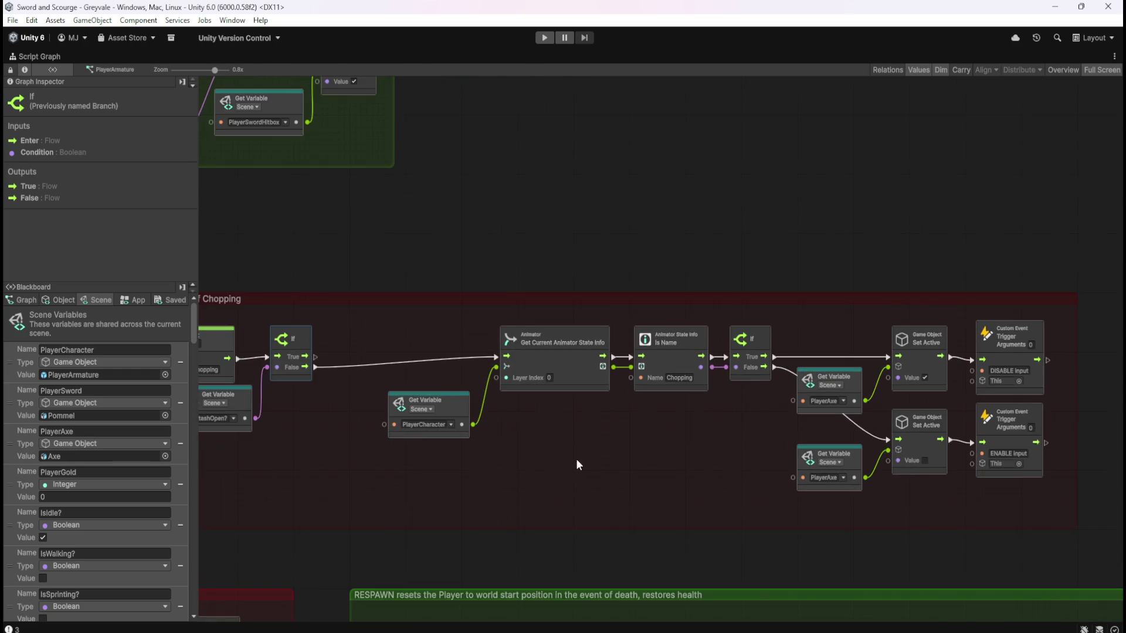
scroll(571, 402, "up", 1)
left_click_drag(675, 443, 557, 432)
left_click_drag(364, 306, 965, 478)
left_click_drag(464, 483, 619, 478)
mouse_move(701, 366)
left_mouse_down()
mouse_move(605, 359)
mouse_move(604, 376)
left_mouse_up()
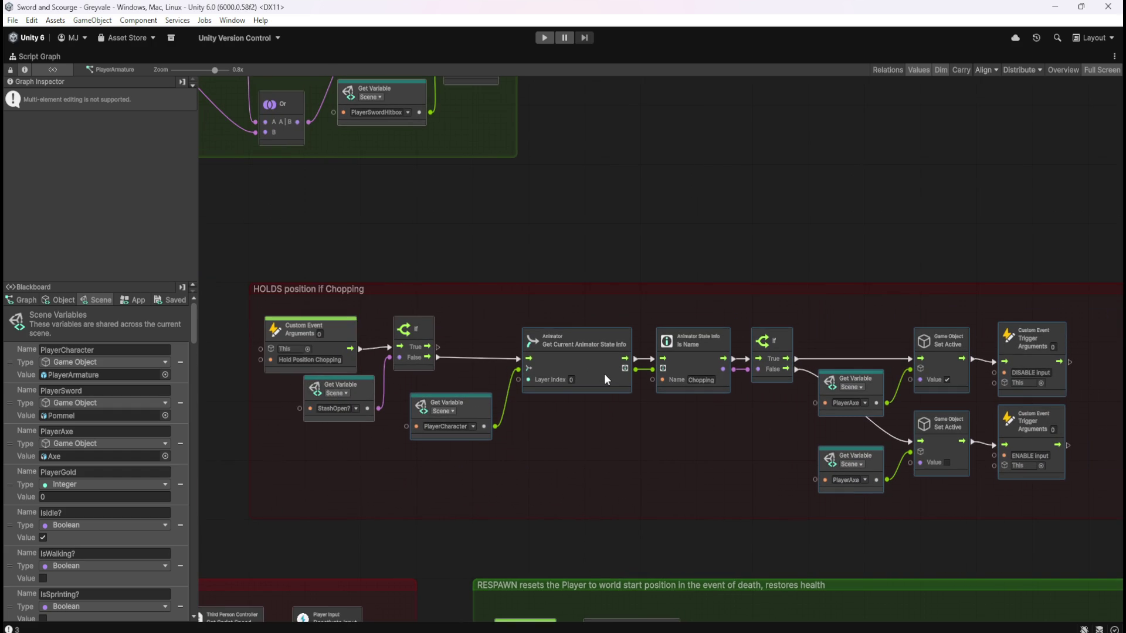
left_click(656, 483)
Shrink the Chopping group's right edge to fit its nodes
left_click_drag(655, 483, 487, 443)
scroll(910, 370, "up", 3)
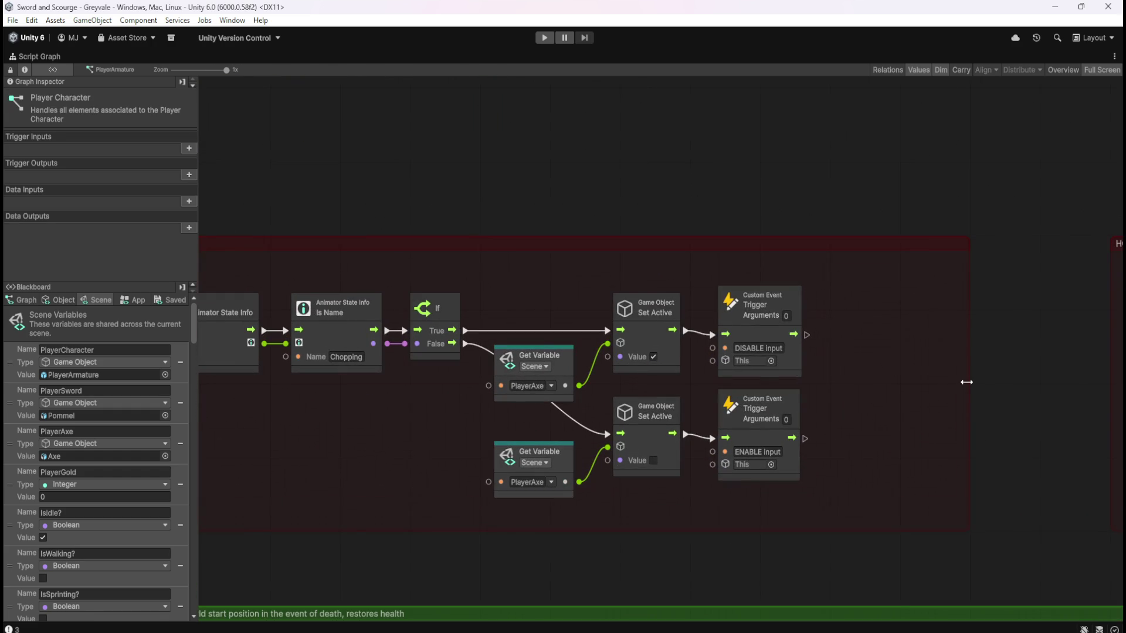
left_click_drag(966, 382, 881, 404)
scroll(354, 395, "down", 8)
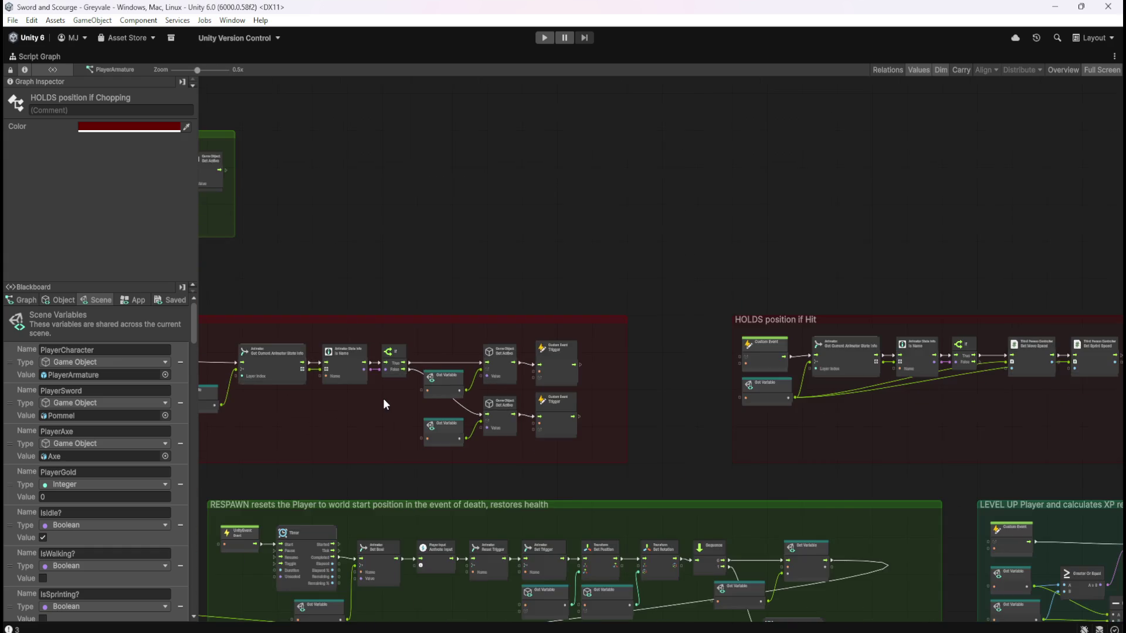
scroll(892, 381, "up", 1)
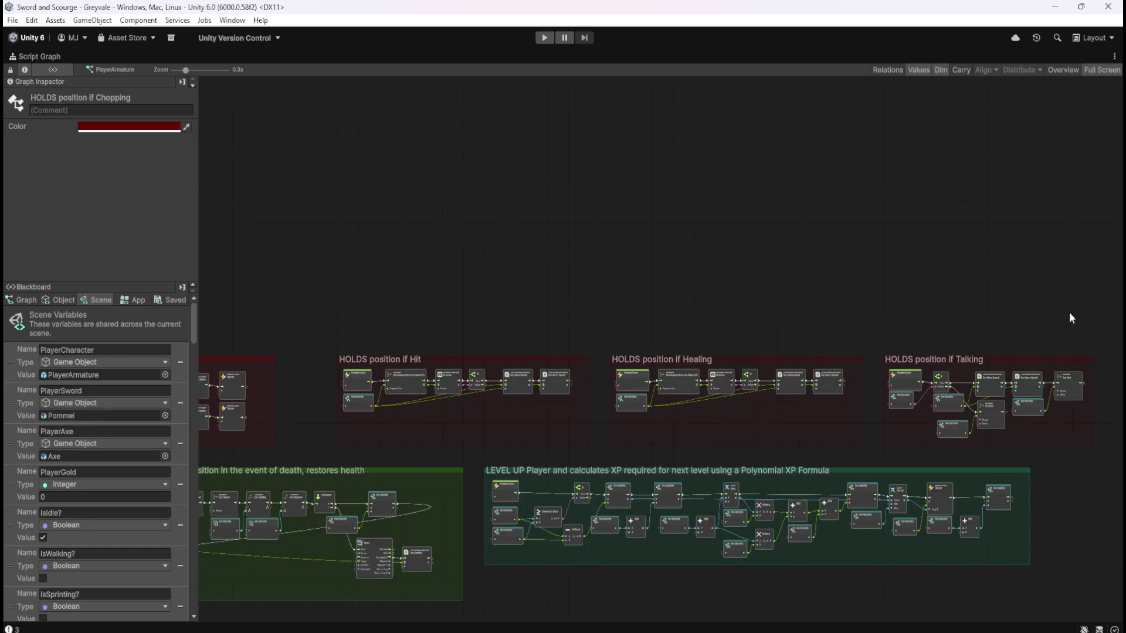
Move the three red HOLDS position groups to the left
mouse_move(1099, 324)
left_mouse_down()
mouse_move(366, 397)
mouse_move(319, 455)
left_mouse_up()
scroll(268, 409, "up", 4)
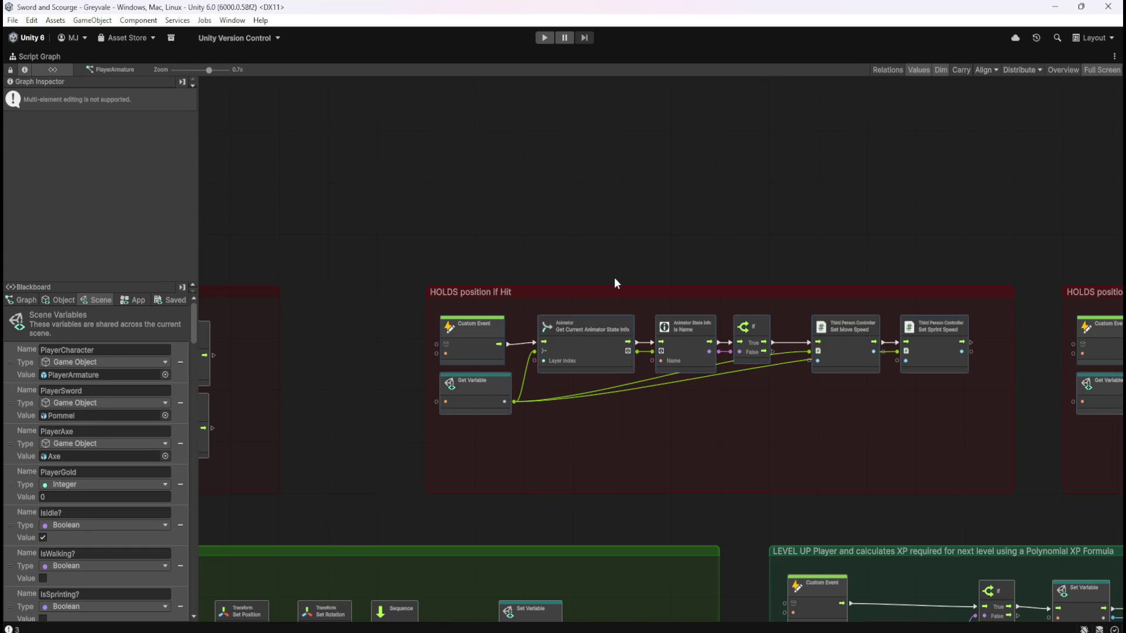
left_click_drag(604, 291, 502, 293)
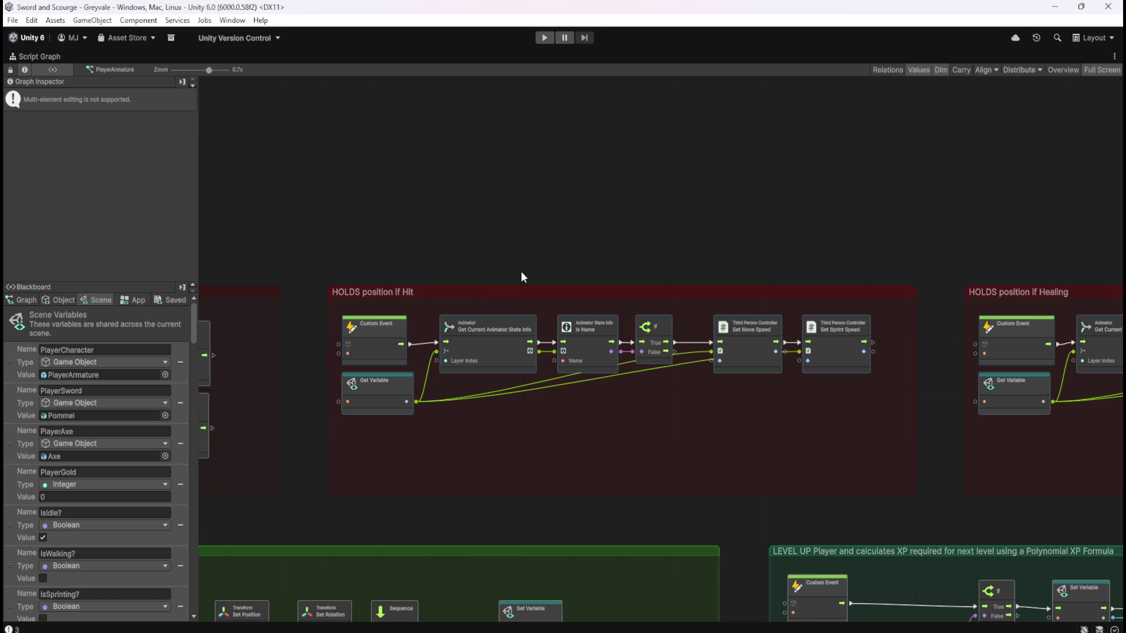
left_click(521, 275)
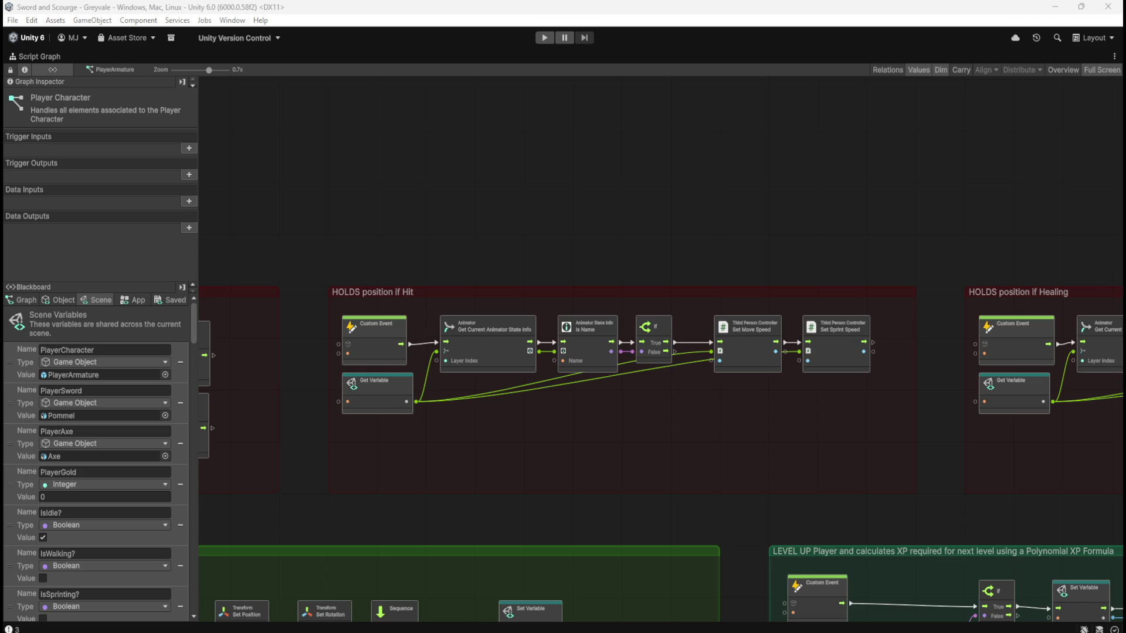
Zoom out and pan over the SFX, Journal and PAUSE MENU groups
scroll(853, 438, "down", 3)
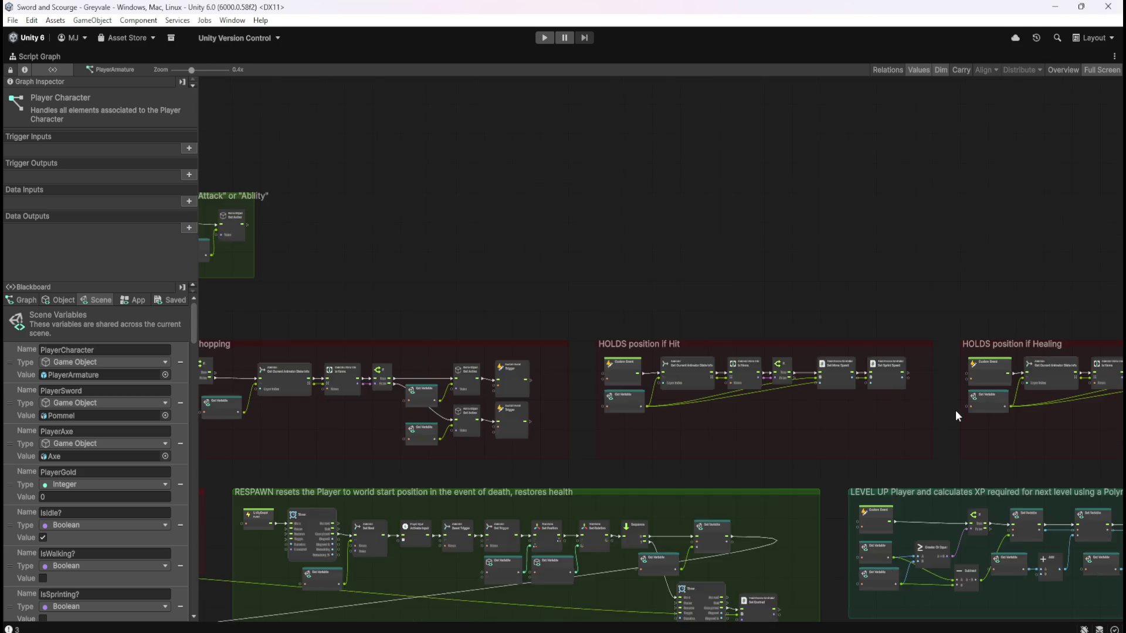
scroll(957, 406, "down", 3)
scroll(489, 430, "up", 3)
scroll(952, 388, "down", 2)
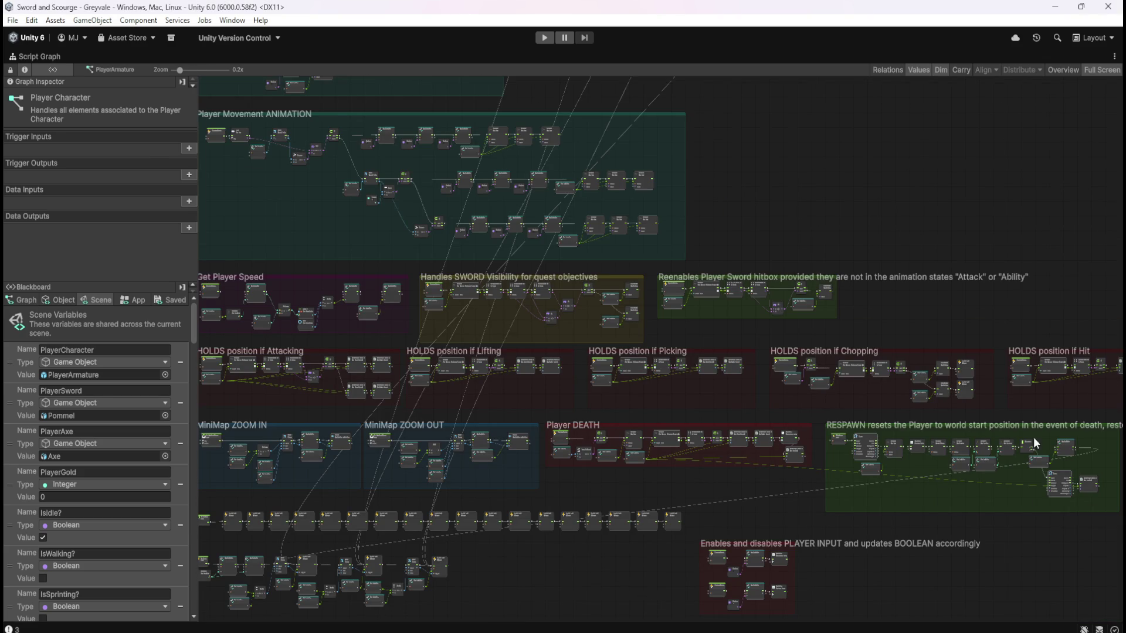
mouse_move(486, 383)
left_mouse_down()
mouse_move(779, 316)
mouse_move(805, 279)
left_mouse_up()
scroll(742, 478, "up", 3)
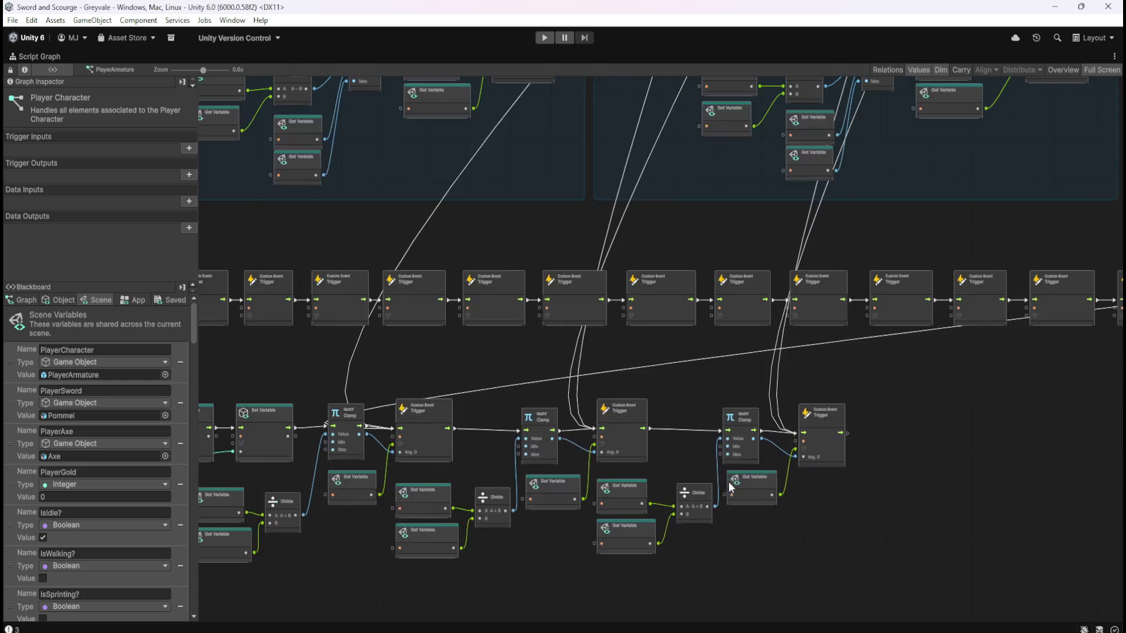
scroll(879, 338, "down", 5)
left_click_drag(703, 349, 518, 278)
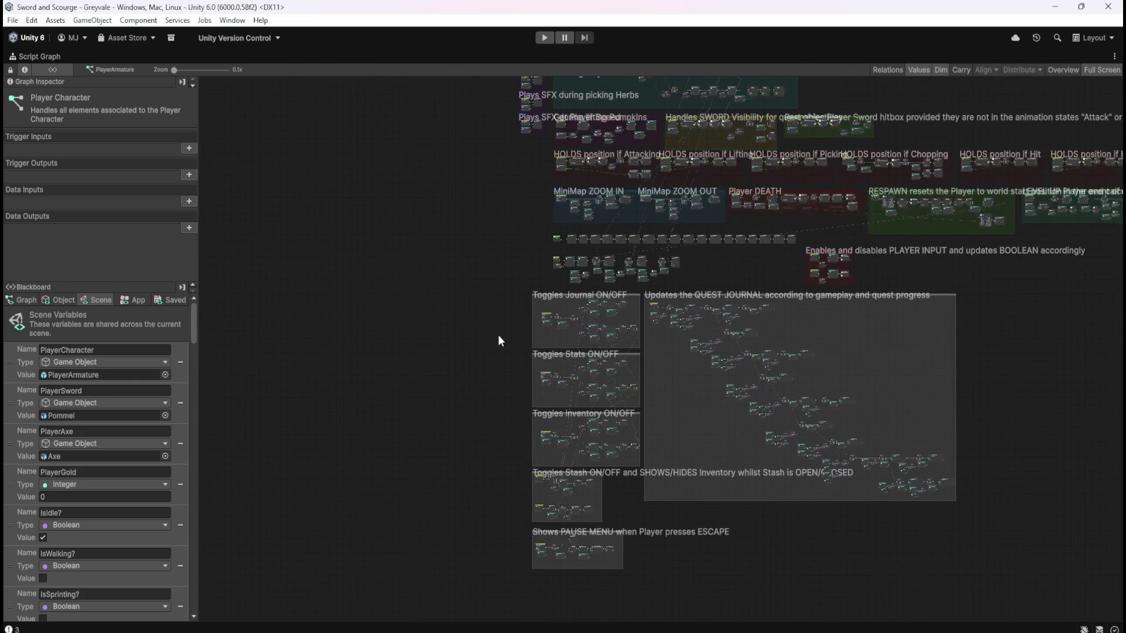
scroll(604, 568, "up", 5)
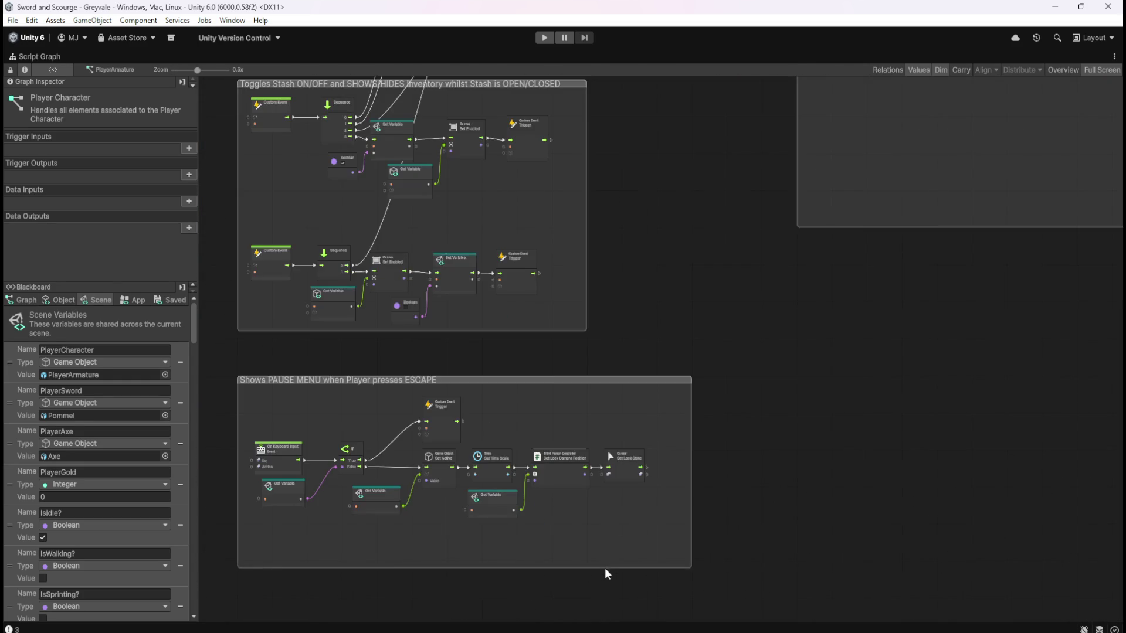
scroll(604, 566, "down", 4)
scroll(558, 422, "up", 3)
scroll(558, 423, "up", 3)
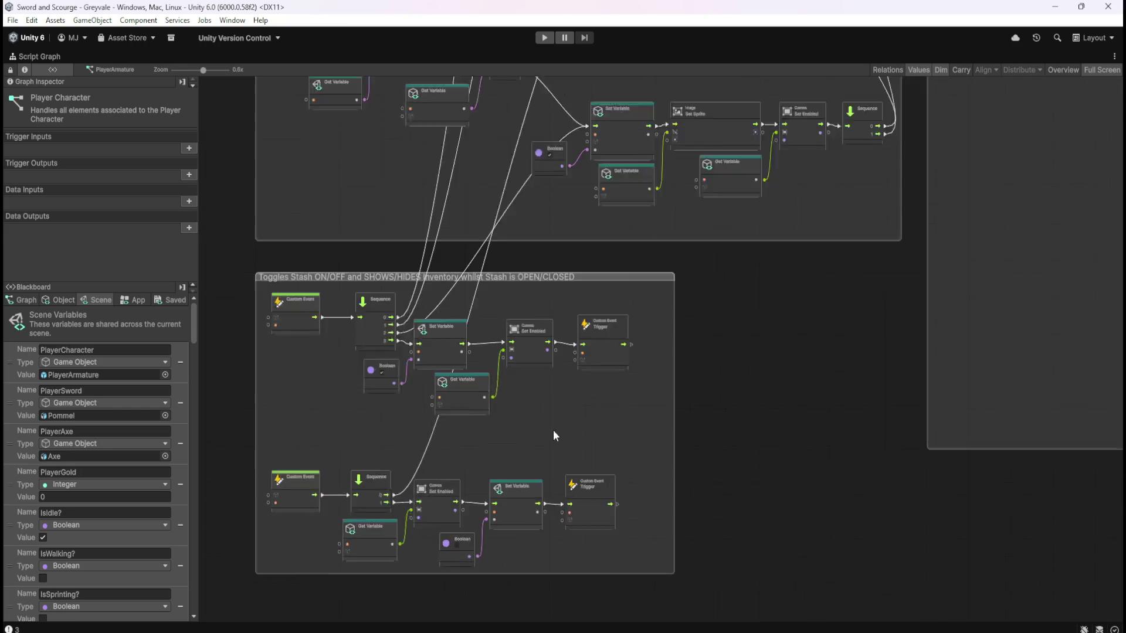
scroll(412, 459, "down", 6)
Zoom back in on the HOLDS position if Chopping group
left_click_drag(781, 243, 759, 487)
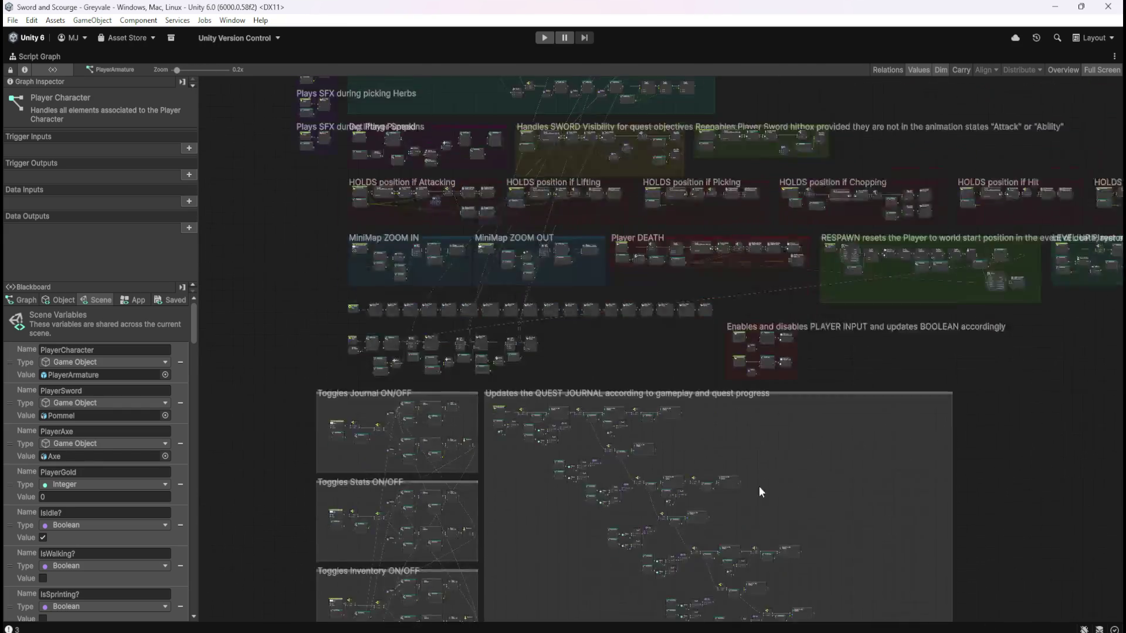
scroll(965, 265, "up", 2)
scroll(730, 217, "up", 4)
scroll(555, 250, "up", 1)
left_click_drag(556, 249, 705, 347)
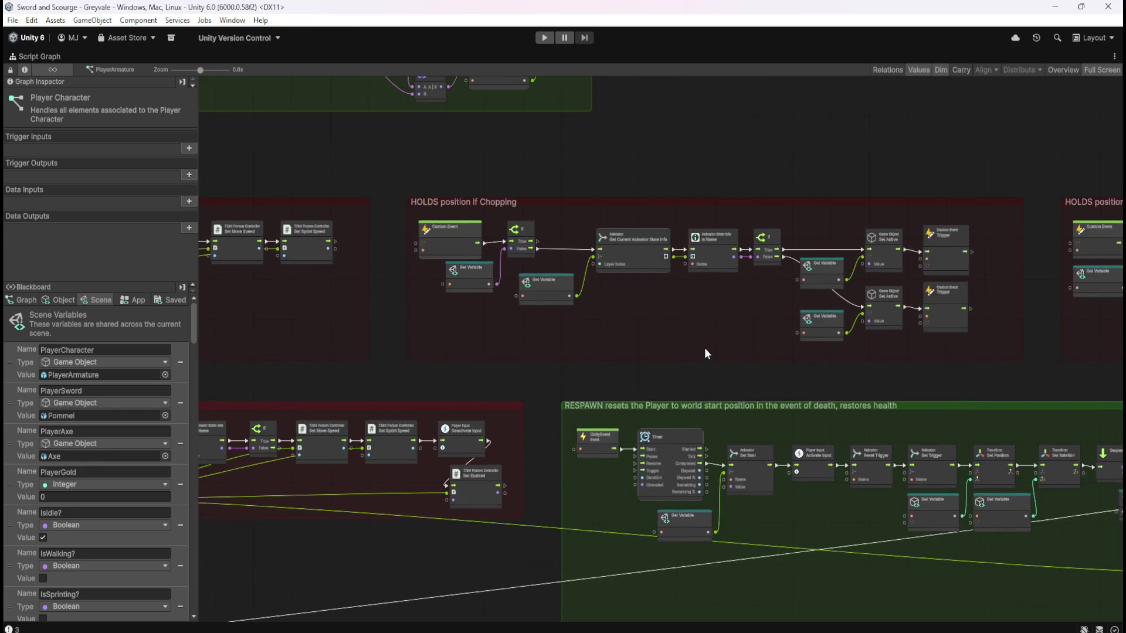
scroll(620, 320, "down", 1)
Pan across the Chopping group's Set Active, Trigger and StashOpen? nodes, then un-maximize the graph
scroll(643, 316, "up", 4)
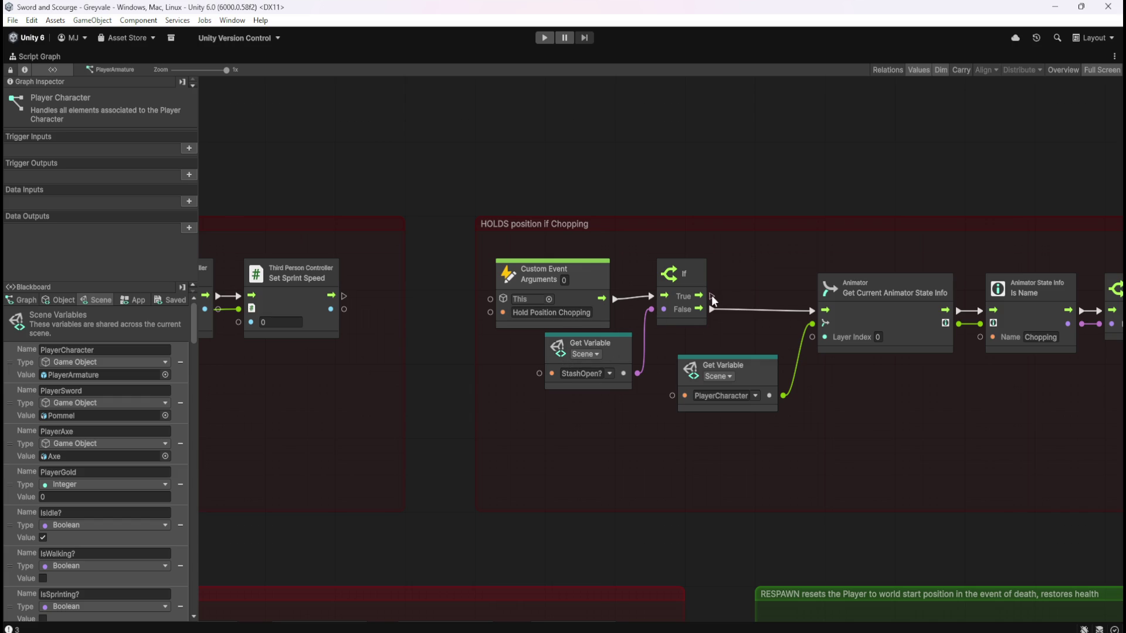
left_click_drag(878, 451, 515, 437)
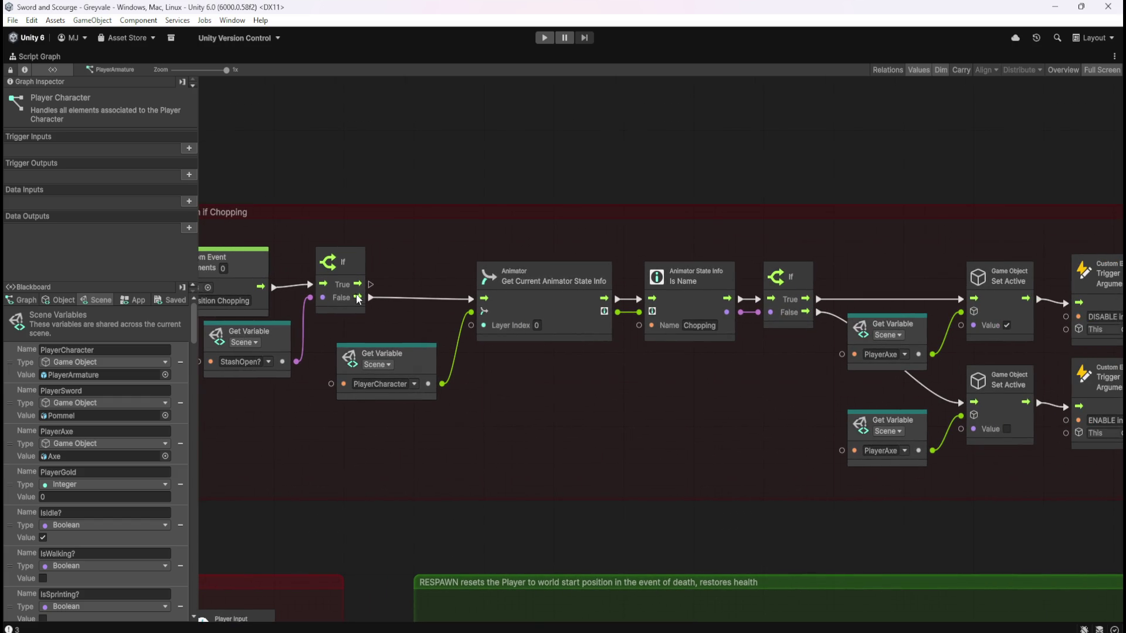
mouse_move(631, 390)
left_mouse_down()
mouse_move(434, 388)
mouse_move(623, 384)
mouse_move(585, 403)
left_mouse_up()
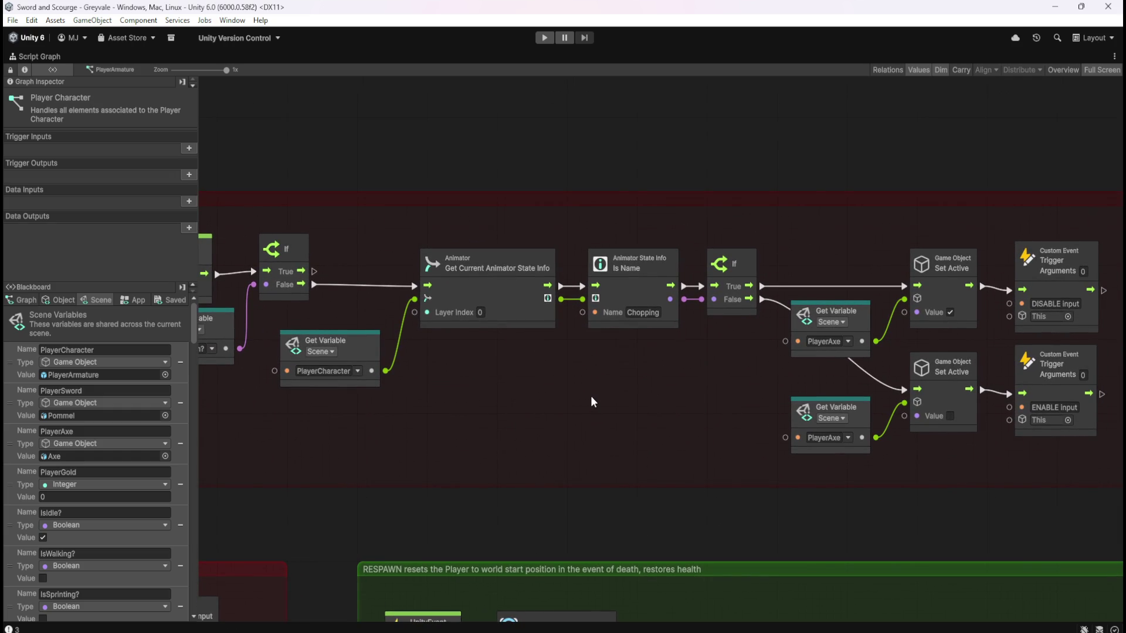
left_click_drag(465, 410, 687, 433)
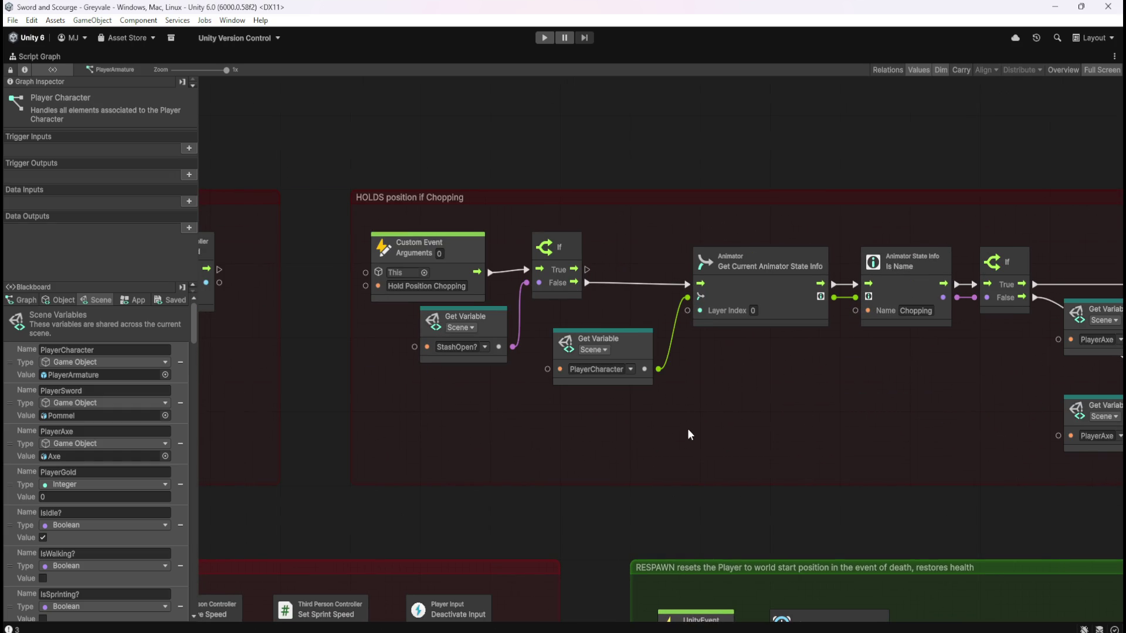
key("shift+space")
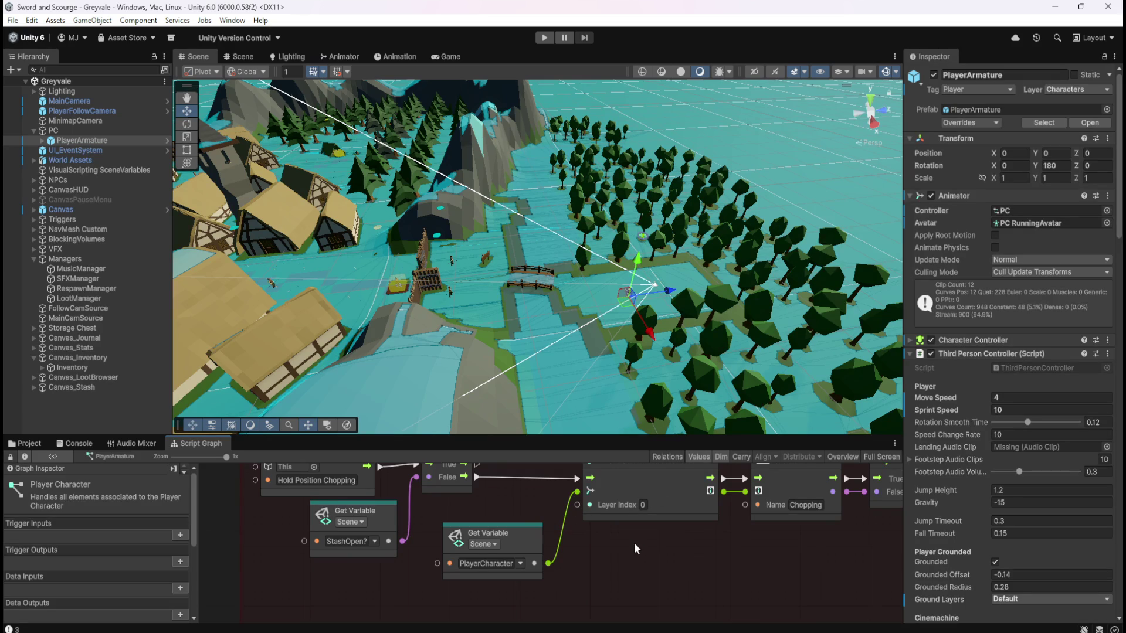
Enter Play mode and run the player across the bridge into Greyvale
left_click(545, 38)
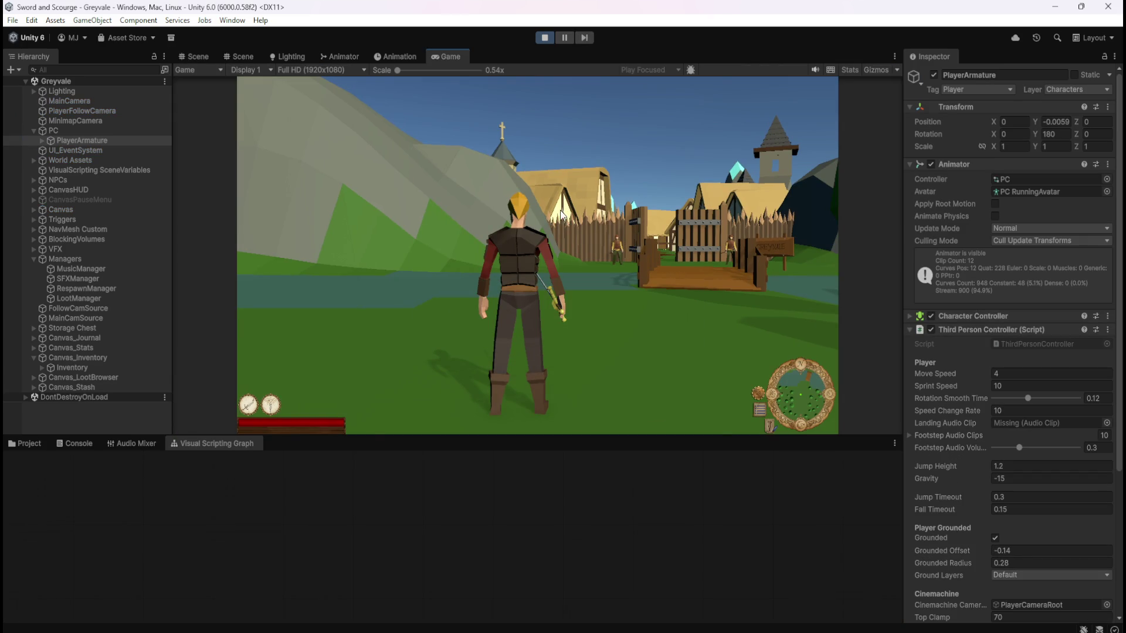
key("w")
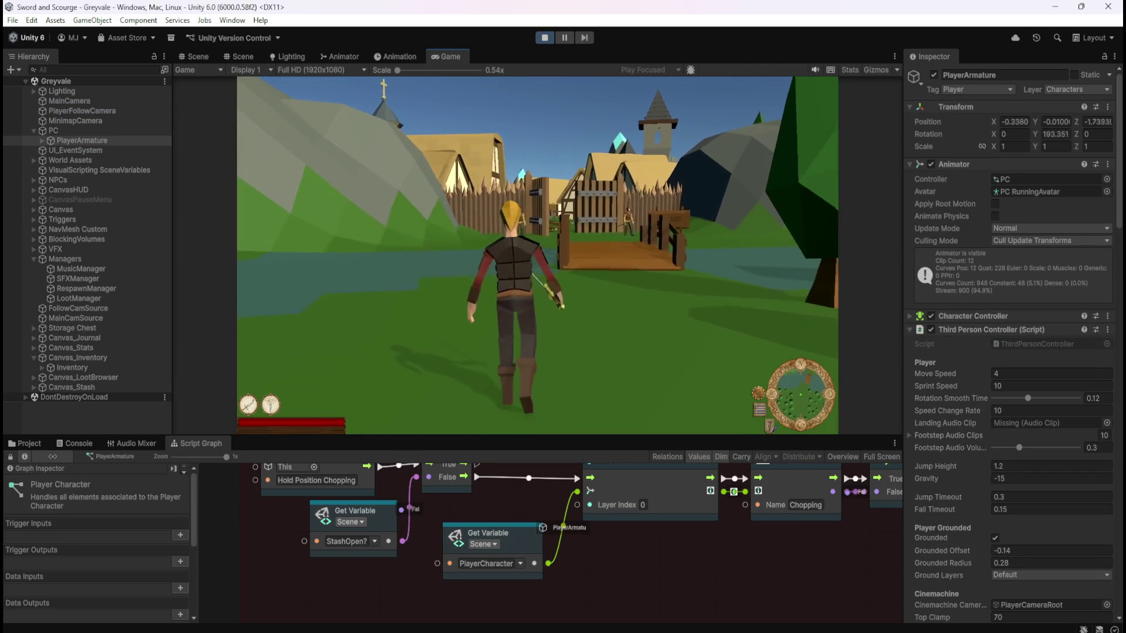
key("w")
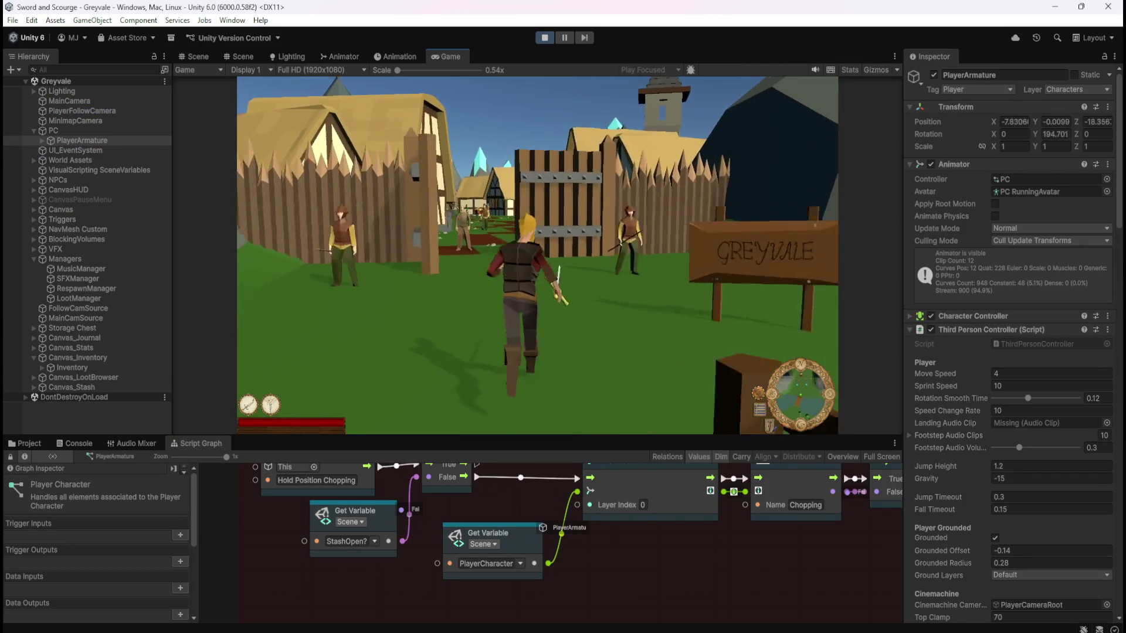
key("w")
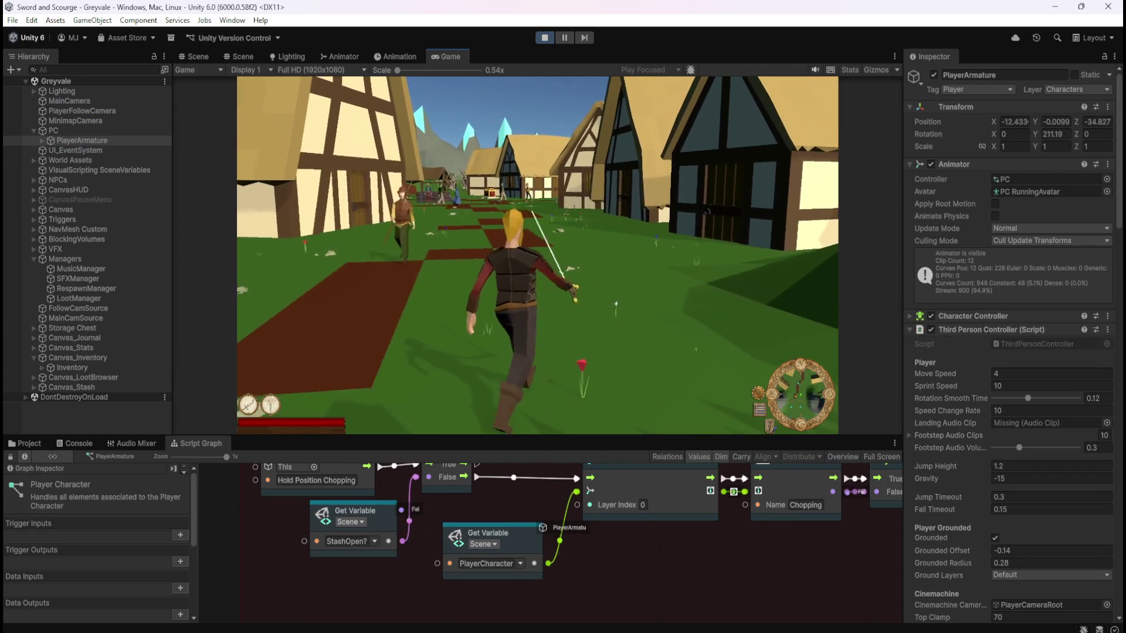
Bring up the pause menu with Escape, resume, and keep running
key("Escape")
scroll(535, 583, "down", 3)
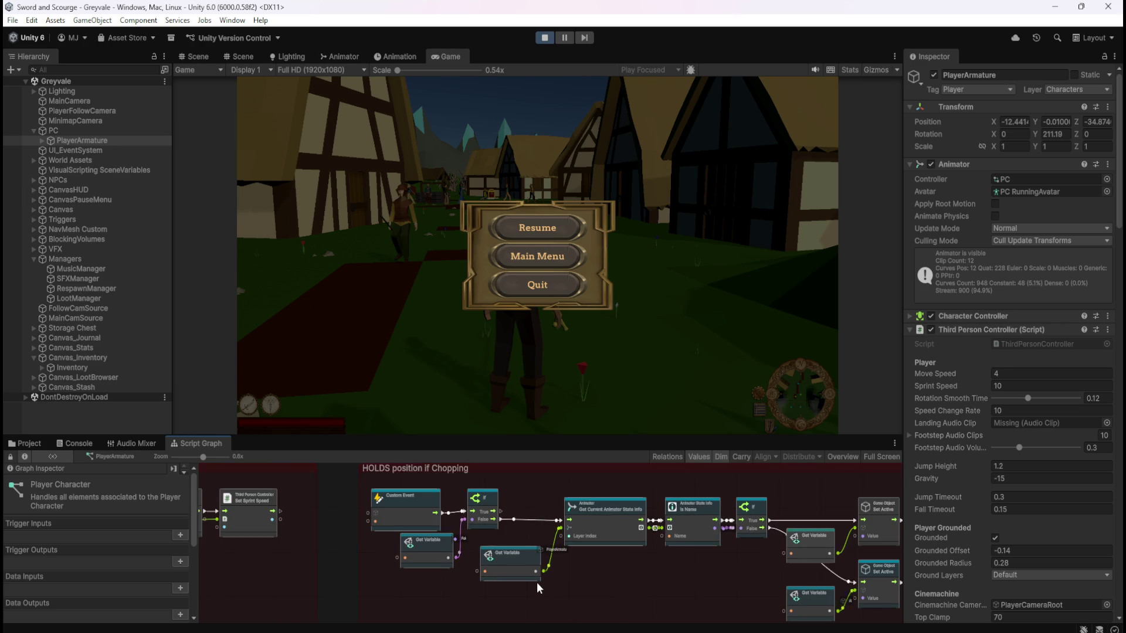
scroll(537, 582, "right", 5)
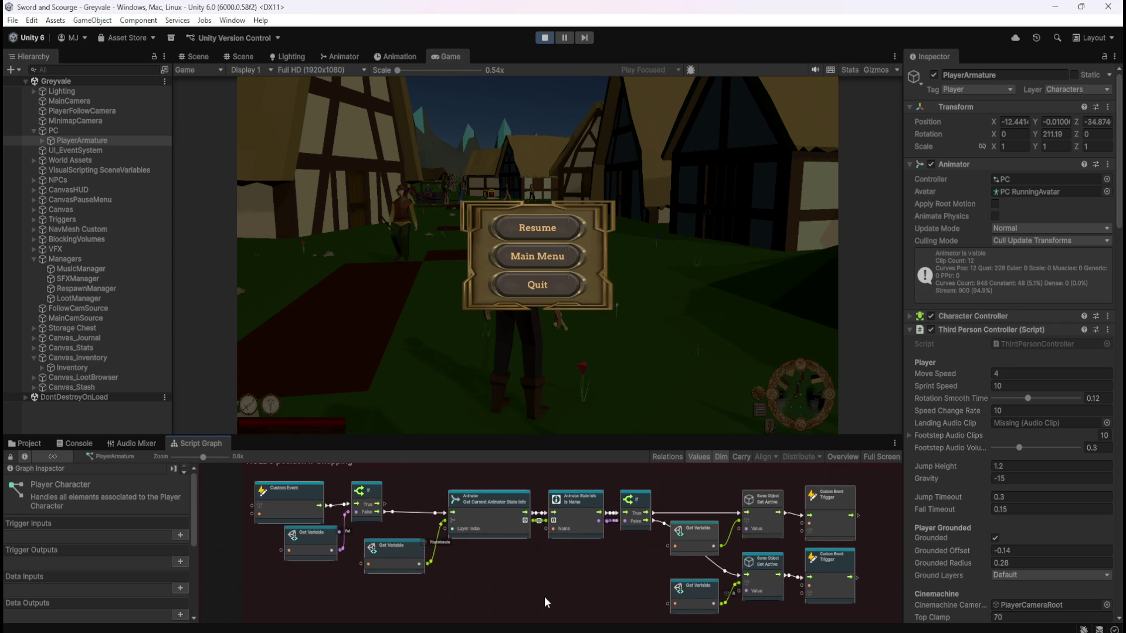
left_click(541, 240)
key("w")
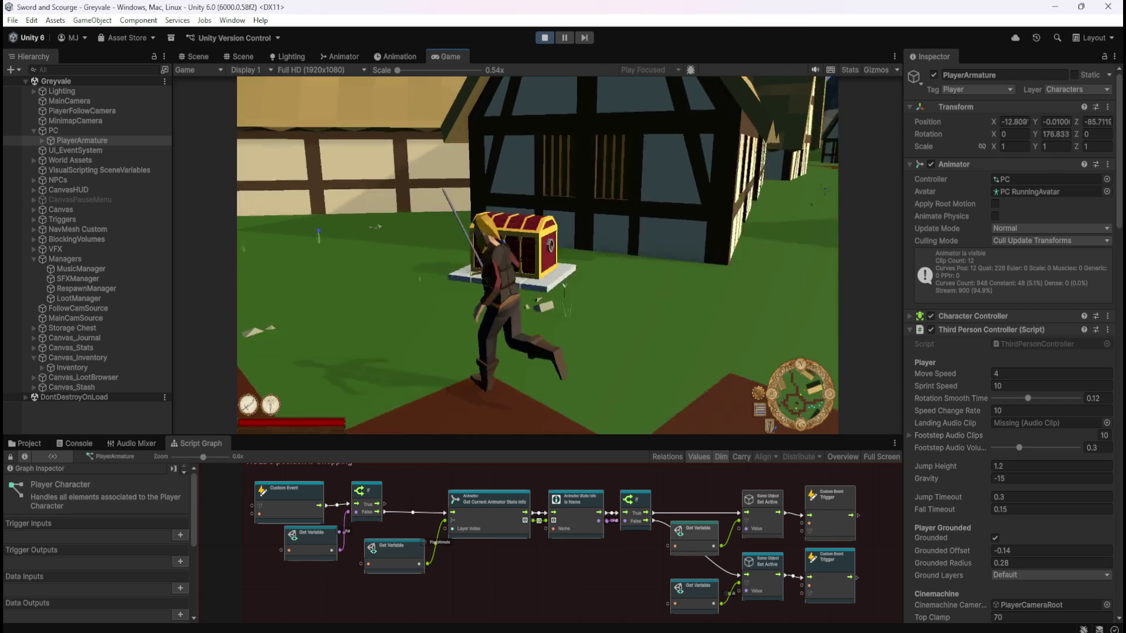
At the chest, open Stash and Inventory with E, close with Escape, then reopen and close again
key("e")
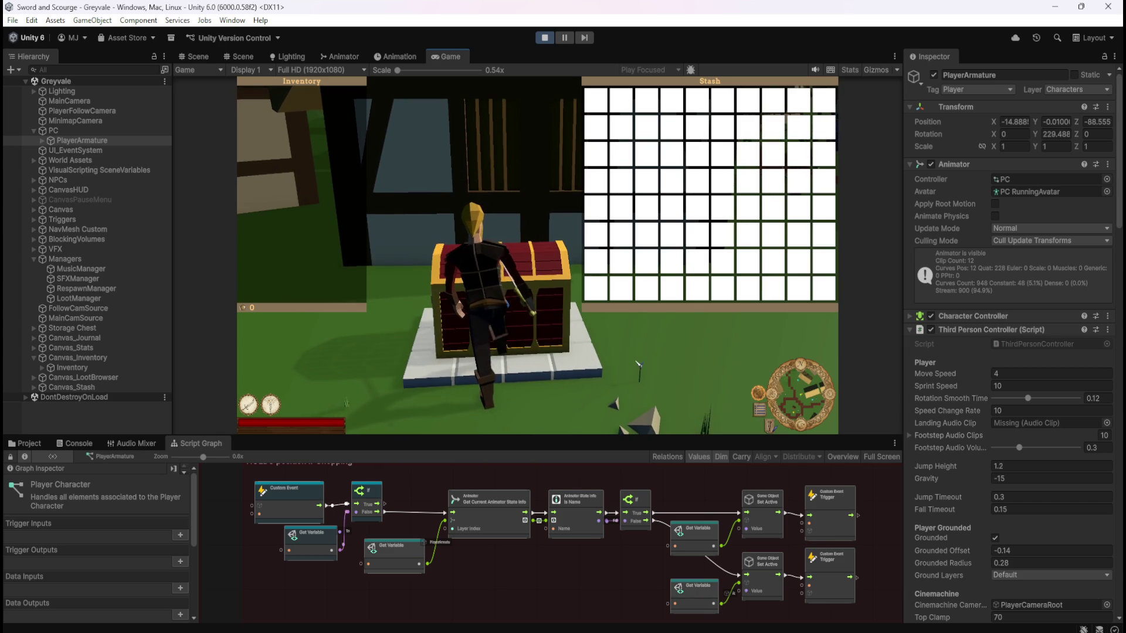
key("Escape")
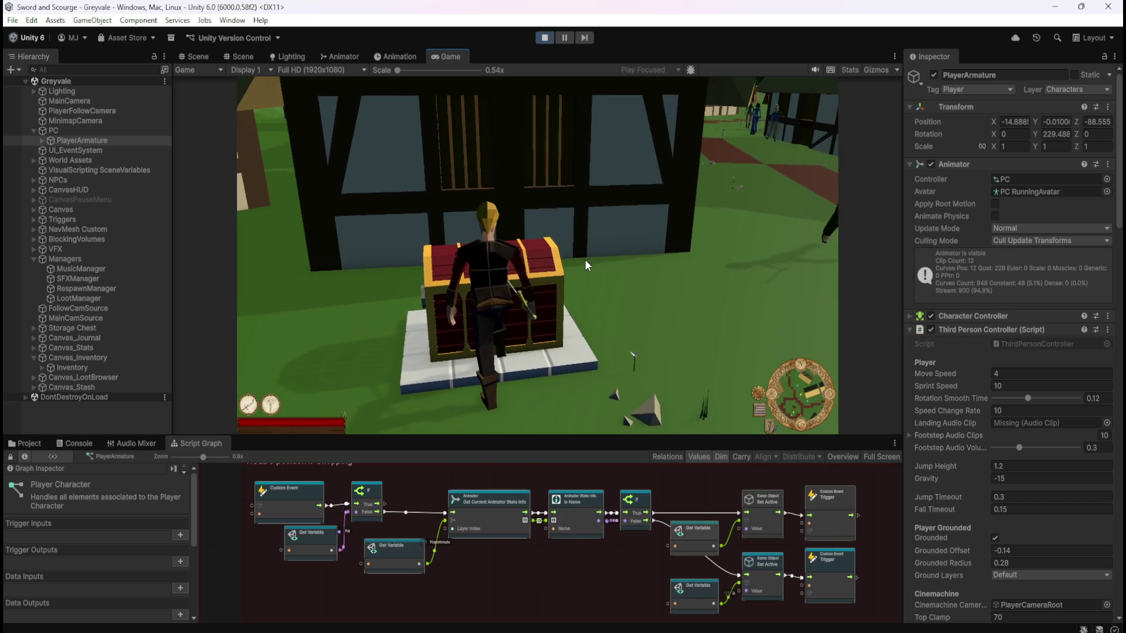
key("e")
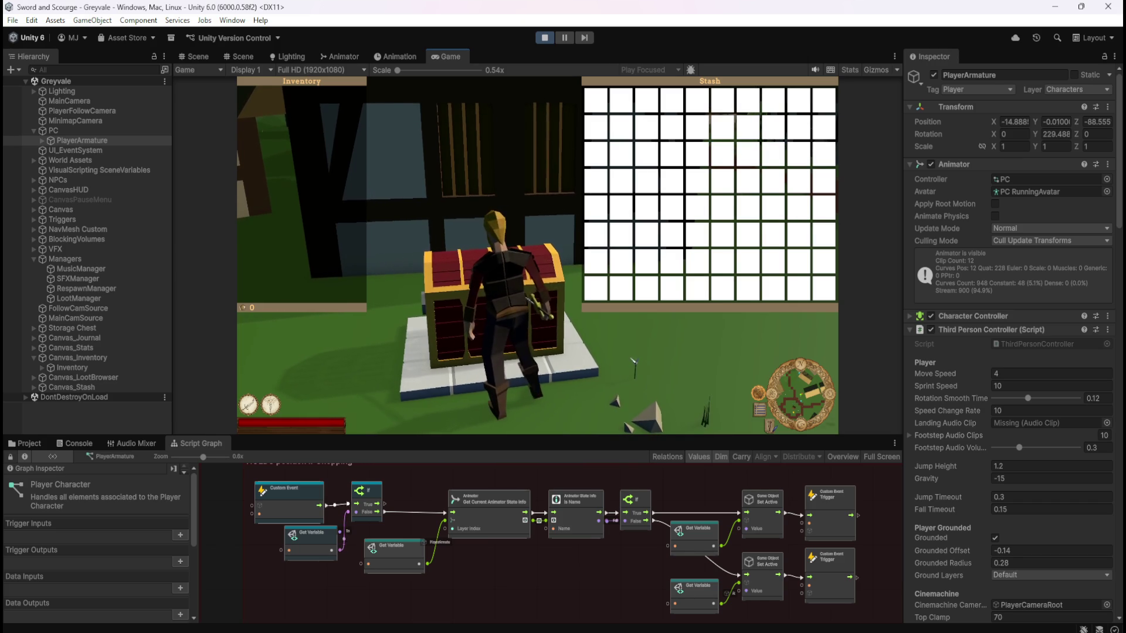
key("Escape")
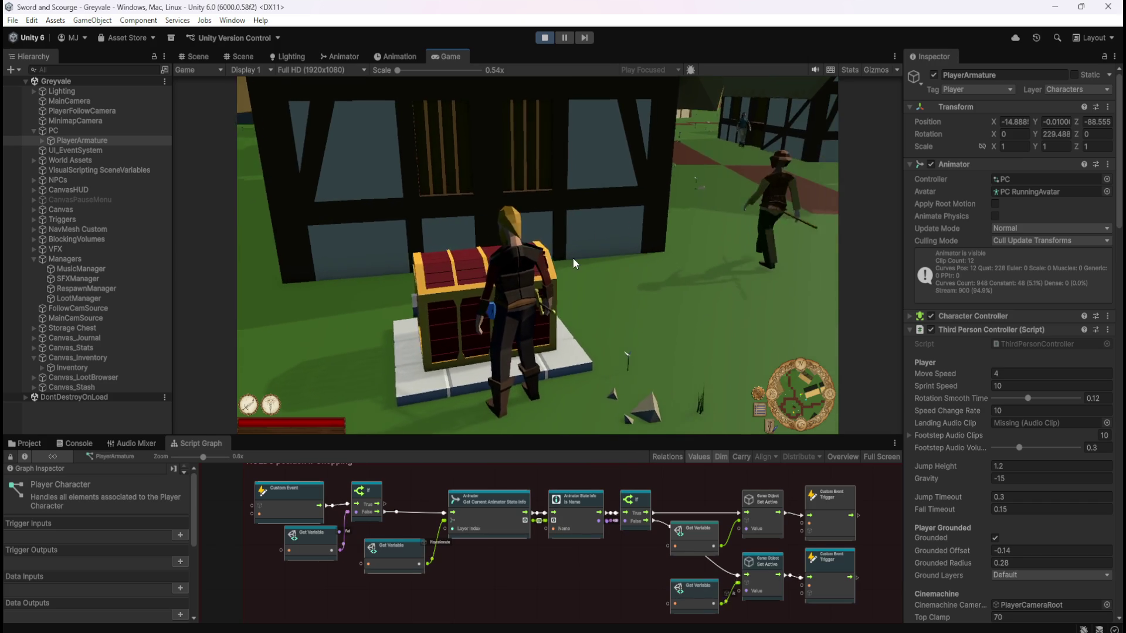
Run from the chest up the street and talk to the villager on the path
key("w")
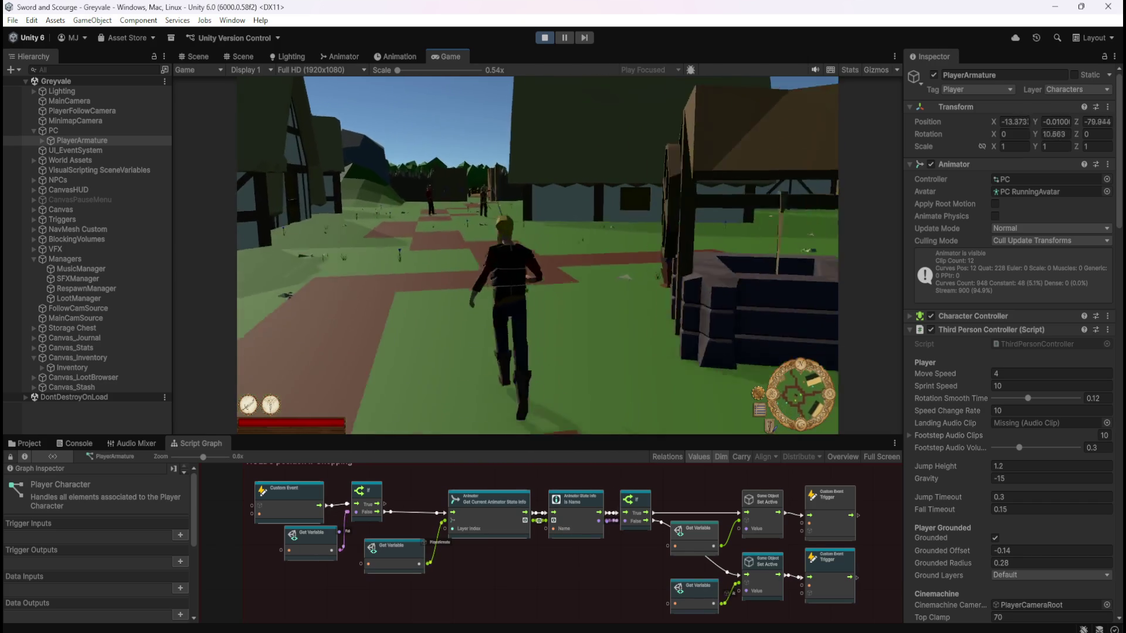
key("w")
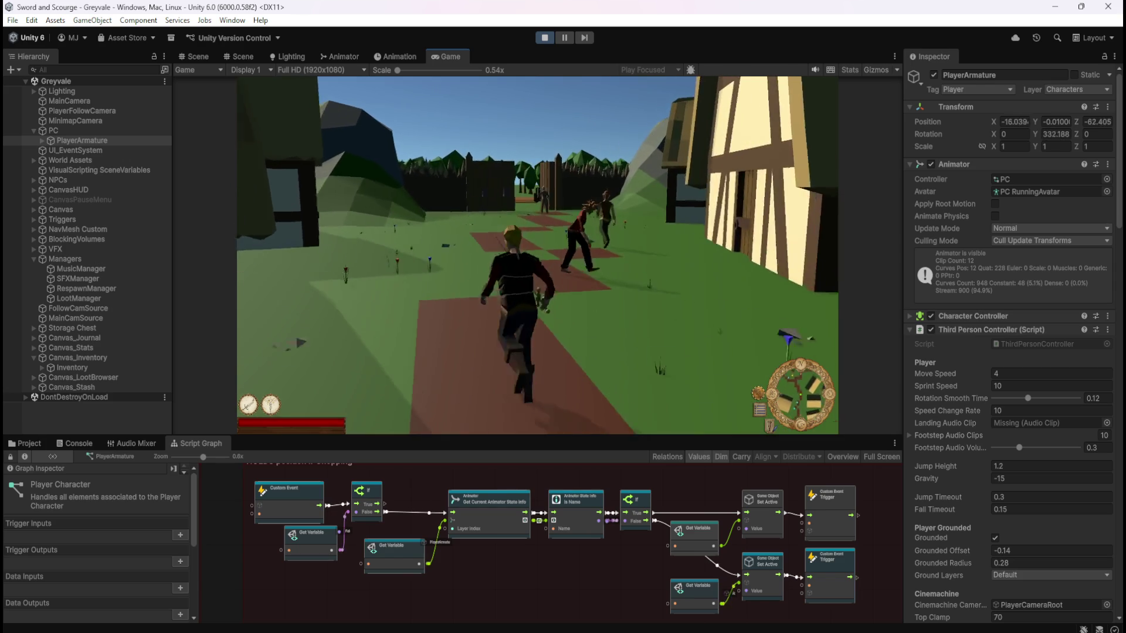
key("w")
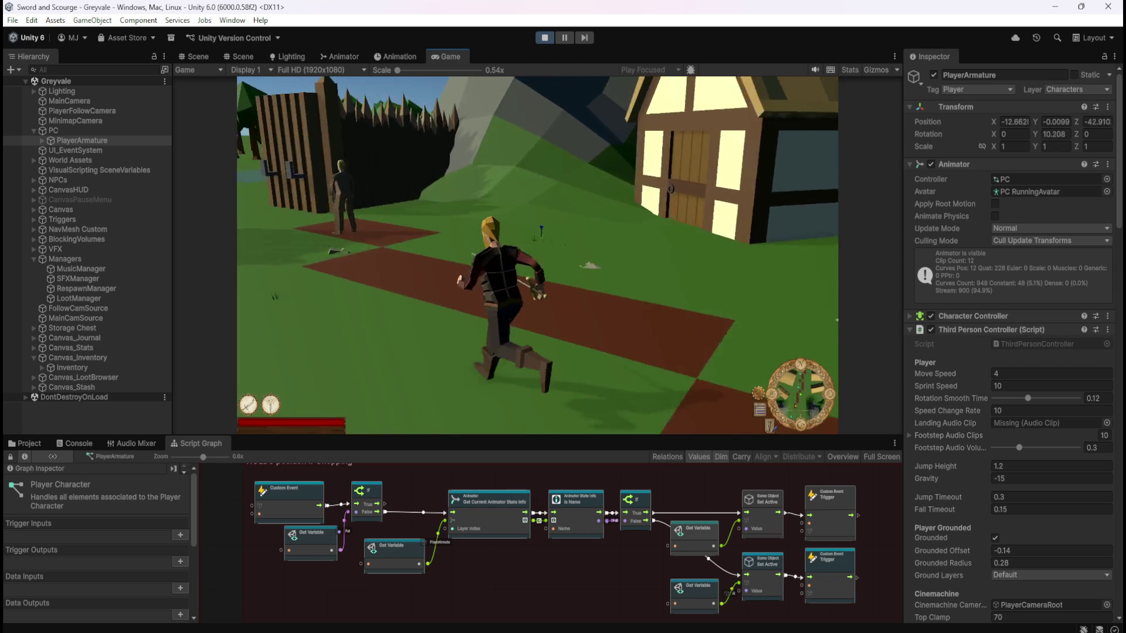
key("w")
key("e")
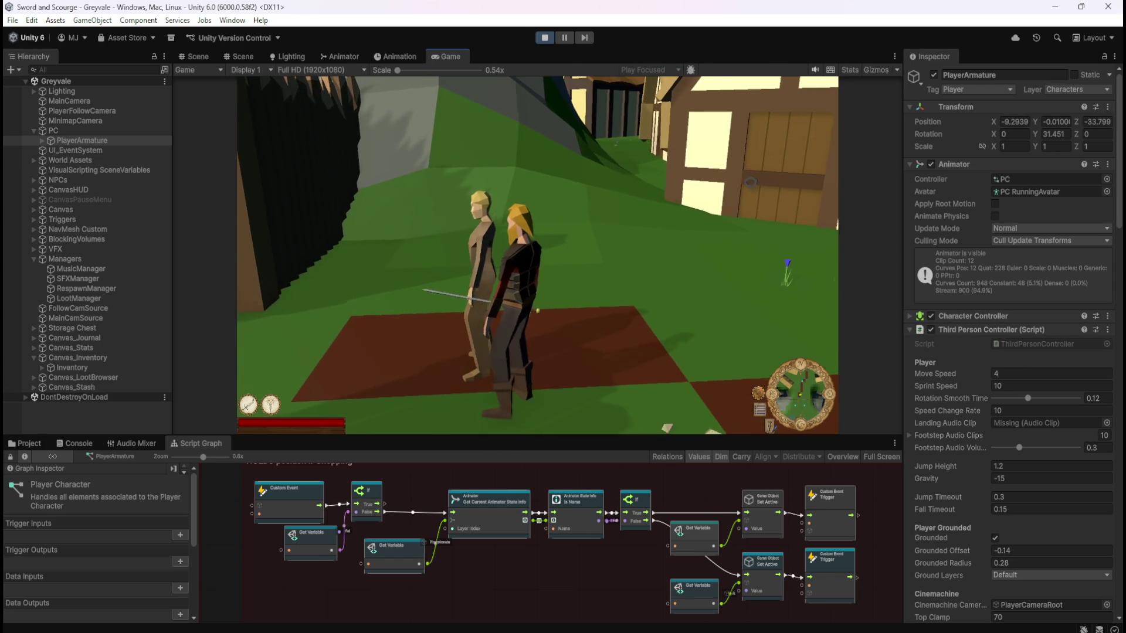
Run back into the village and talk with the mayor at the well
key("w")
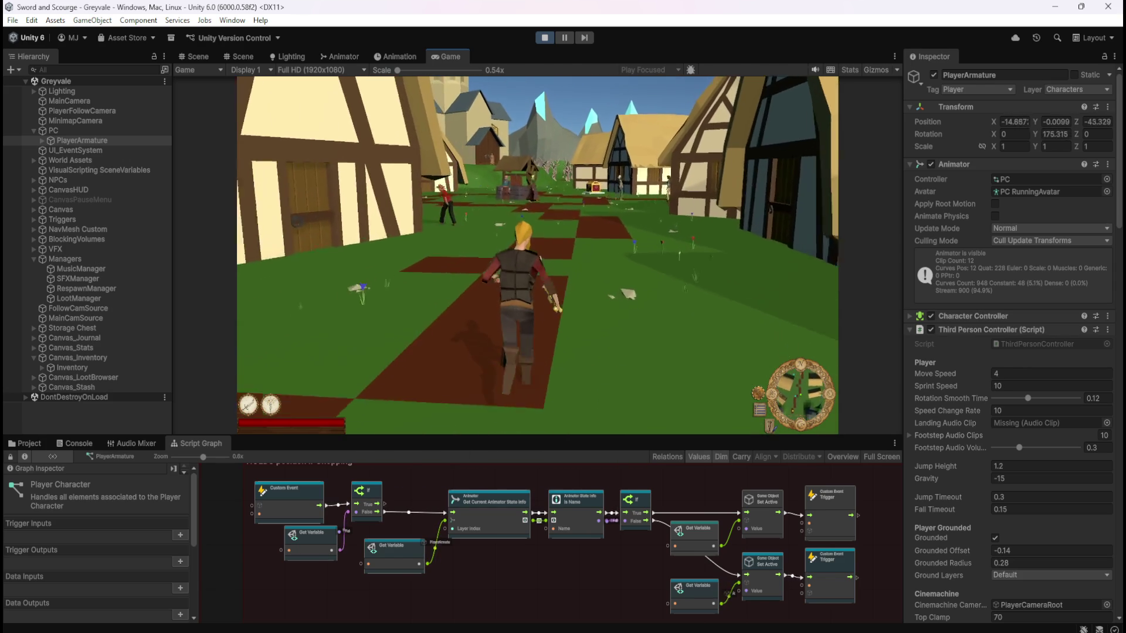
key("w")
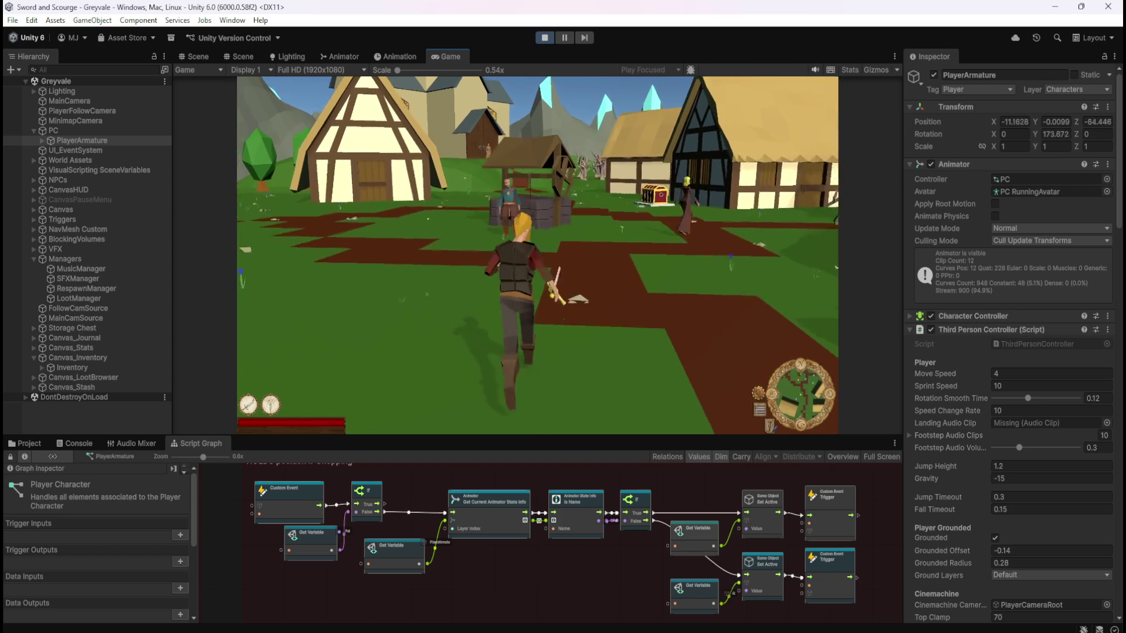
key("w")
key("e")
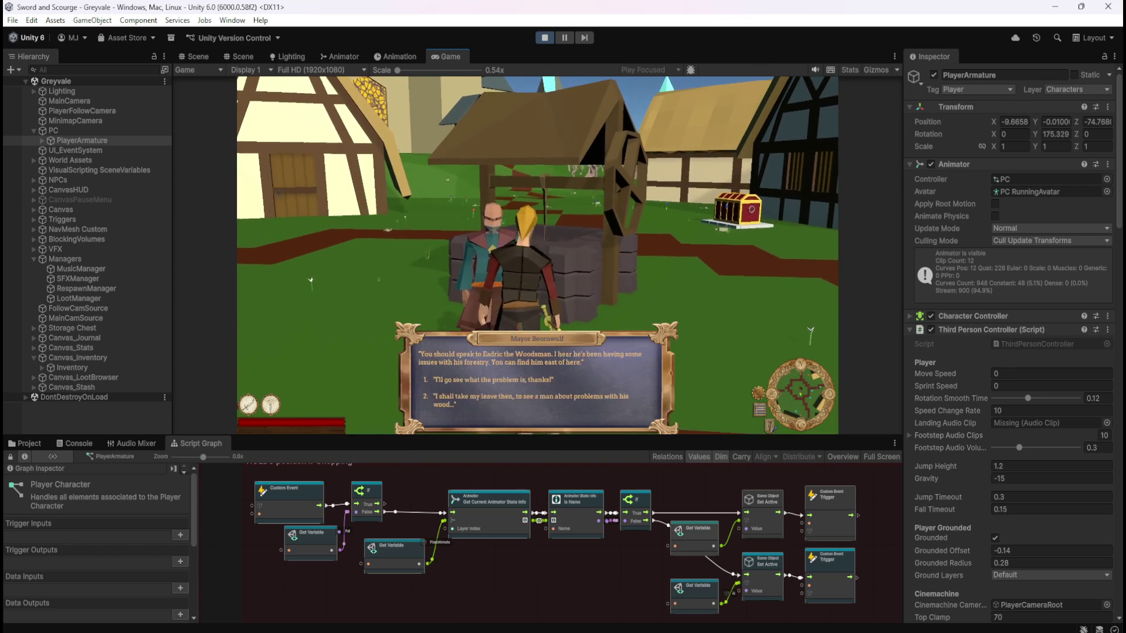
key("1")
Run through the village out to the tent and talk to the villager there
key("w")
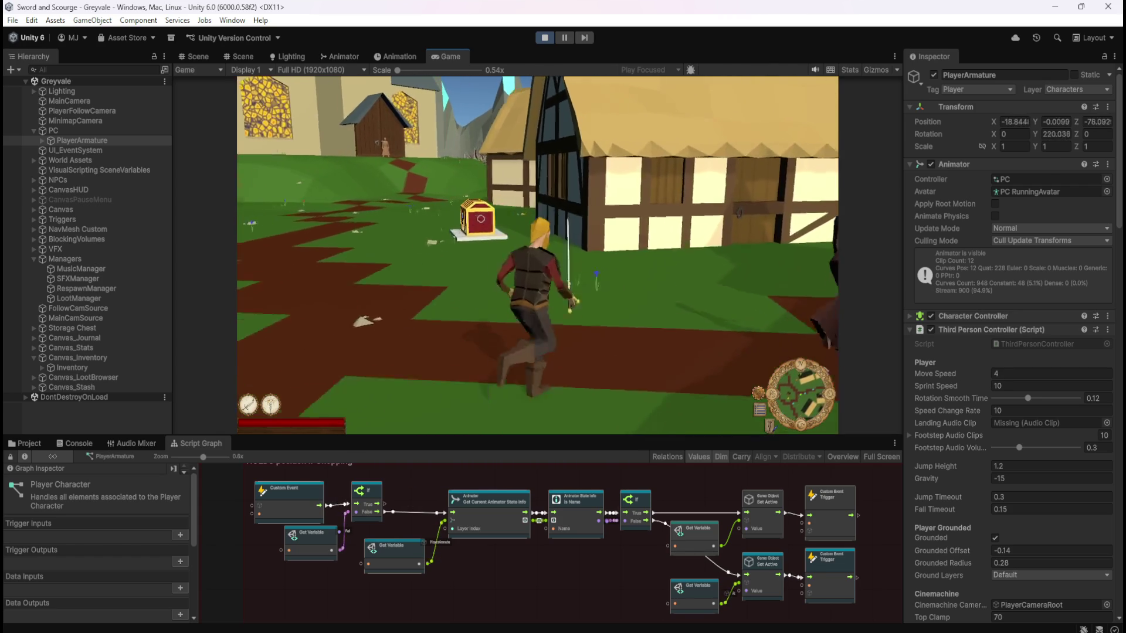
key("w")
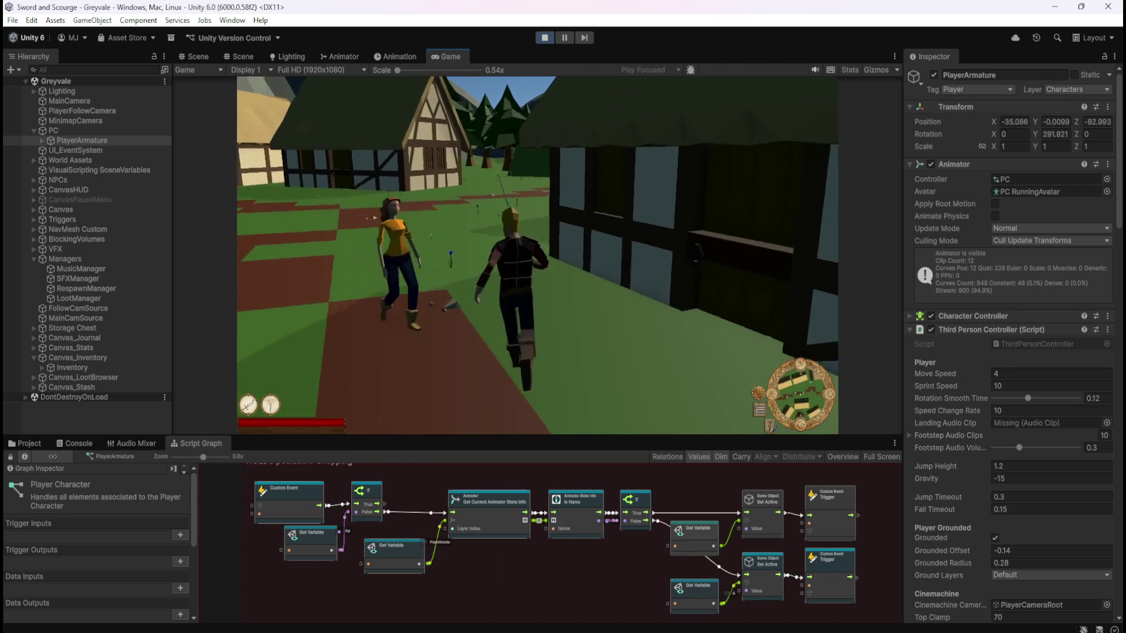
key("w")
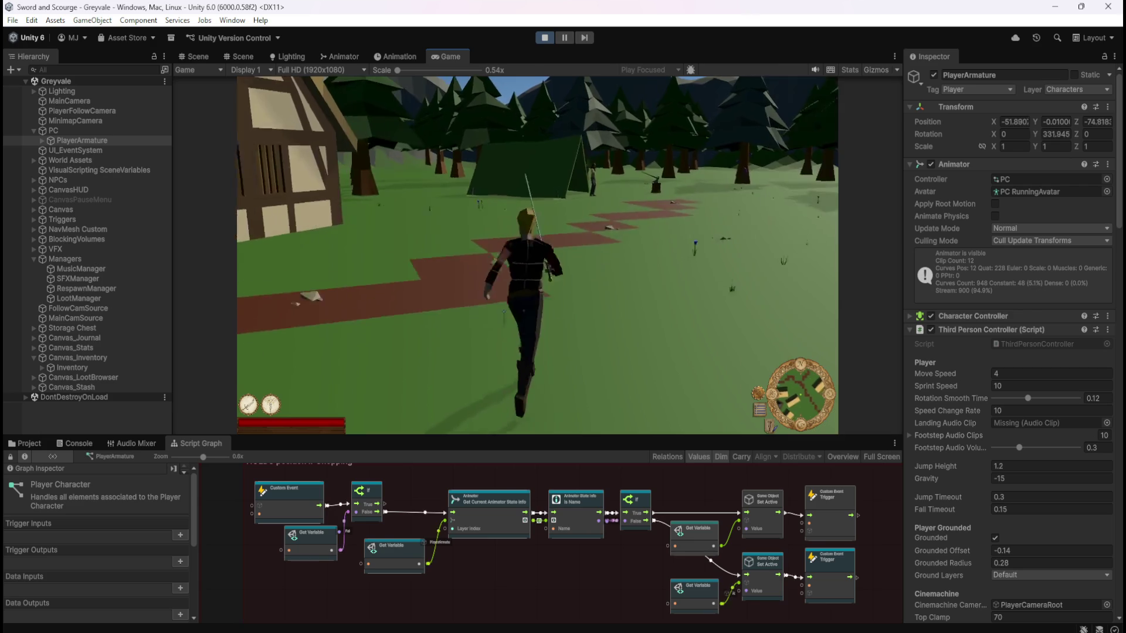
key("w")
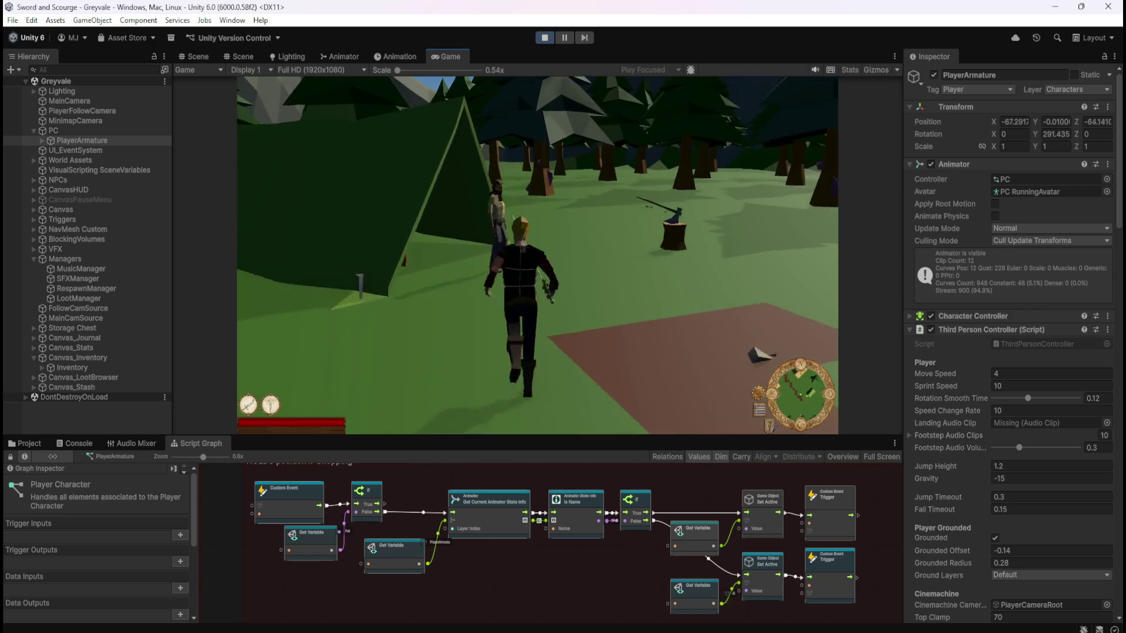
key("w")
key("e")
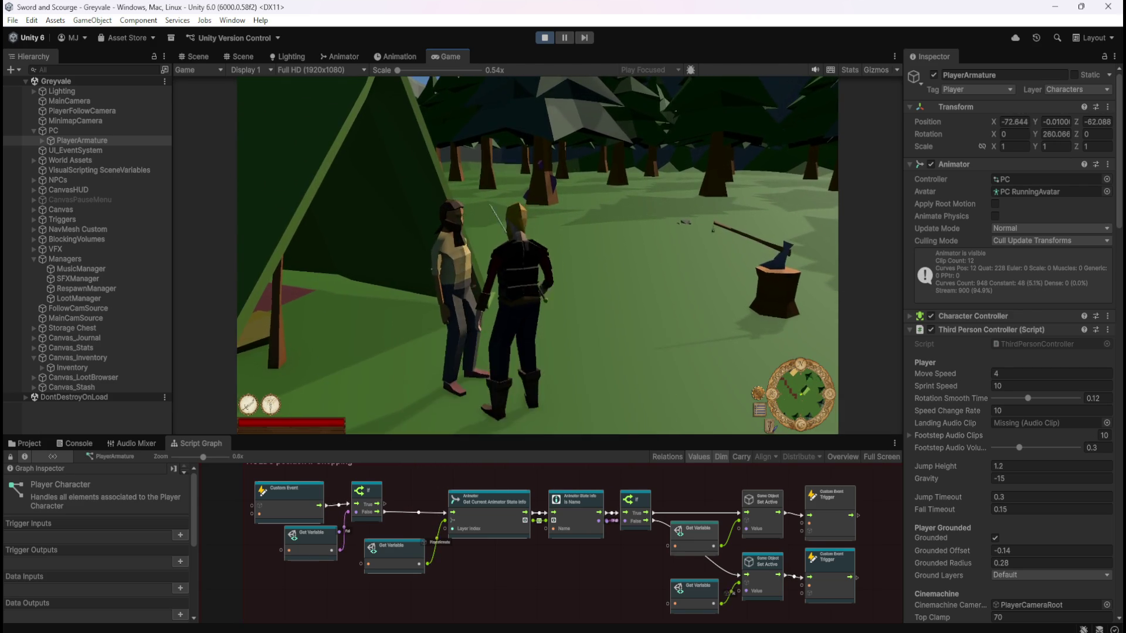
Run into the forest up to a tree, then head further in and turn around
key("w")
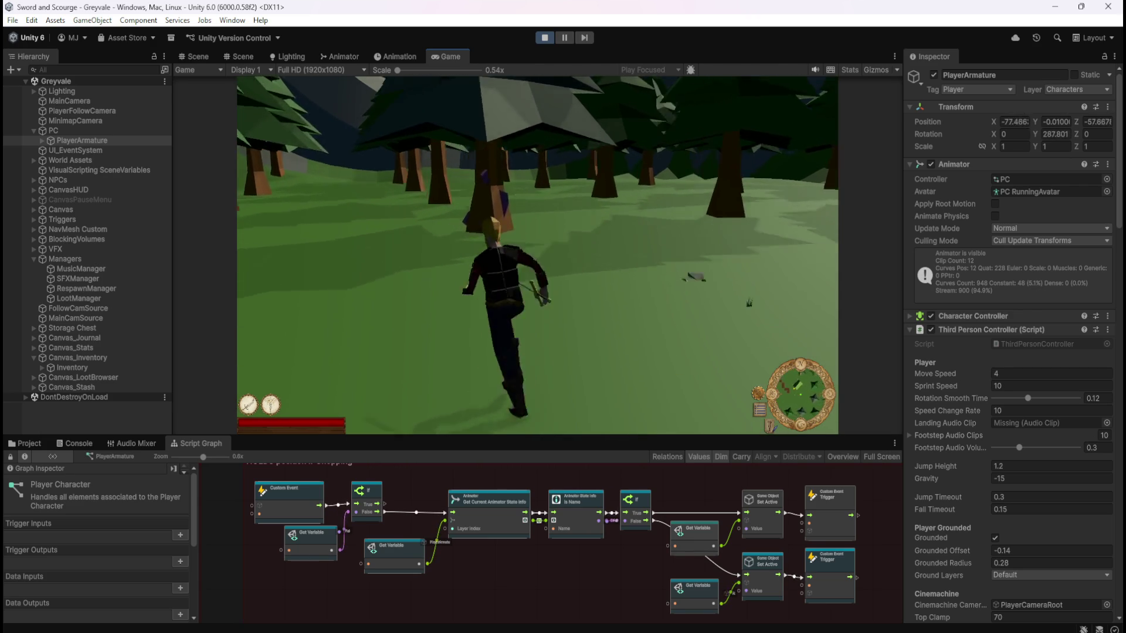
key("w")
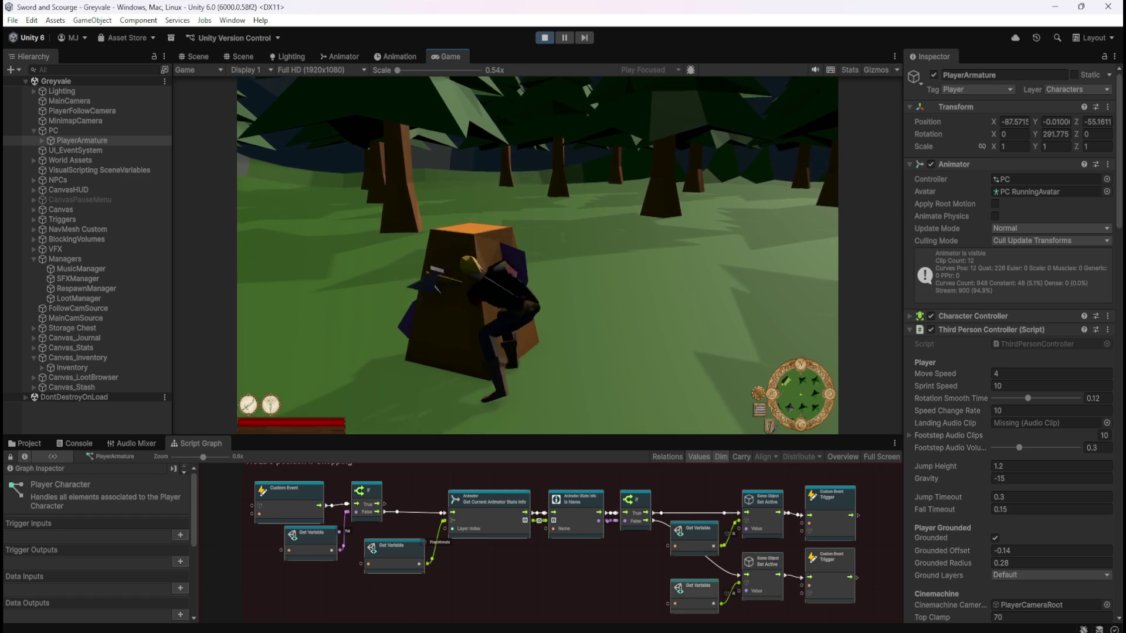
key("d")
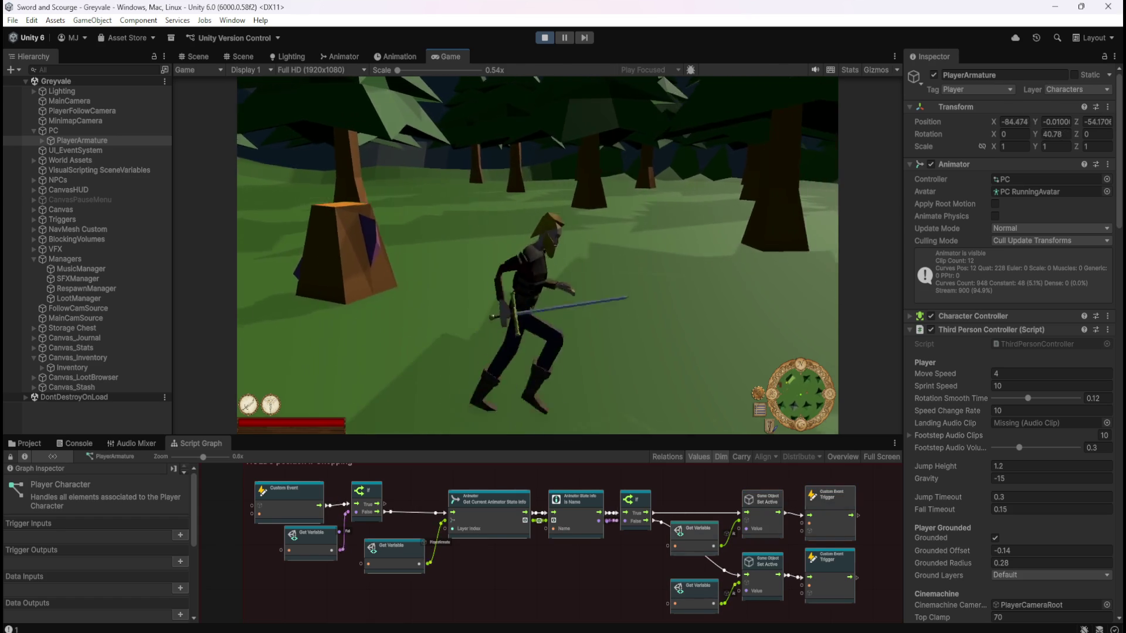
key("w")
key("s")
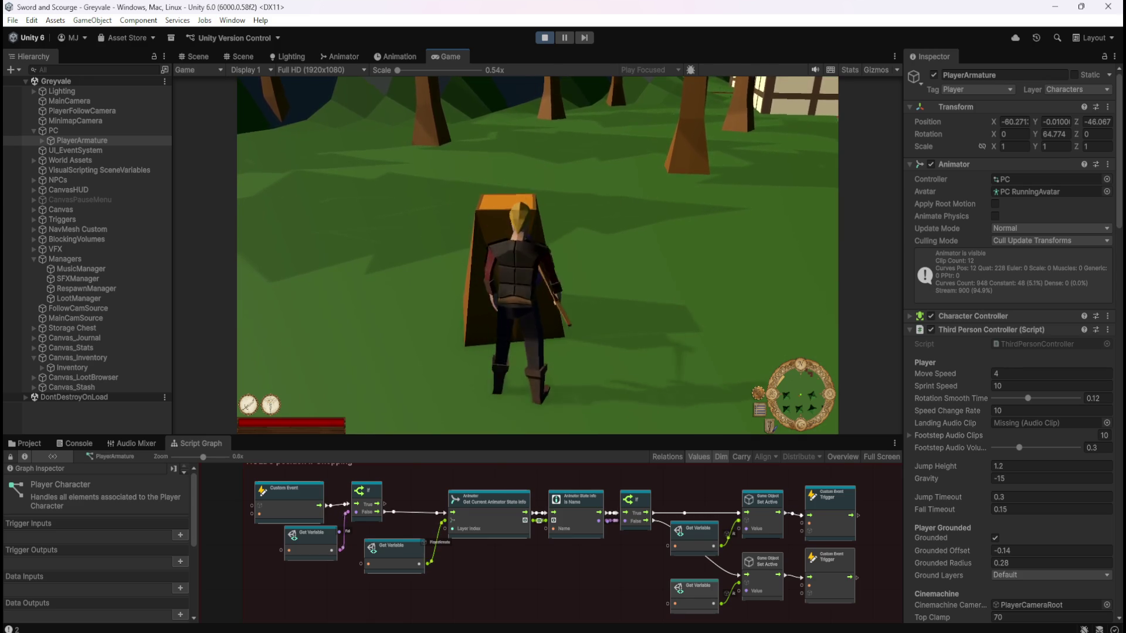
Pause the game with Escape, then stop Play mode to return to the Scene view
key("Escape")
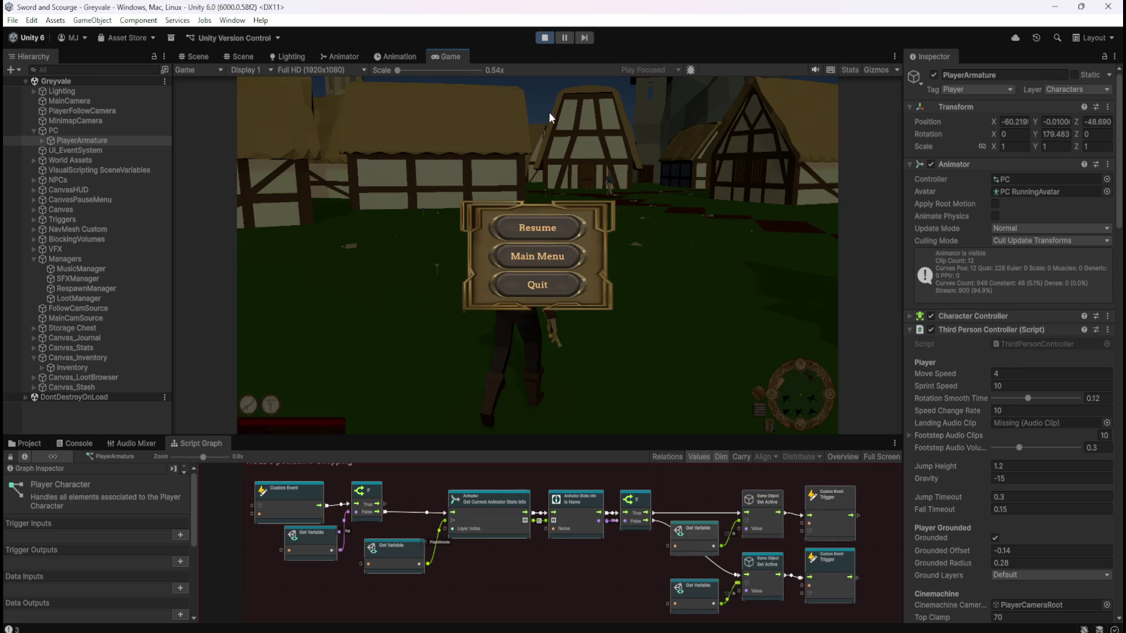
left_click(550, 37)
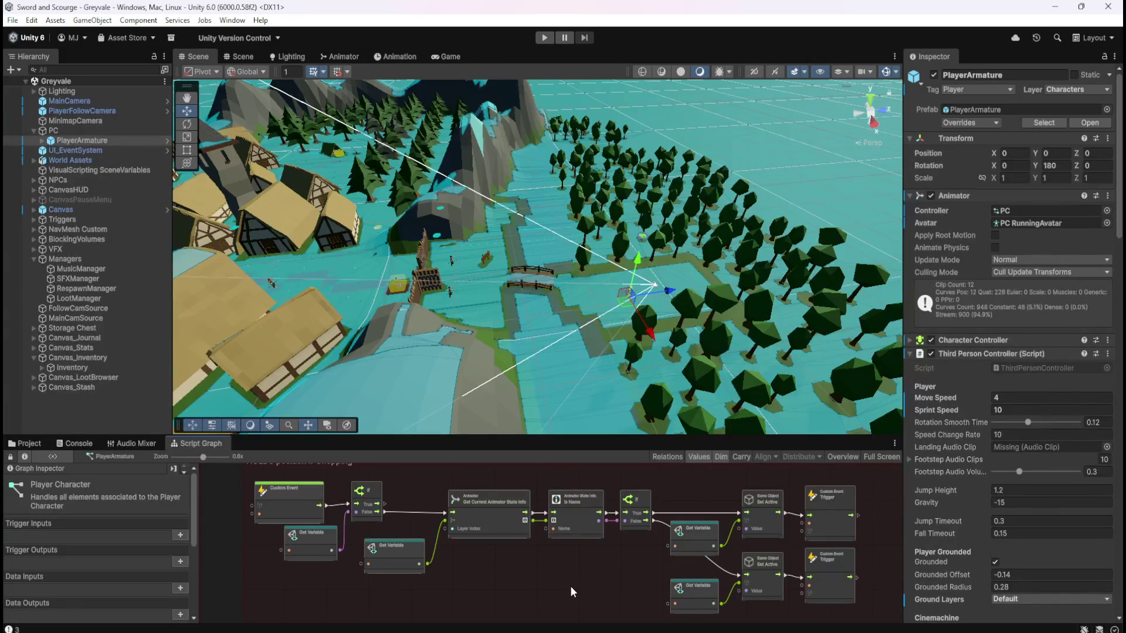
Restart Play mode and run over the bridge through the village to the treasure chest
left_click(544, 38)
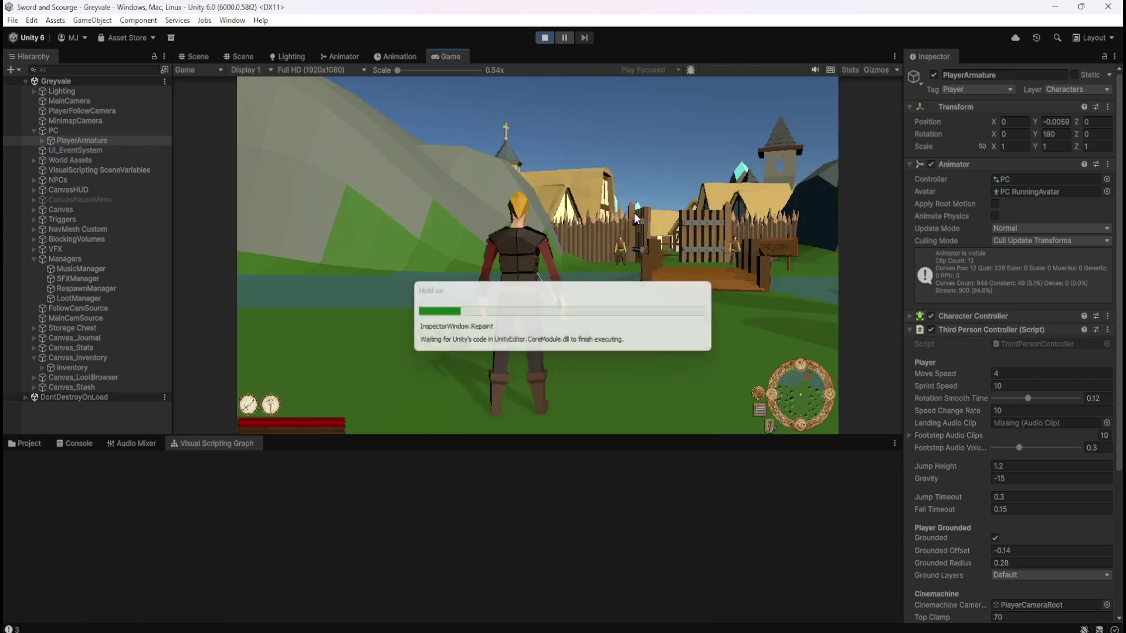
left_click(554, 198)
key("w")
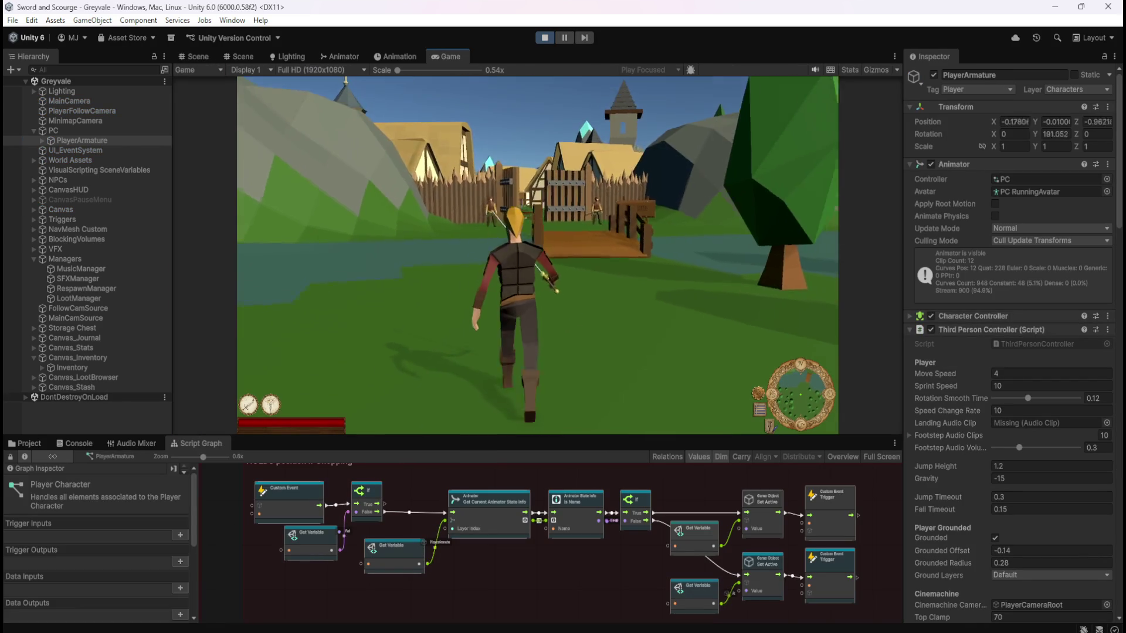
key("w")
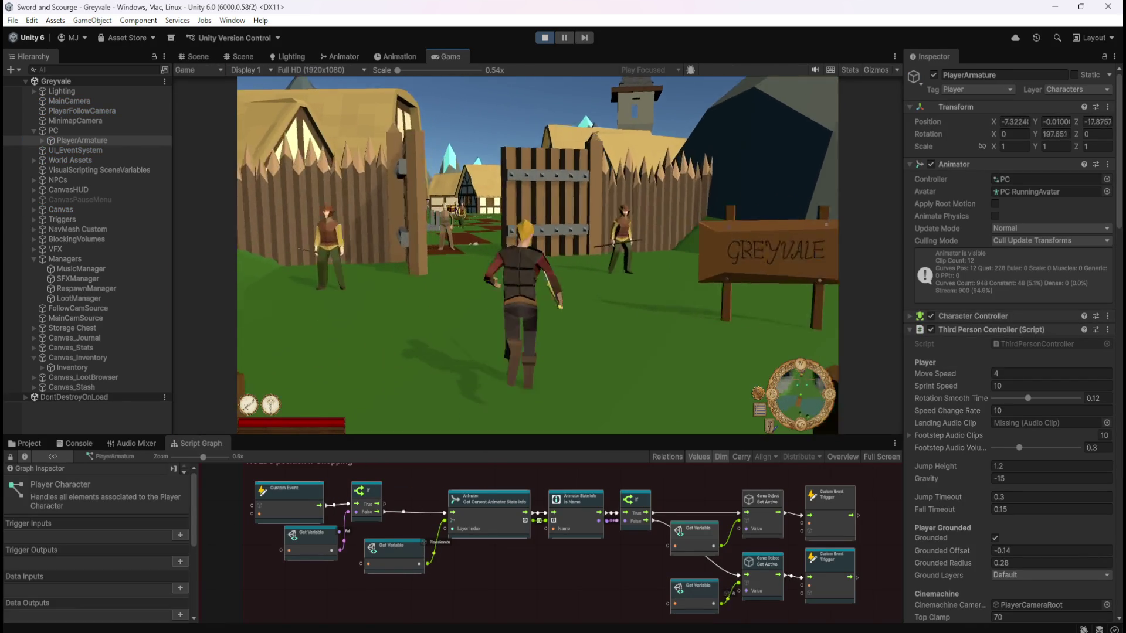
key("w")
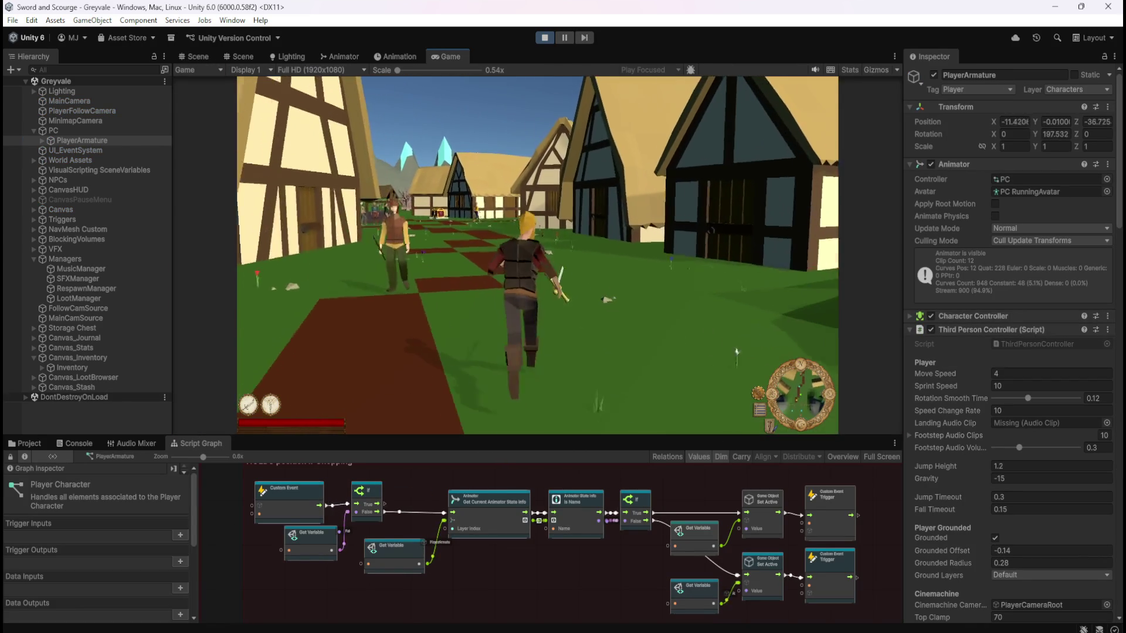
key("w")
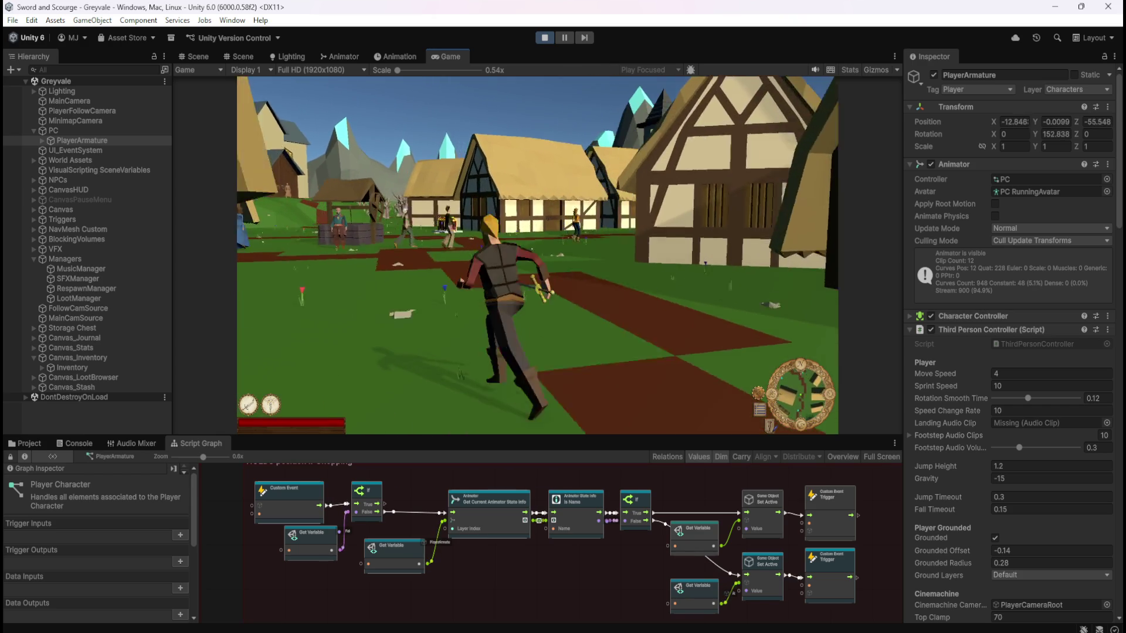
key("w")
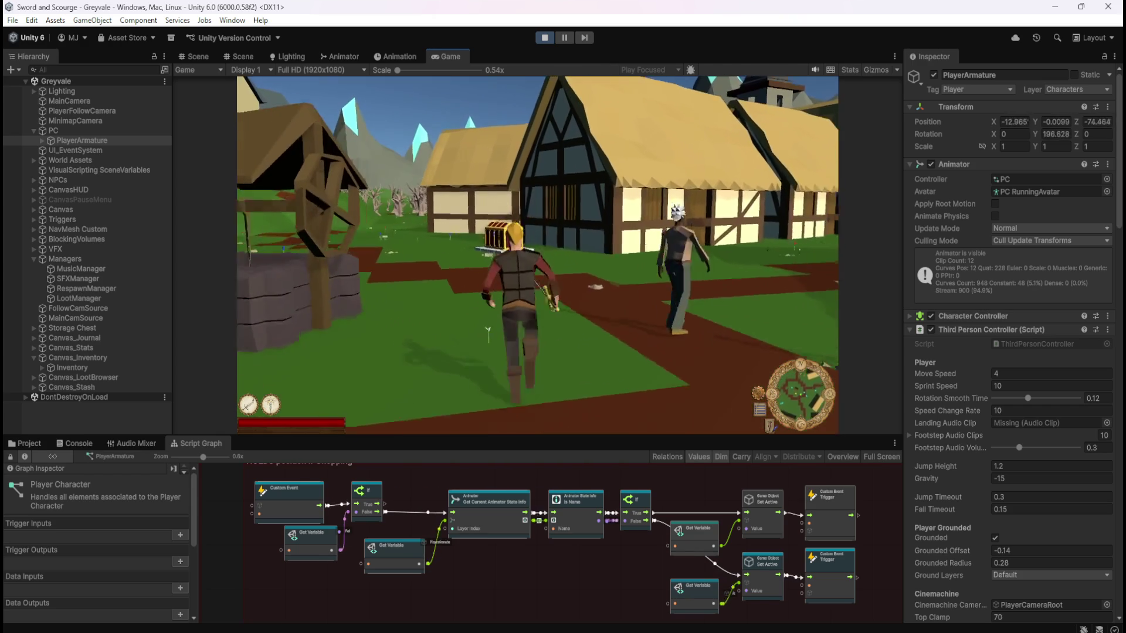
Open and close the Stash and Inventory at the chest, then stop Play mode
key("w")
key("e")
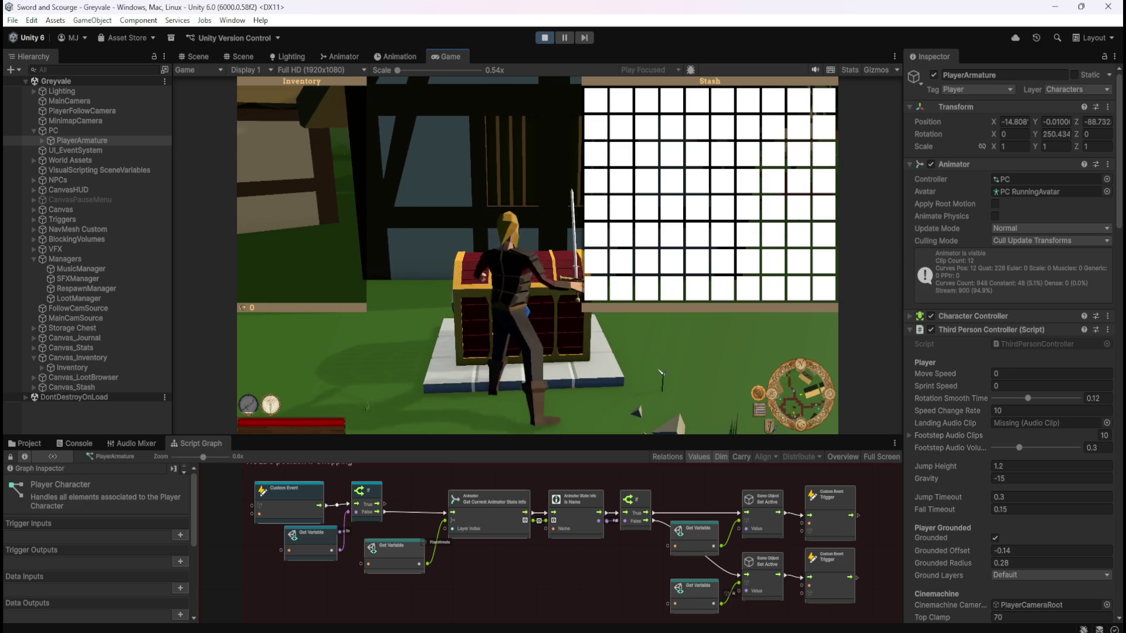
key("e")
key("ctrl+p")
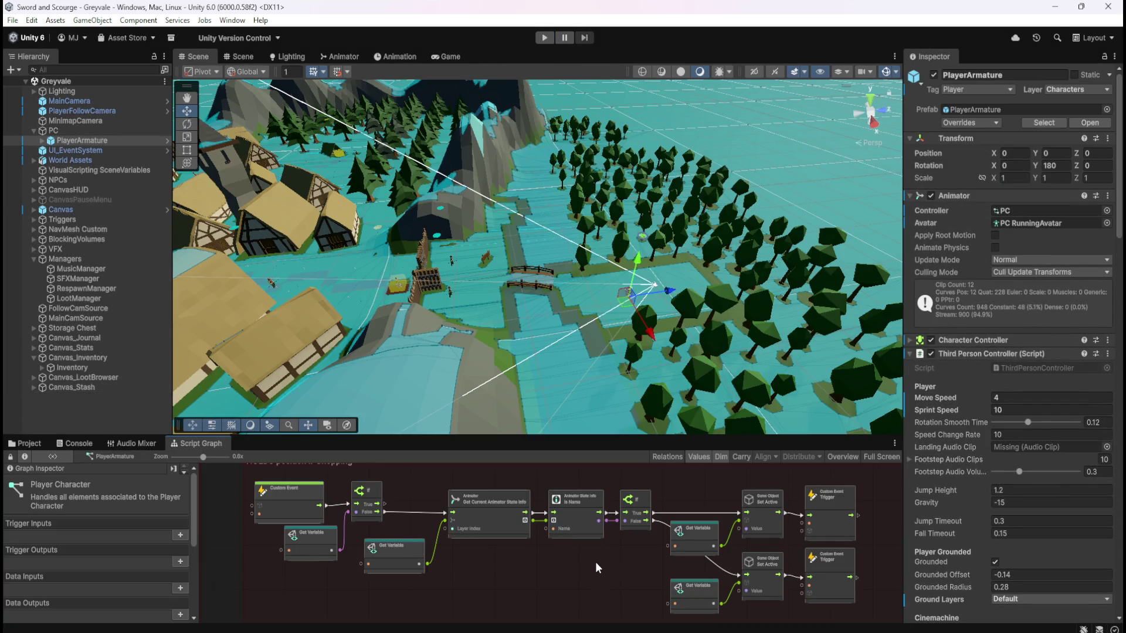
Maximize the Player Character graph and list the Blackboard's Scene variables down to StashOpen?
key("shift+space")
scroll(370, 325, "up", 2)
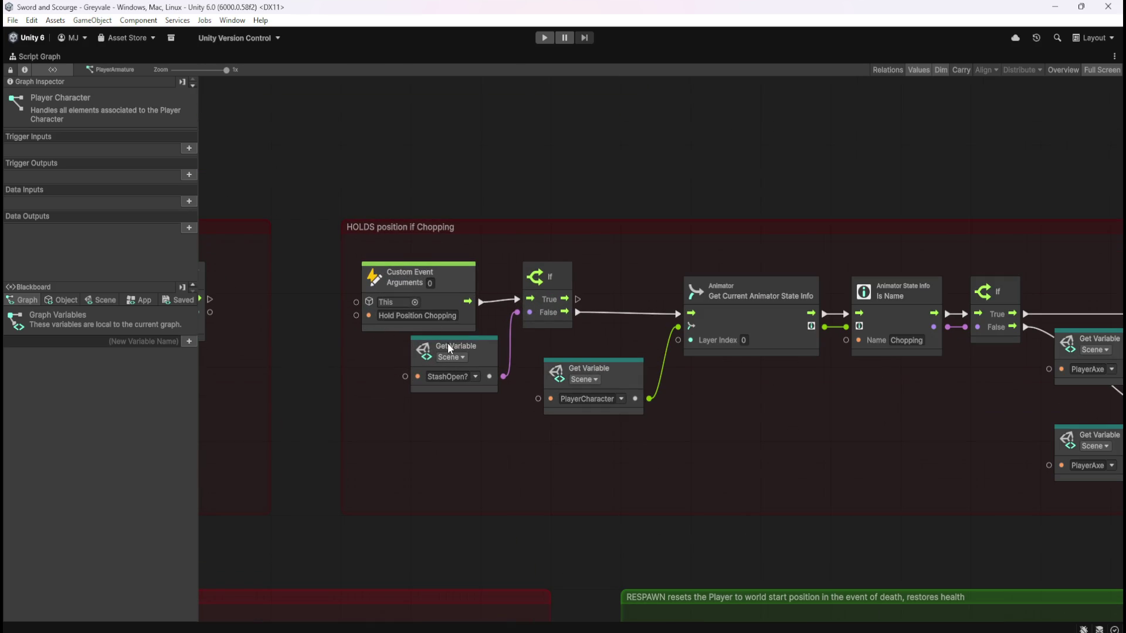
left_click(110, 304)
left_click_drag(192, 333, 214, 617)
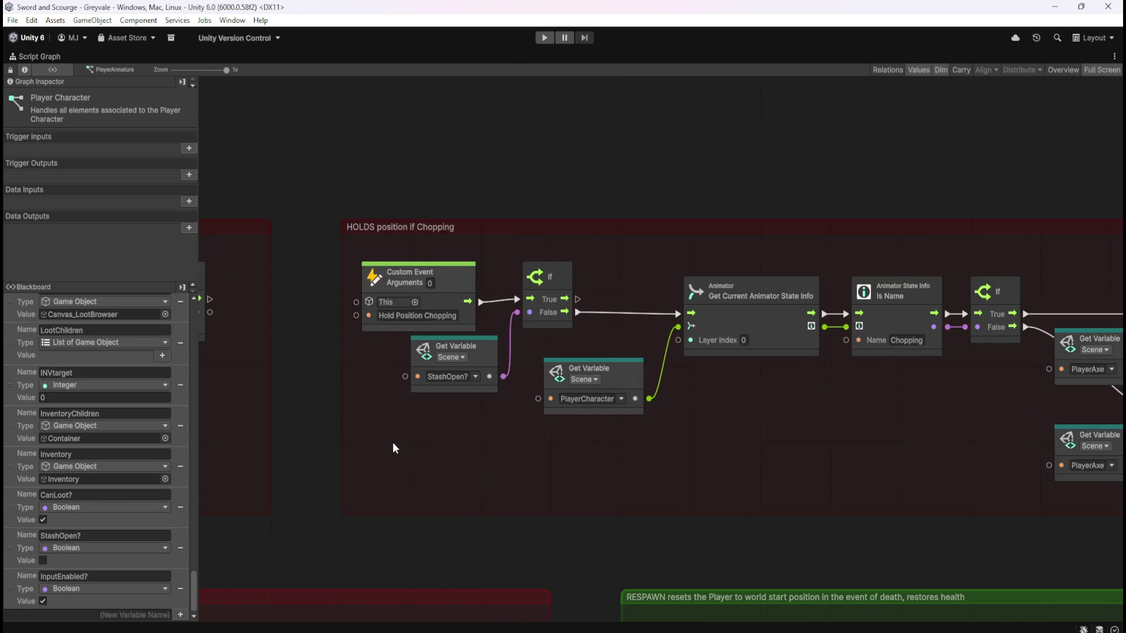
scroll(339, 410, "down", 4)
scroll(340, 409, "up", 3)
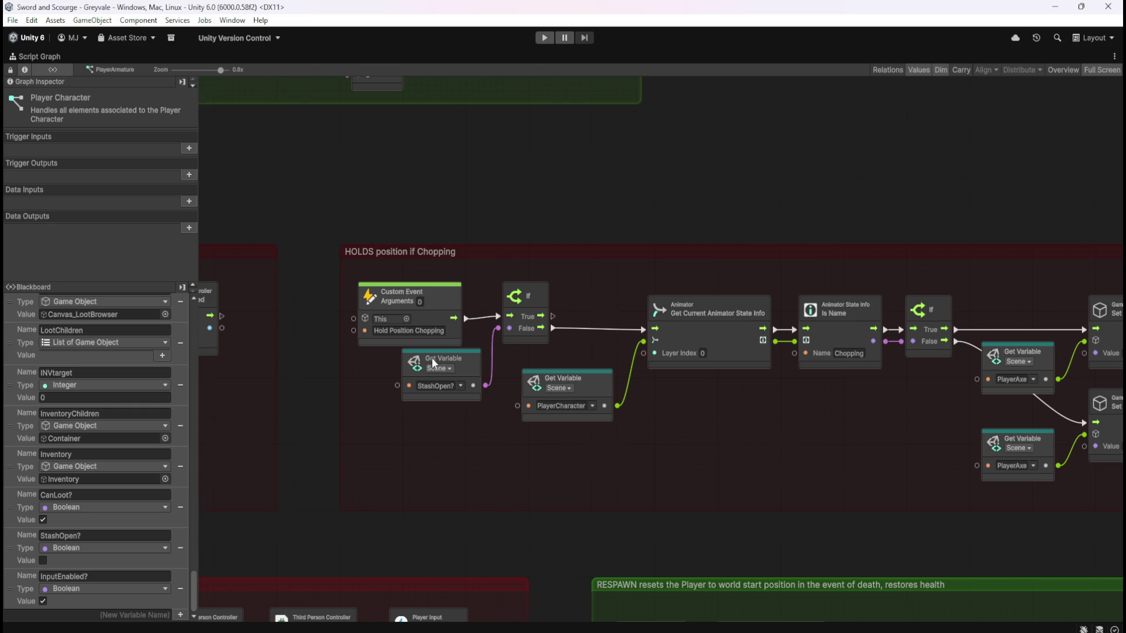
scroll(432, 359, "down", 2)
scroll(996, 366, "up", 2)
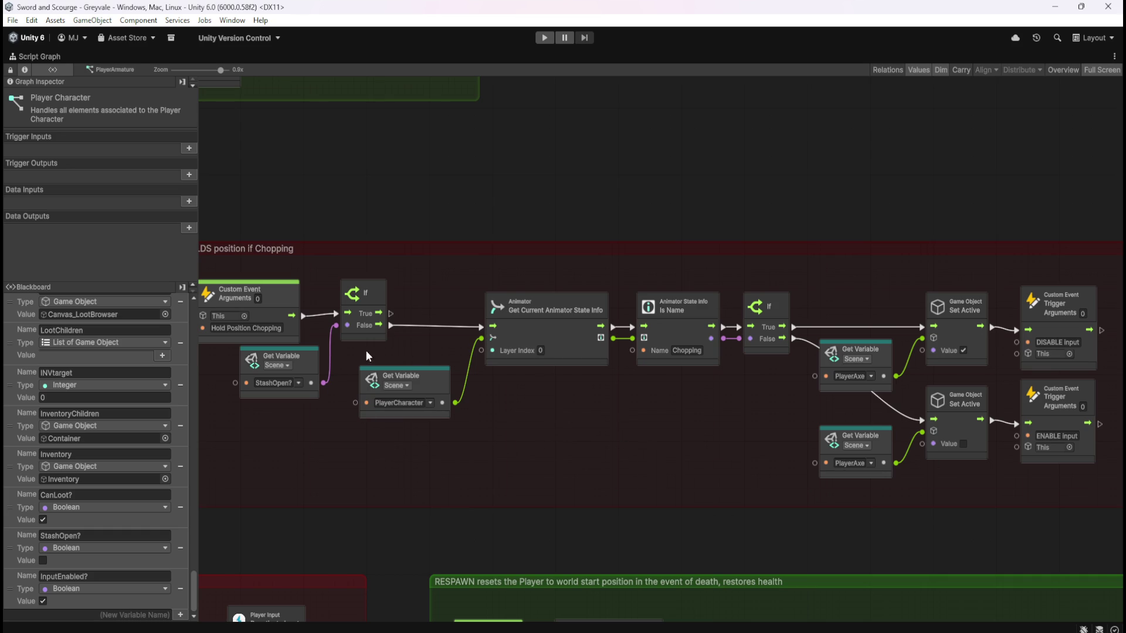
mouse_move(1004, 269)
left_mouse_down()
mouse_move(1098, 501)
mouse_move(1106, 490)
left_mouse_up()
mouse_move(538, 482)
left_mouse_down()
mouse_move(805, 464)
mouse_move(487, 451)
mouse_move(609, 450)
mouse_move(560, 446)
left_mouse_up()
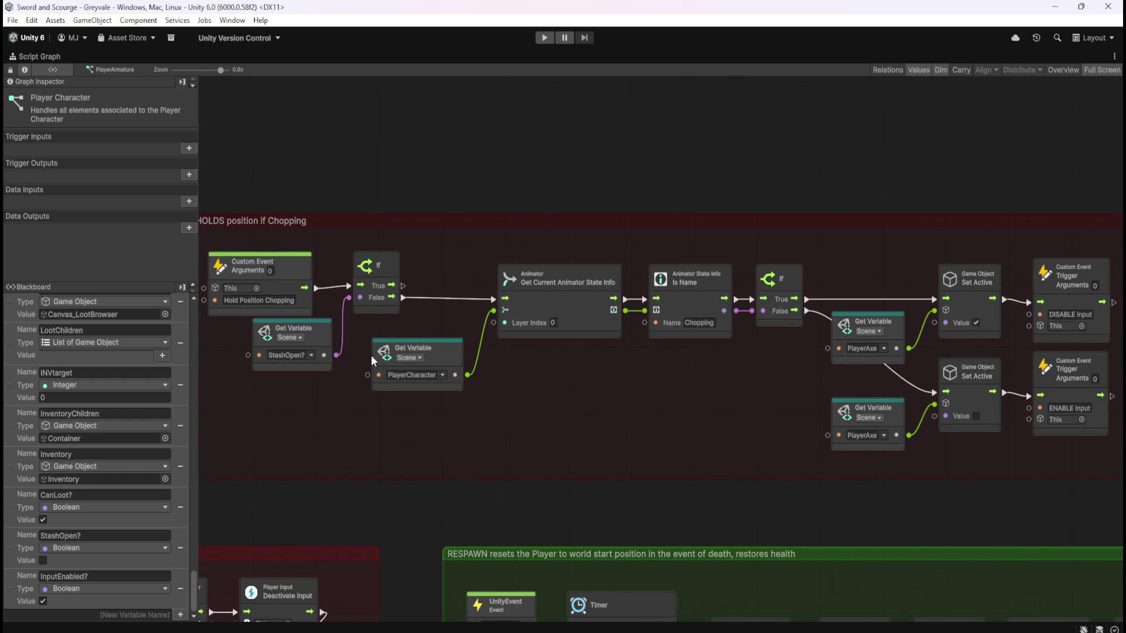
scroll(347, 354, "down", 3)
scroll(347, 349, "up", 2)
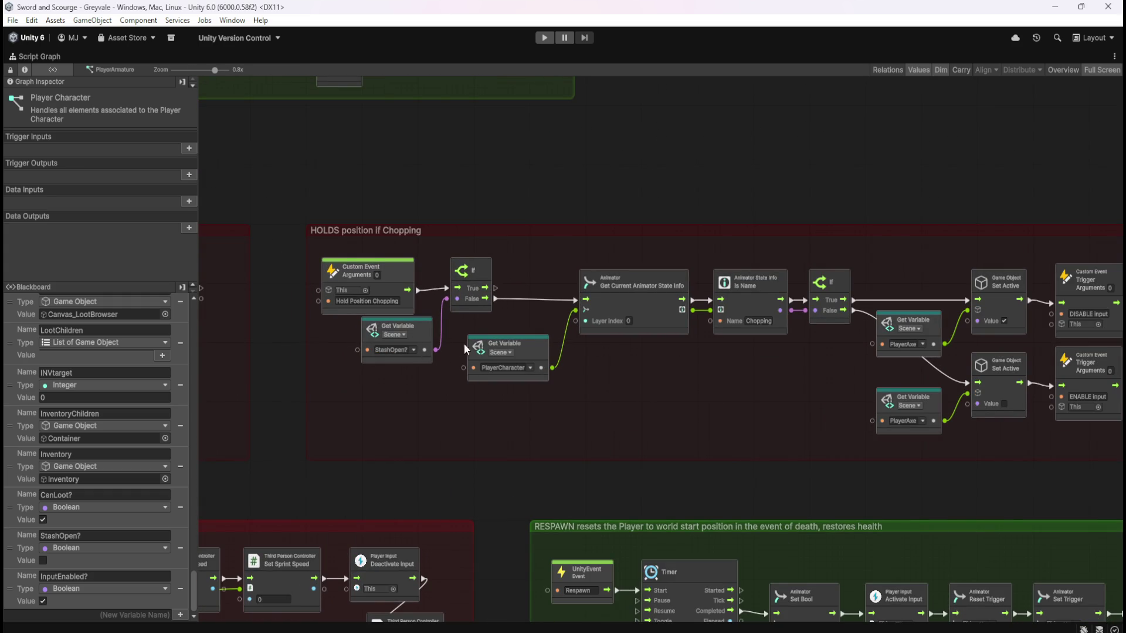
scroll(726, 361, "right", 5)
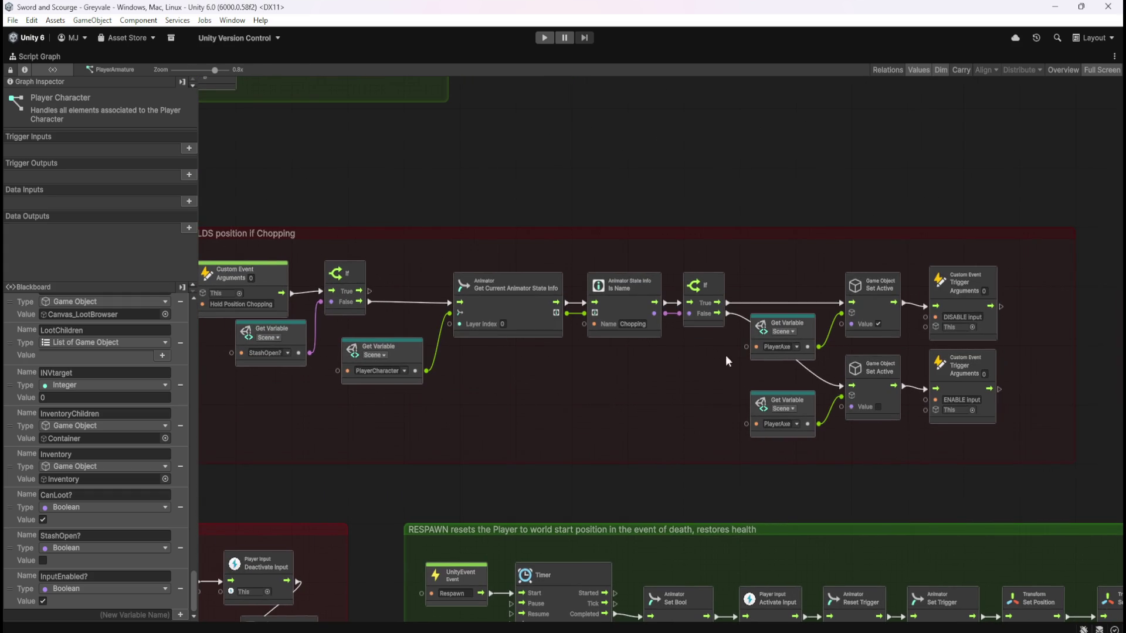
Zoom and pan past the HOLDS position if Hit group to the Healing group
scroll(607, 308, "down", 5)
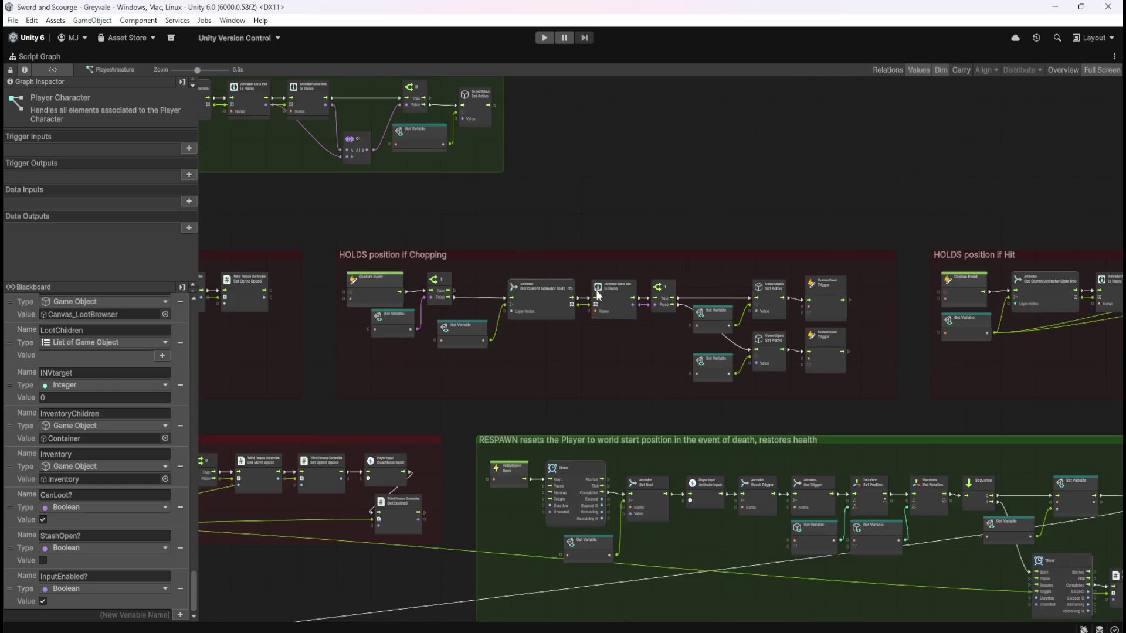
scroll(649, 357, "up", 5)
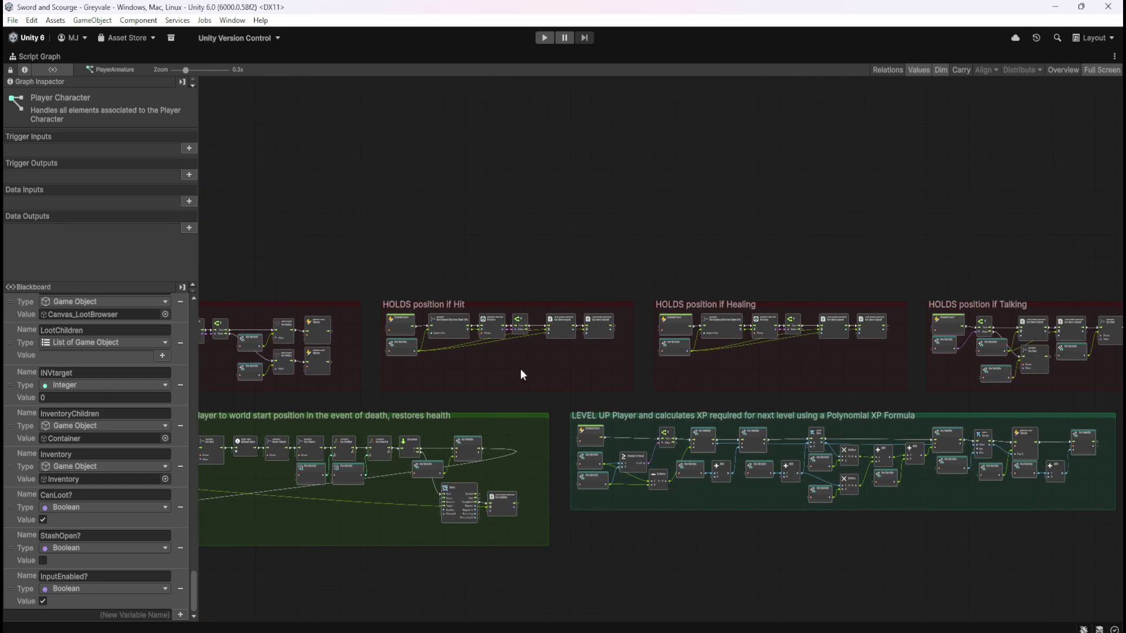
scroll(515, 356, "up", 1)
mouse_move(513, 352)
left_mouse_down()
mouse_move(630, 406)
mouse_move(447, 424)
left_mouse_up()
left_click_drag(927, 464, 600, 452)
left_click_drag(854, 473, 613, 451)
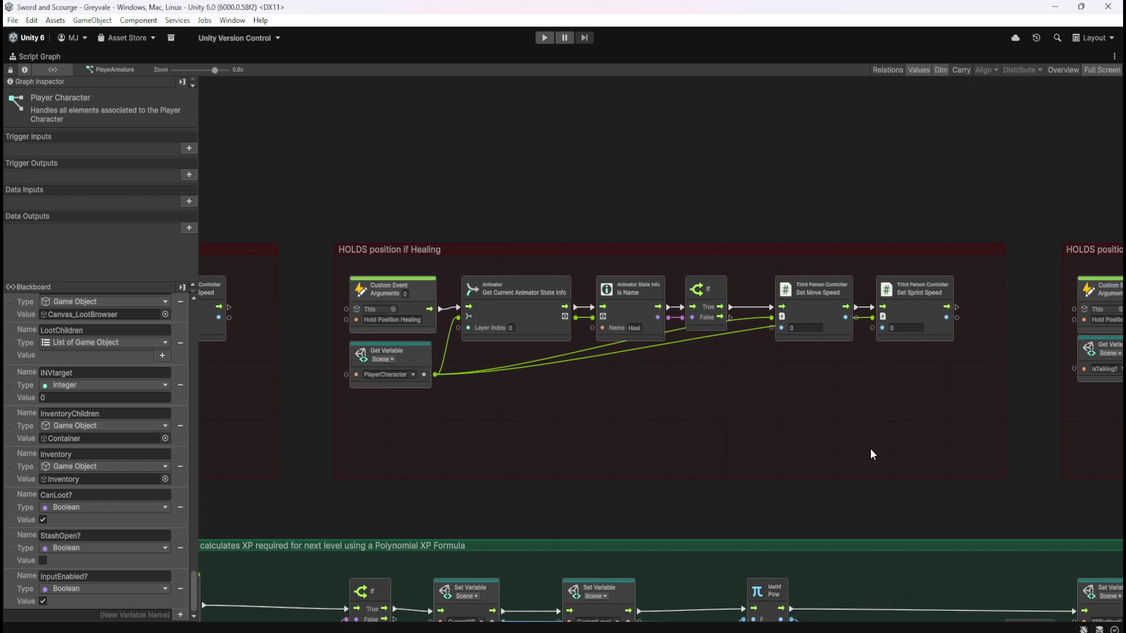
Bring the HOLDS position if Talking group into view and box-select its speed nodes
left_click_drag(891, 451, 397, 434)
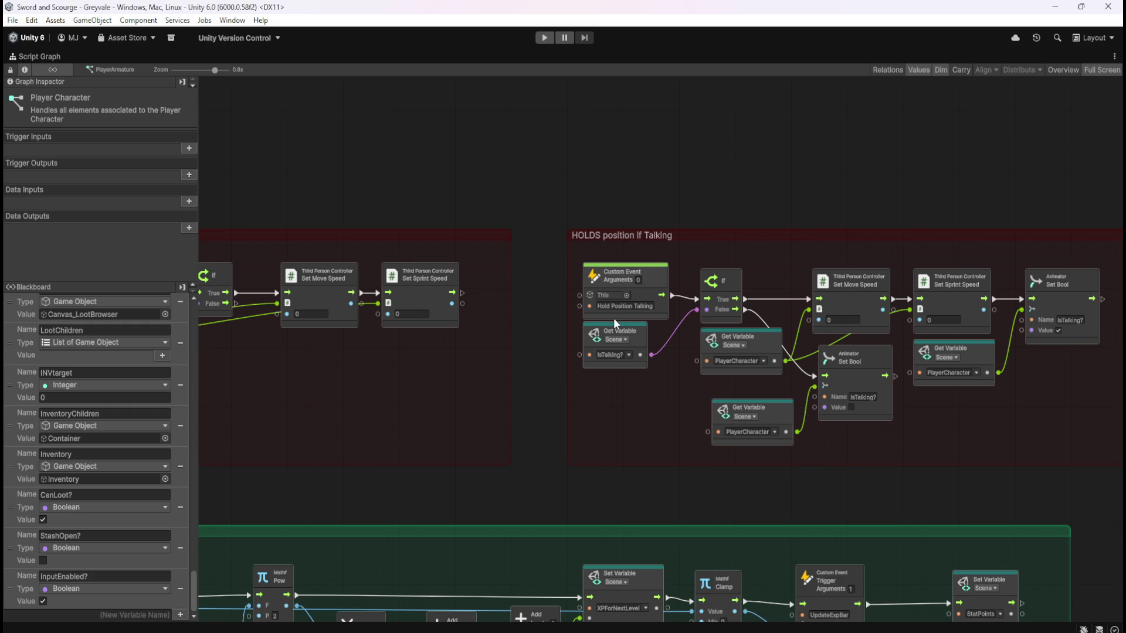
scroll(995, 302, "down", 2)
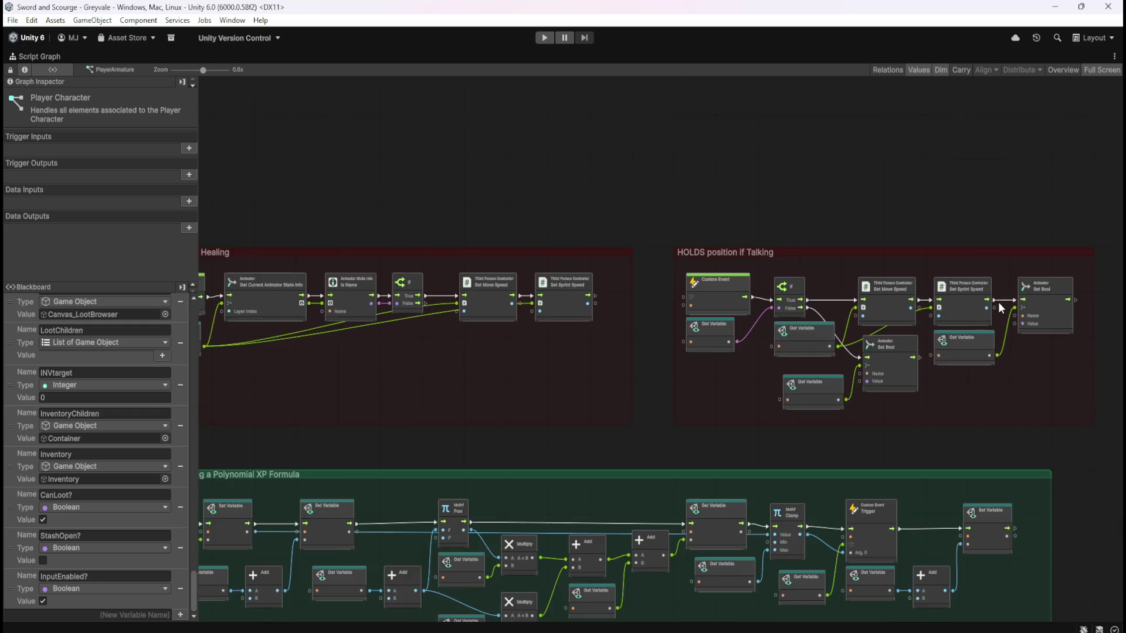
scroll(997, 301, "down", 2)
scroll(537, 323, "up", 2)
scroll(517, 341, "down", 2)
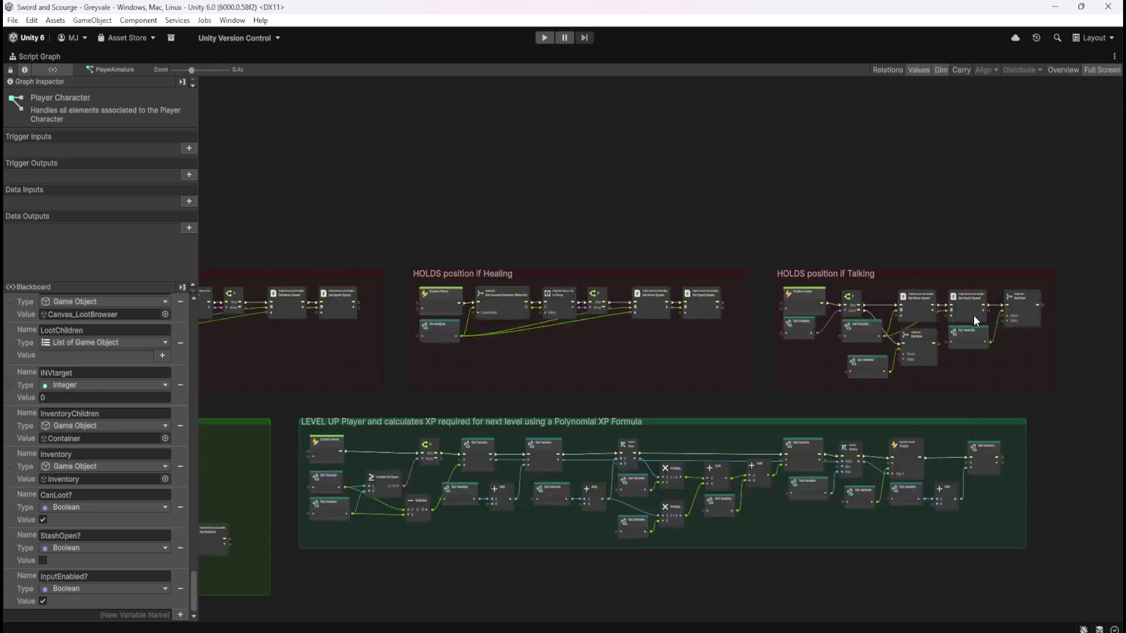
scroll(976, 299, "up", 4)
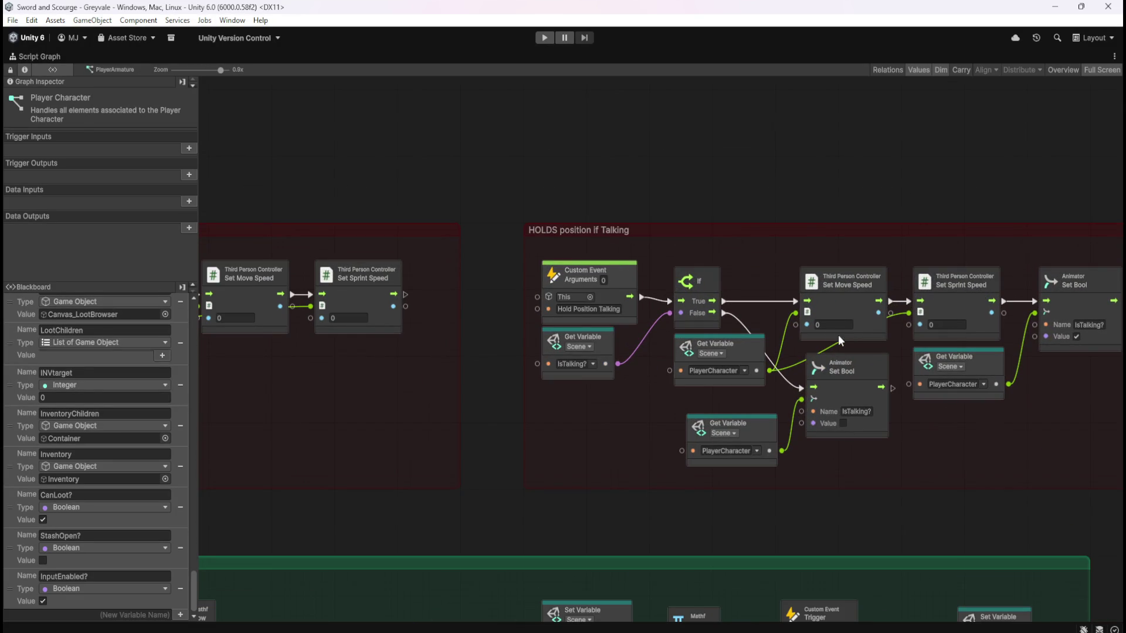
left_click_drag(839, 253, 943, 286)
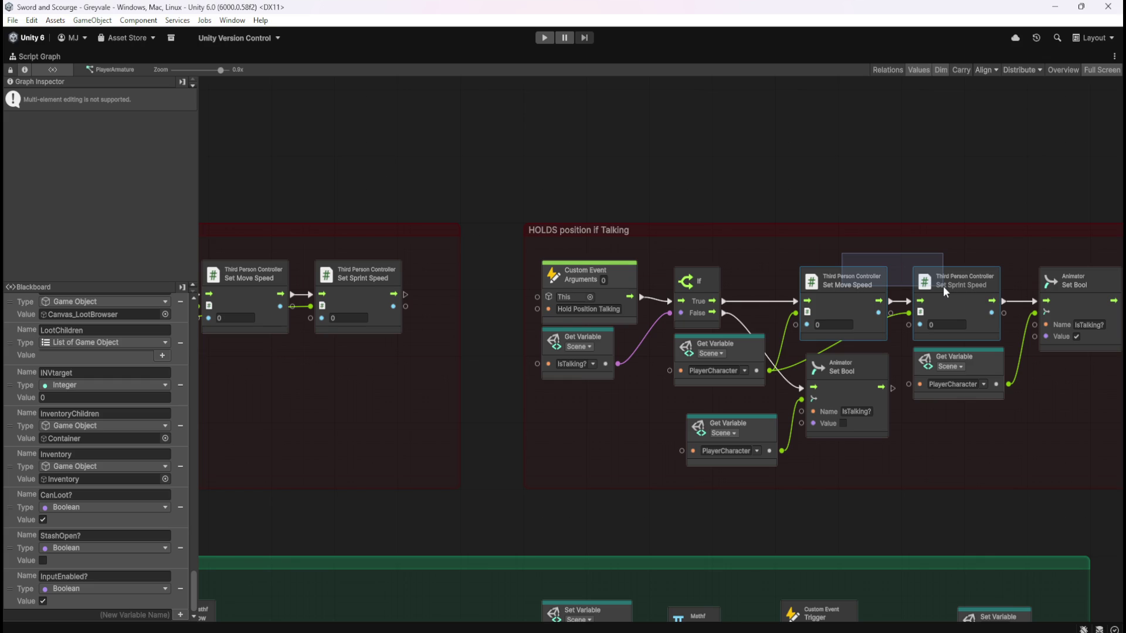
Finish selecting the Talking speed nodes, deselect, and pan back to the Healing group
left_click_drag(943, 286, 942, 286)
left_click(554, 422)
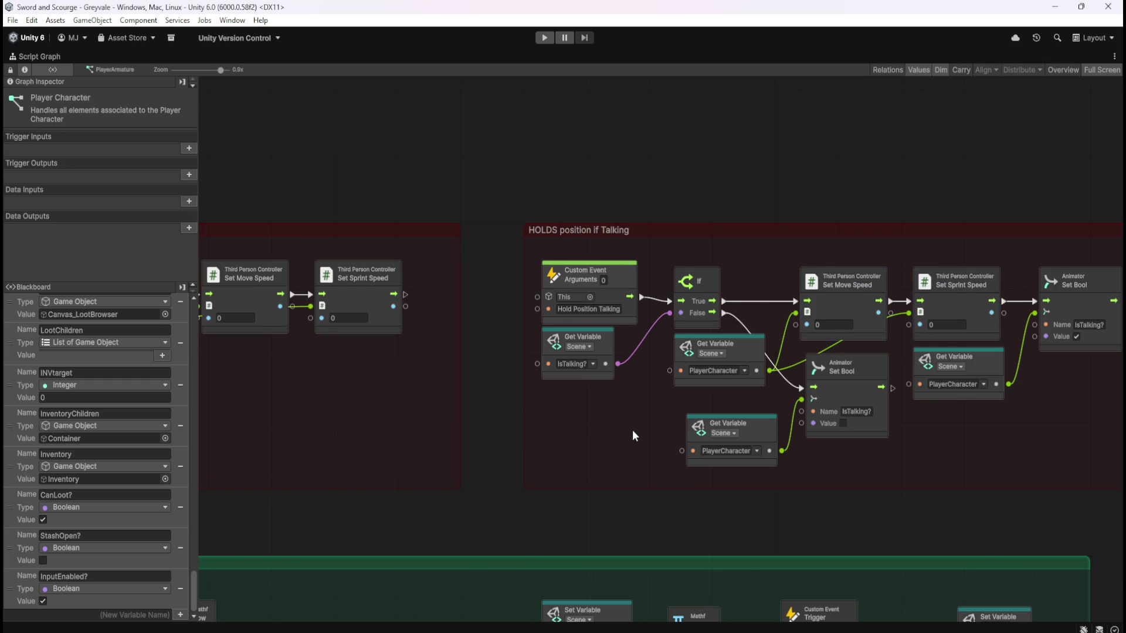
left_click_drag(632, 430, 414, 426)
mouse_move(296, 431)
left_mouse_down()
mouse_move(746, 402)
mouse_move(715, 428)
mouse_move(767, 427)
left_mouse_up()
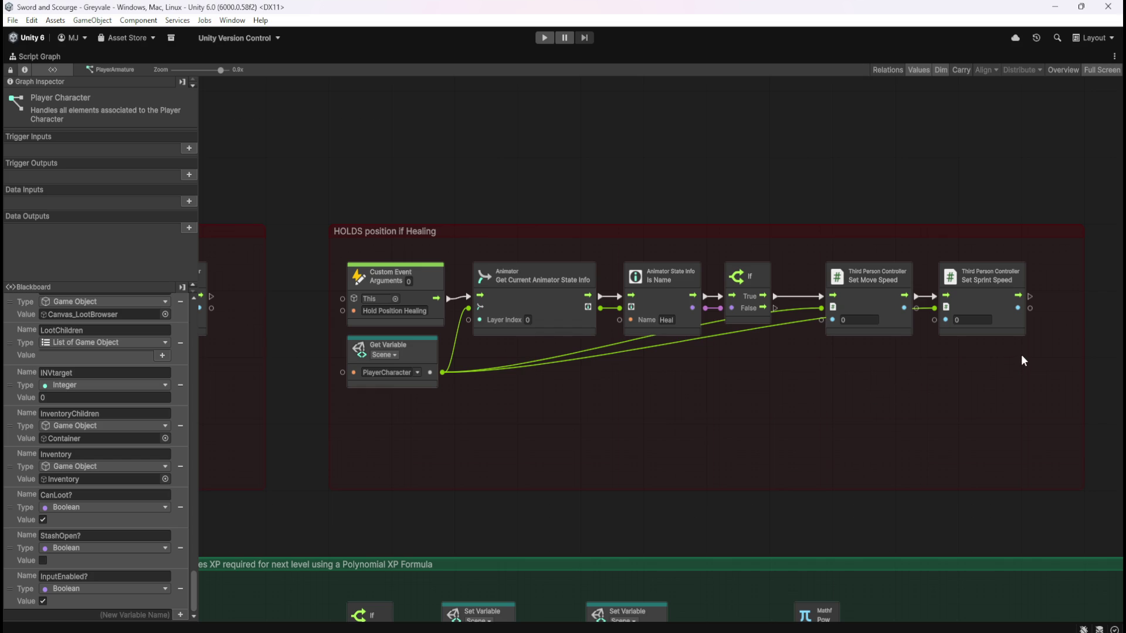
Scroll-zoom across the Hit, Chopping, Picking, Attacking and Get Player Speed groups
scroll(984, 356, "down", 5)
scroll(993, 329, "up", 2)
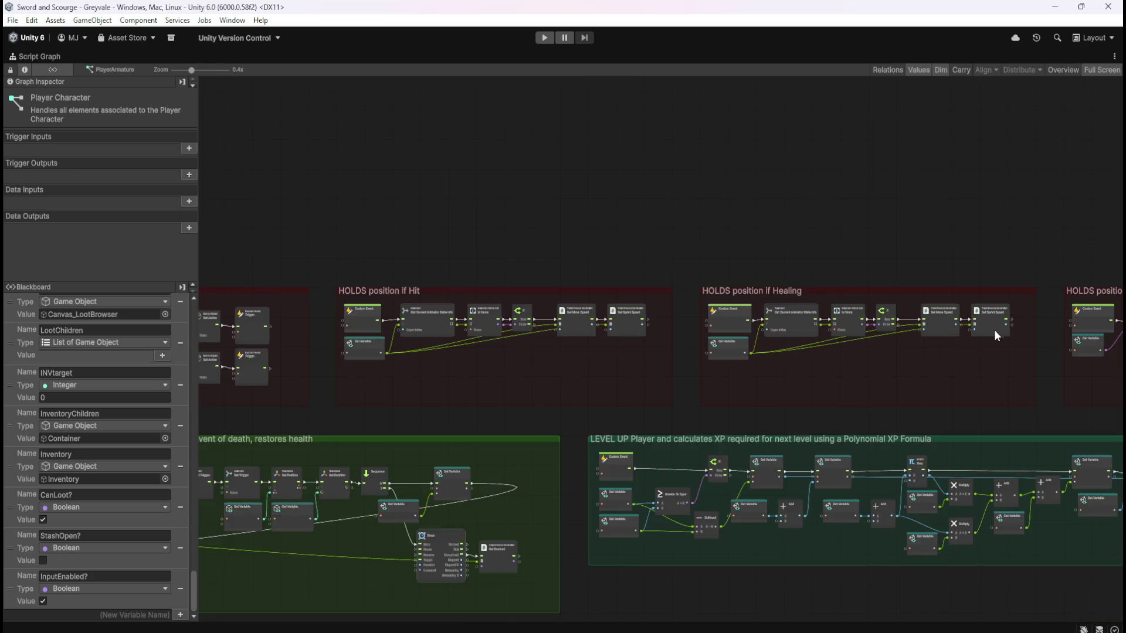
scroll(465, 356, "up", 2)
scroll(466, 352, "up", 1)
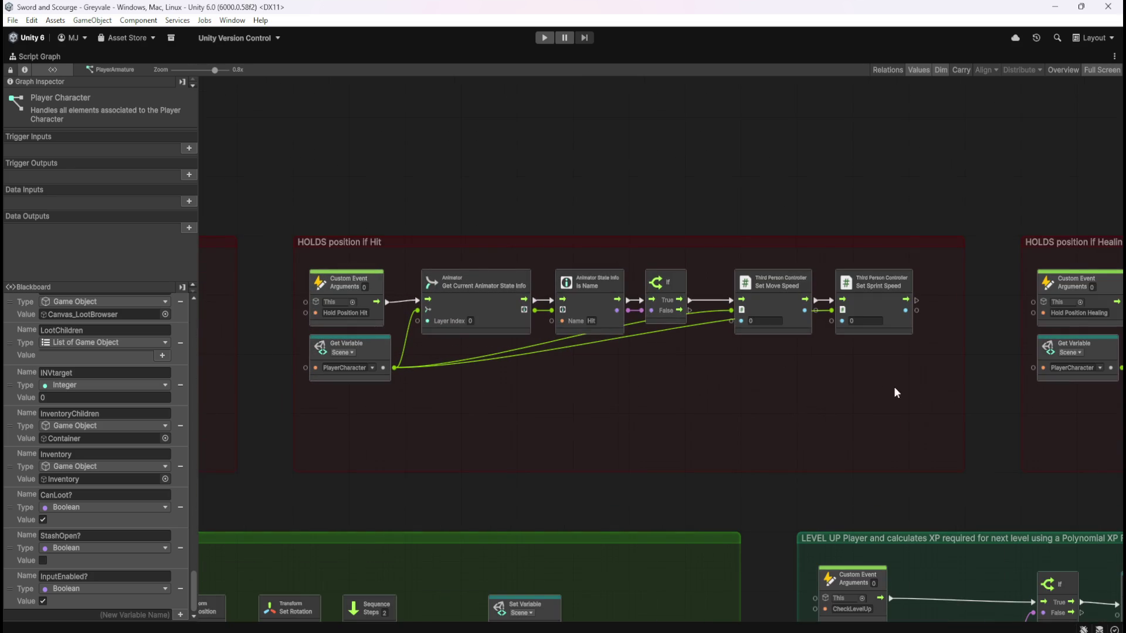
scroll(977, 398, "down", 4)
scroll(819, 404, "down", 1)
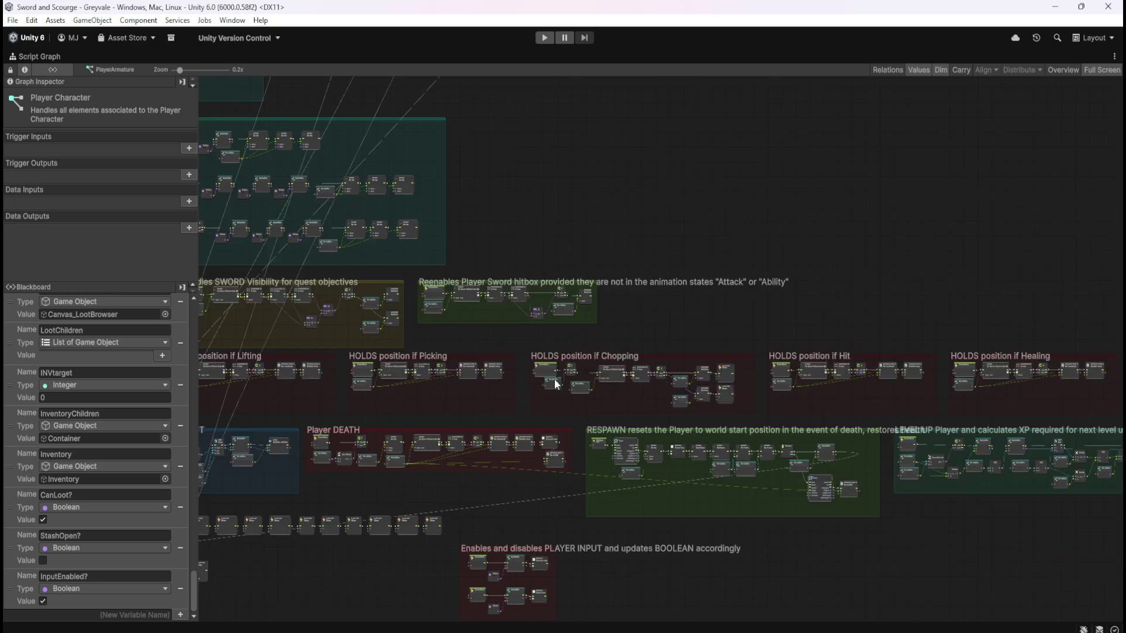
scroll(649, 413, "up", 2)
scroll(573, 360, "up", 3)
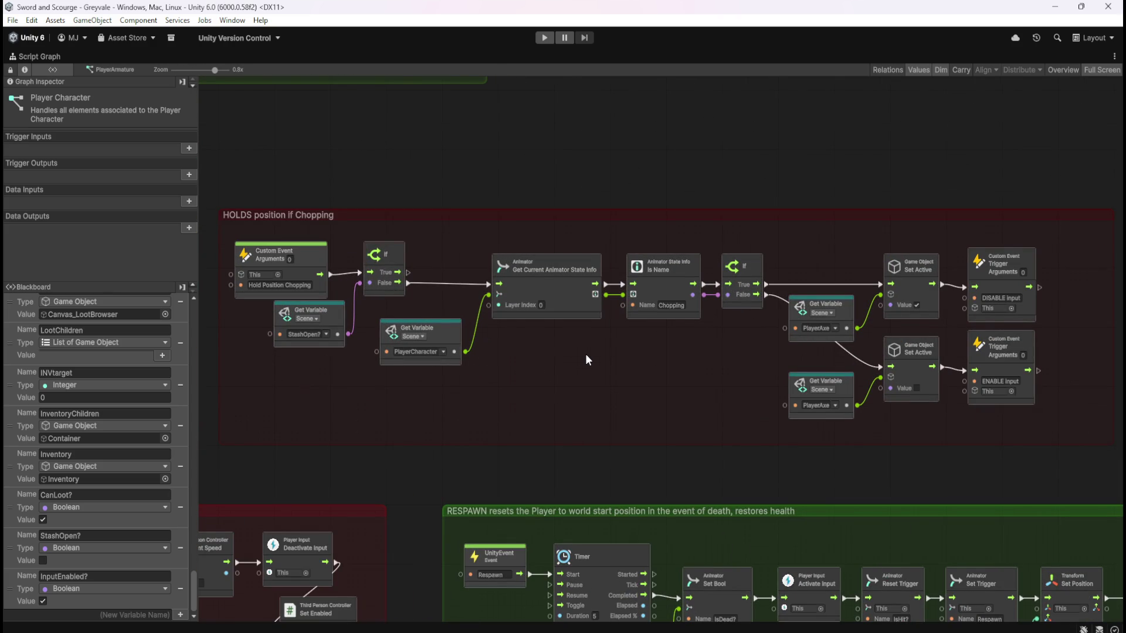
scroll(984, 286, "down", 4)
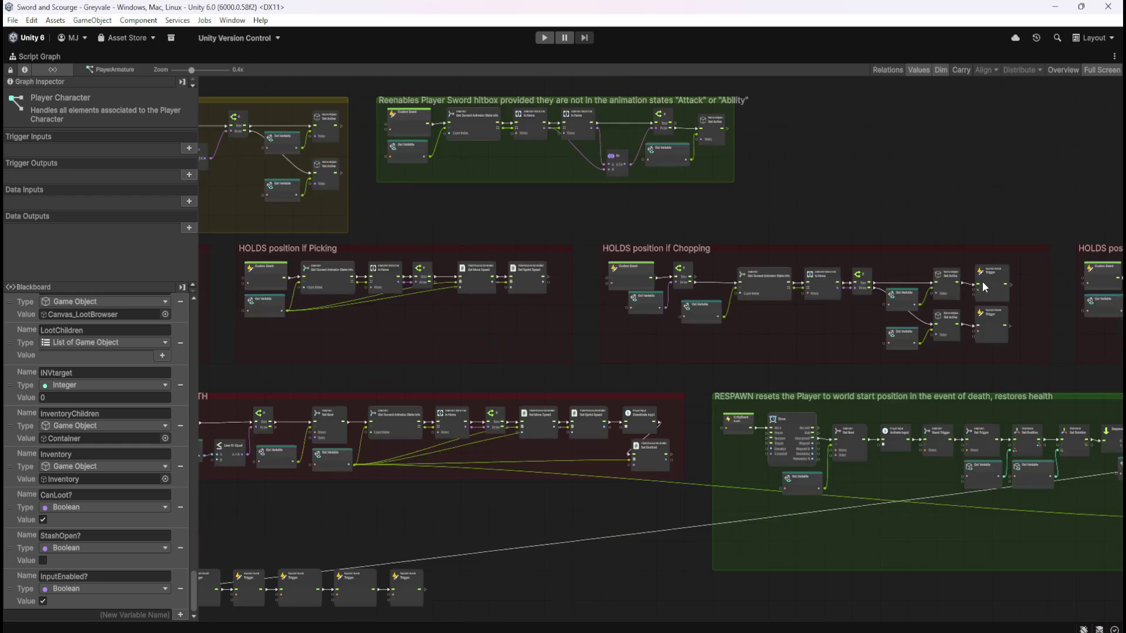
scroll(377, 301, "up", 3)
scroll(925, 375, "down", 1)
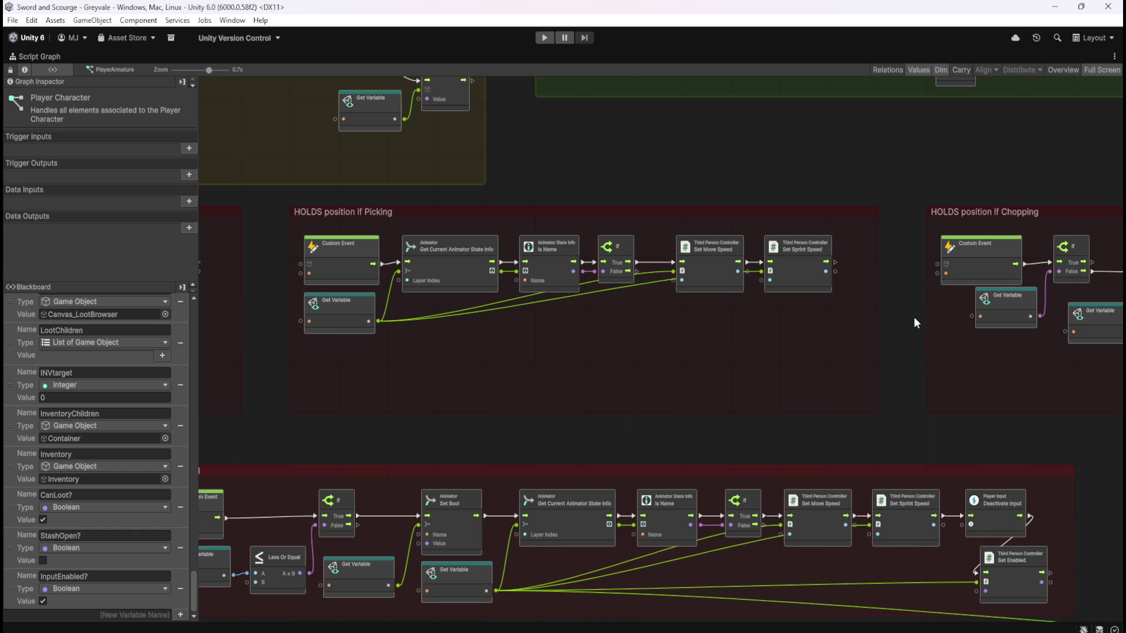
scroll(497, 332, "down", 5)
scroll(589, 315, "up", 3)
scroll(381, 331, "down", 2)
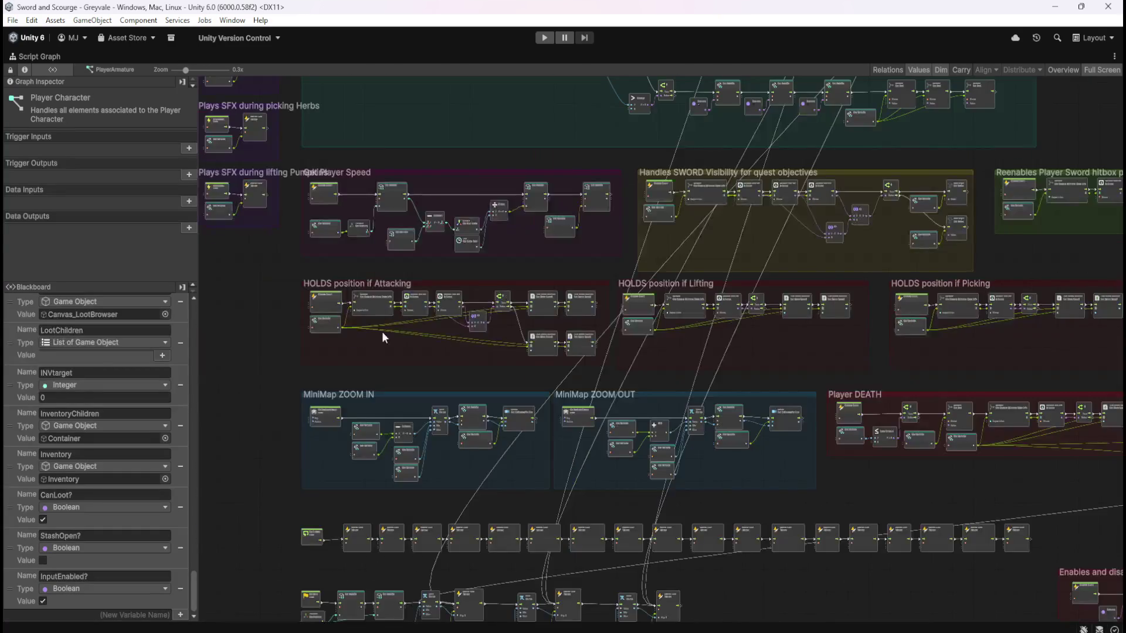
scroll(359, 340, "up", 5)
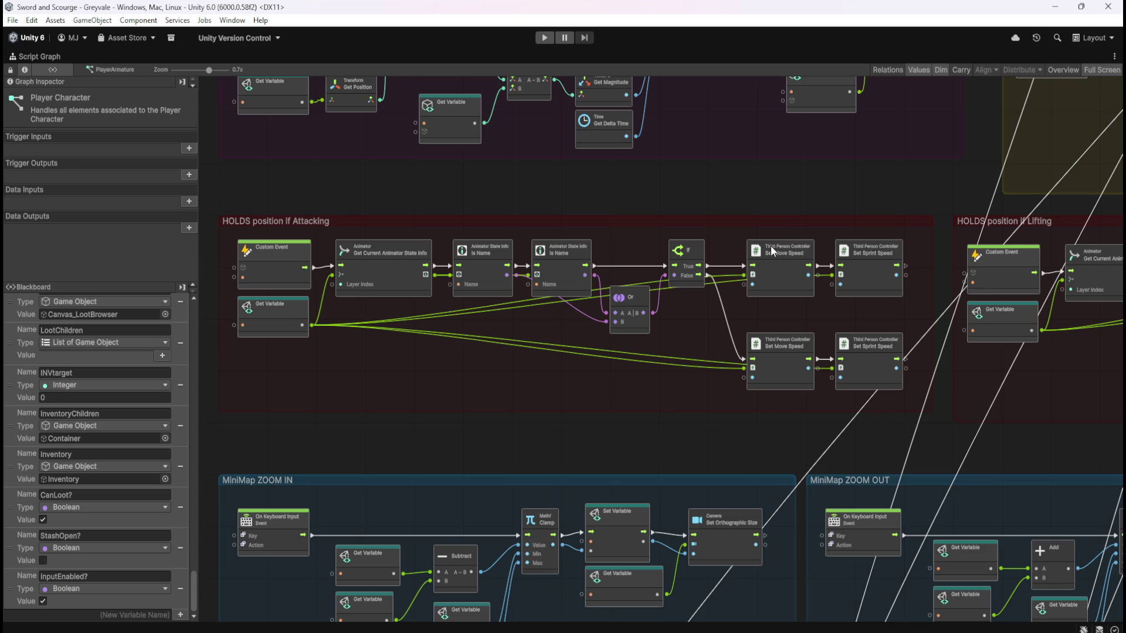
Zoom out to 0.2x and pan to an overview from the SFX groups to Player DEATH
scroll(589, 362, "down", 1)
scroll(589, 366, "up", 4)
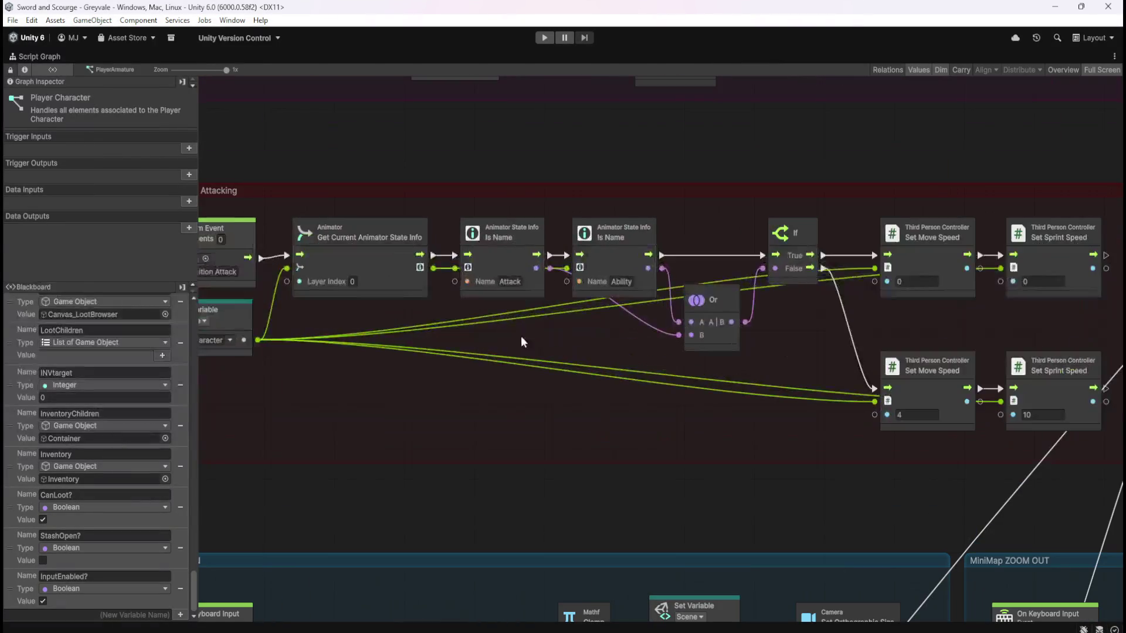
scroll(626, 521, "down", 6)
scroll(596, 276, "up", 4)
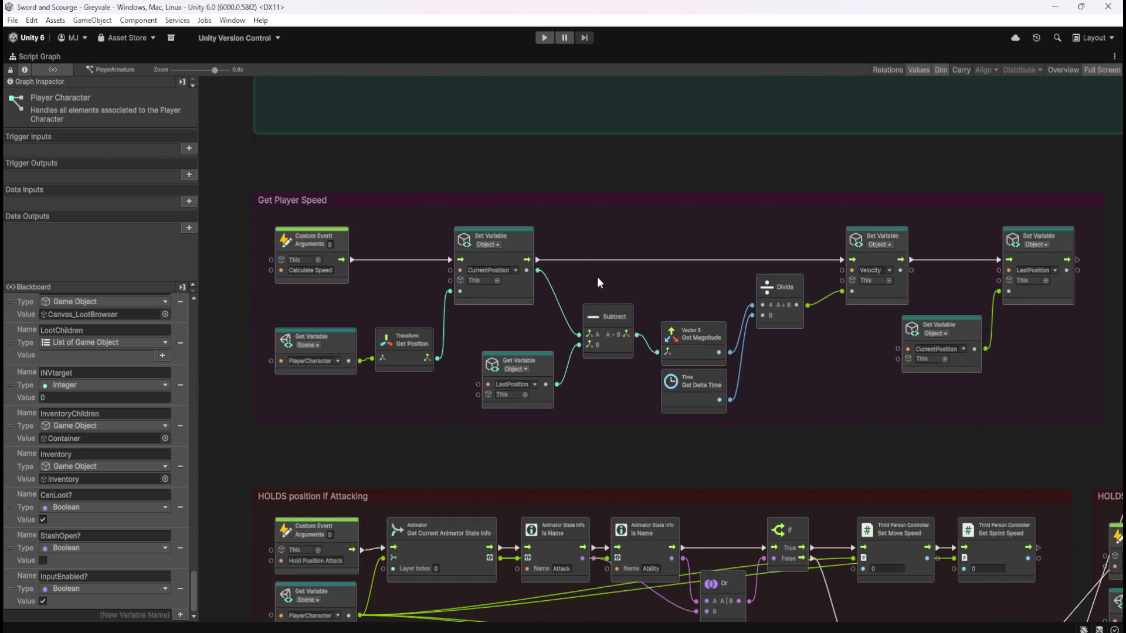
scroll(546, 469, "down", 4)
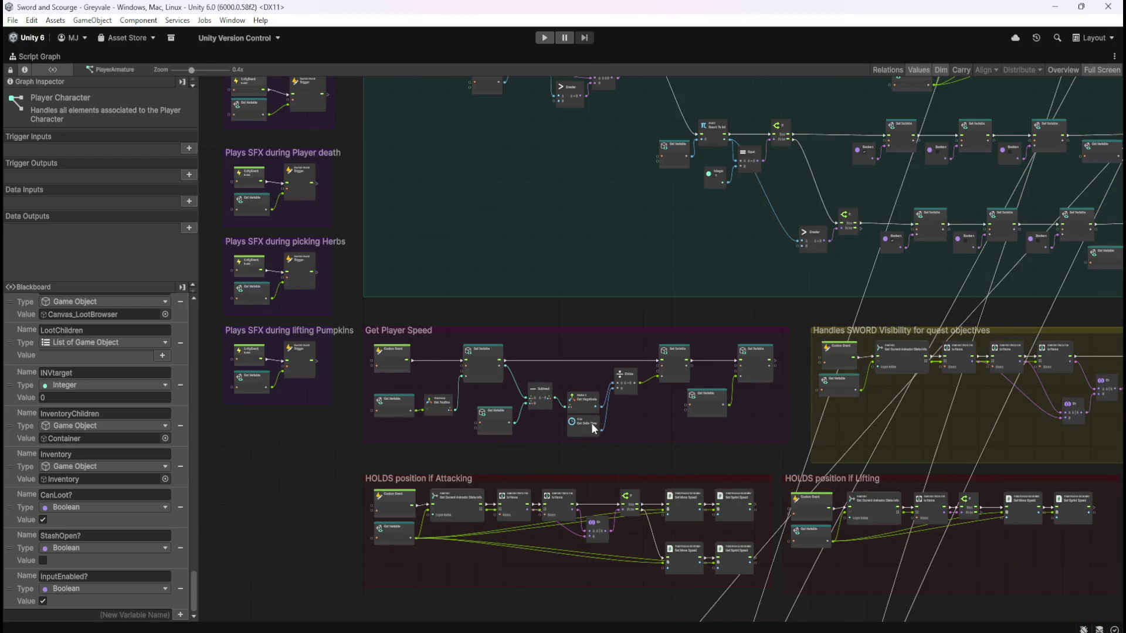
scroll(666, 286, "down", 4)
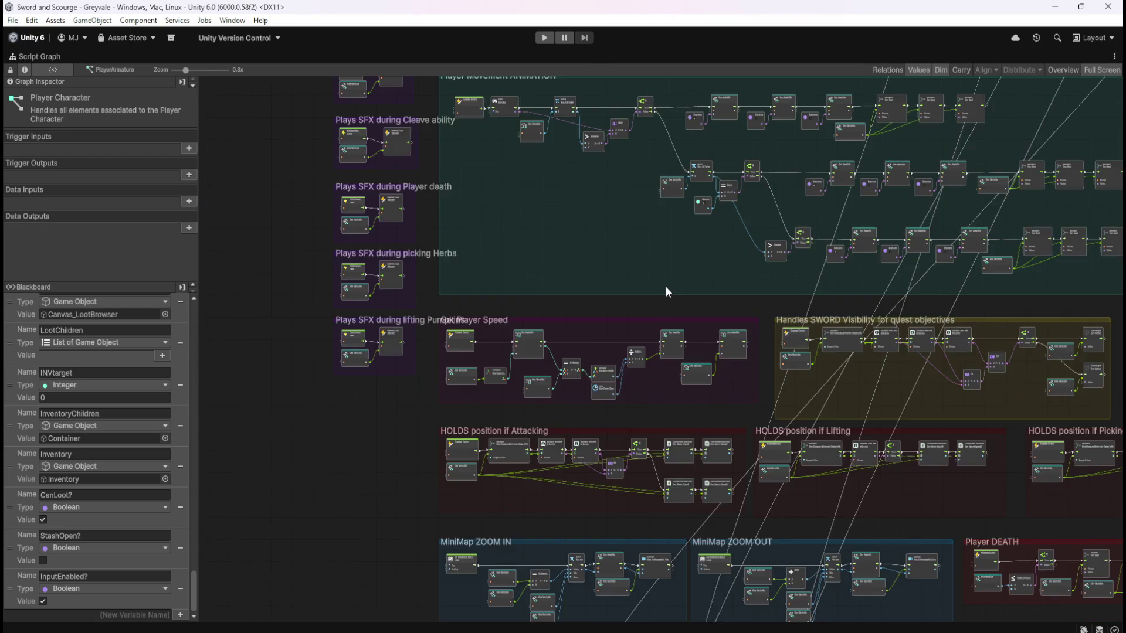
left_click_drag(657, 285, 591, 349)
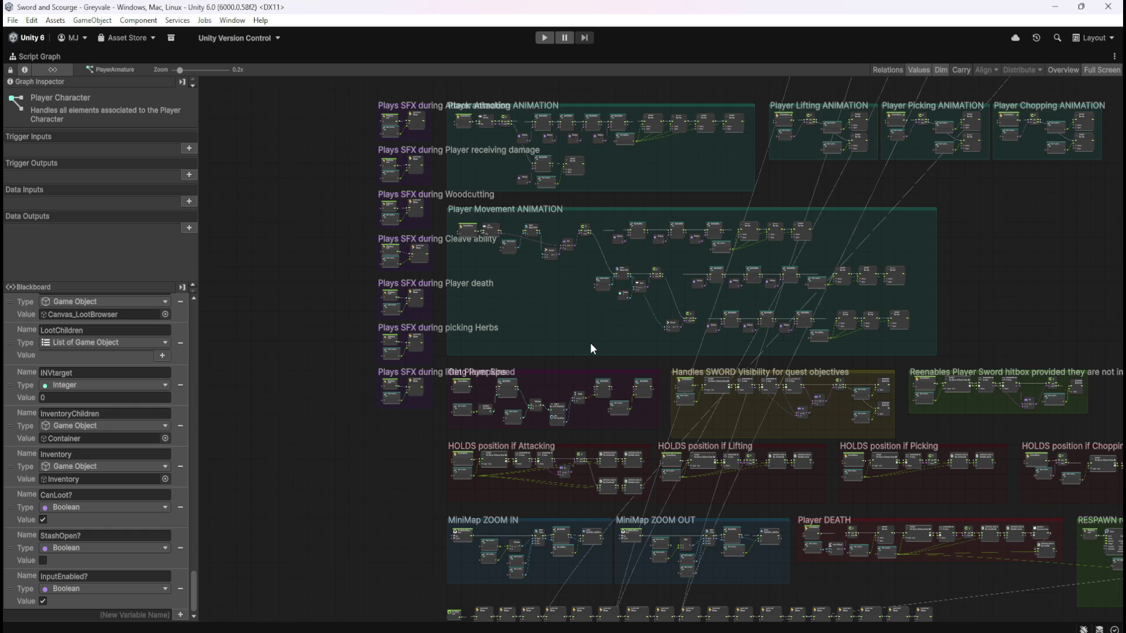
Zoom in to read the Player Movement ANIMATION group, then start Play mode to test
scroll(513, 181, "up", 10)
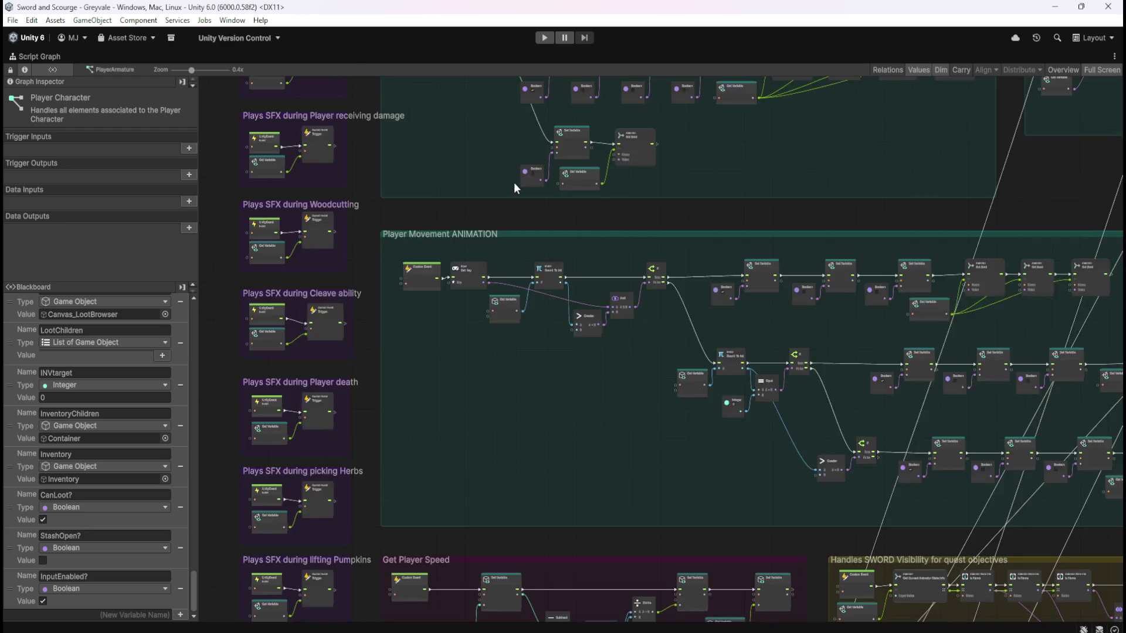
scroll(462, 273, "down", 4)
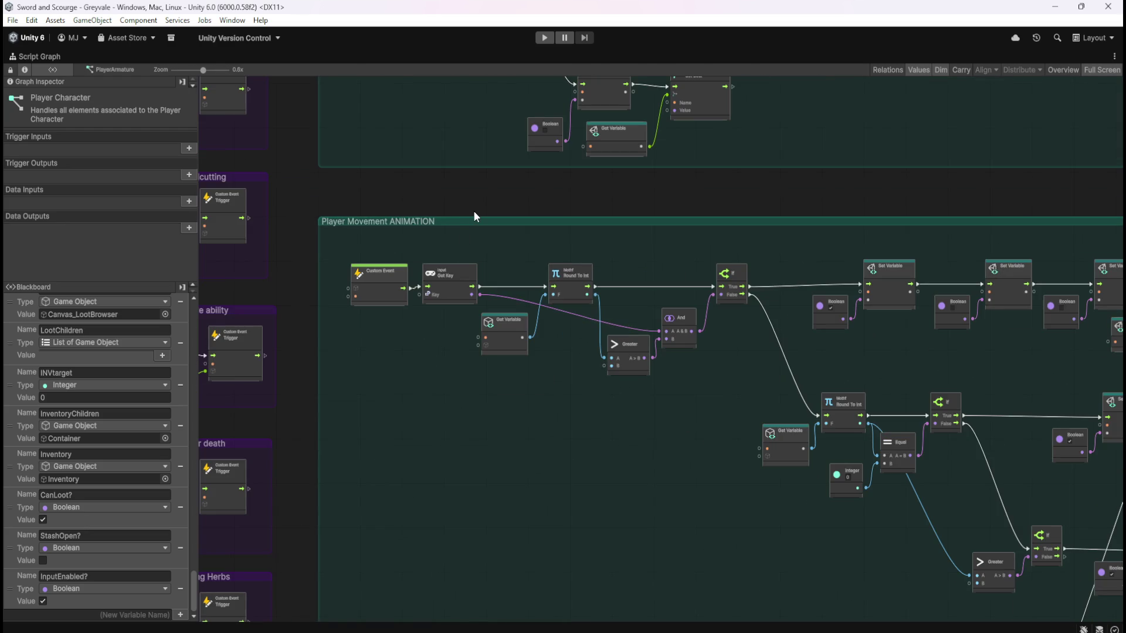
scroll(476, 215, "up", 3)
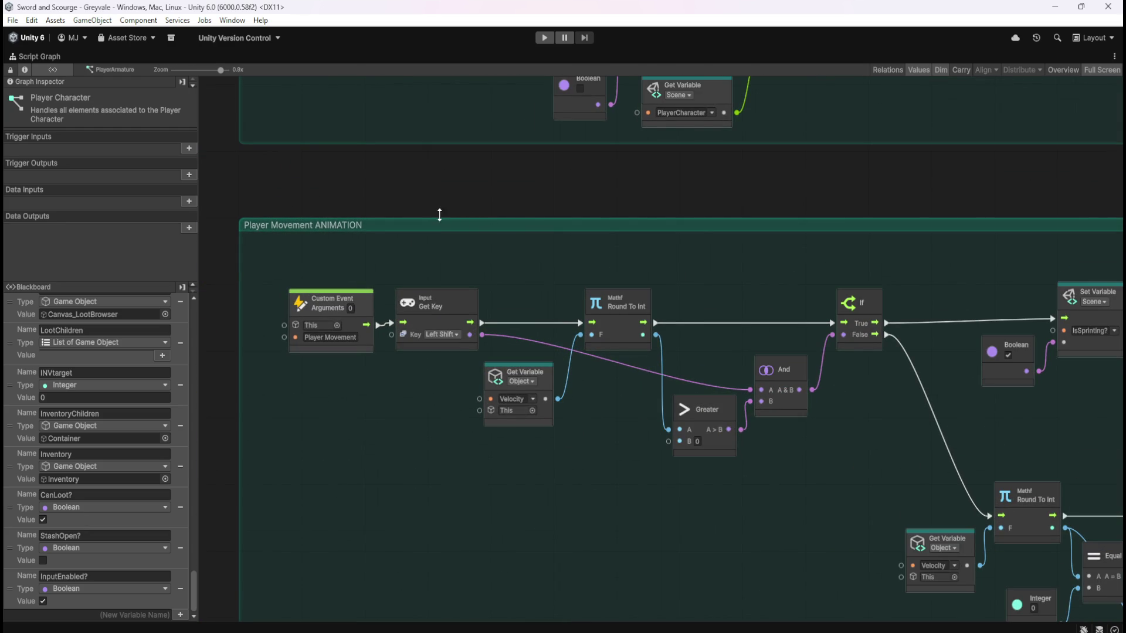
scroll(286, 197, "down", 4)
scroll(461, 322, "up", 1)
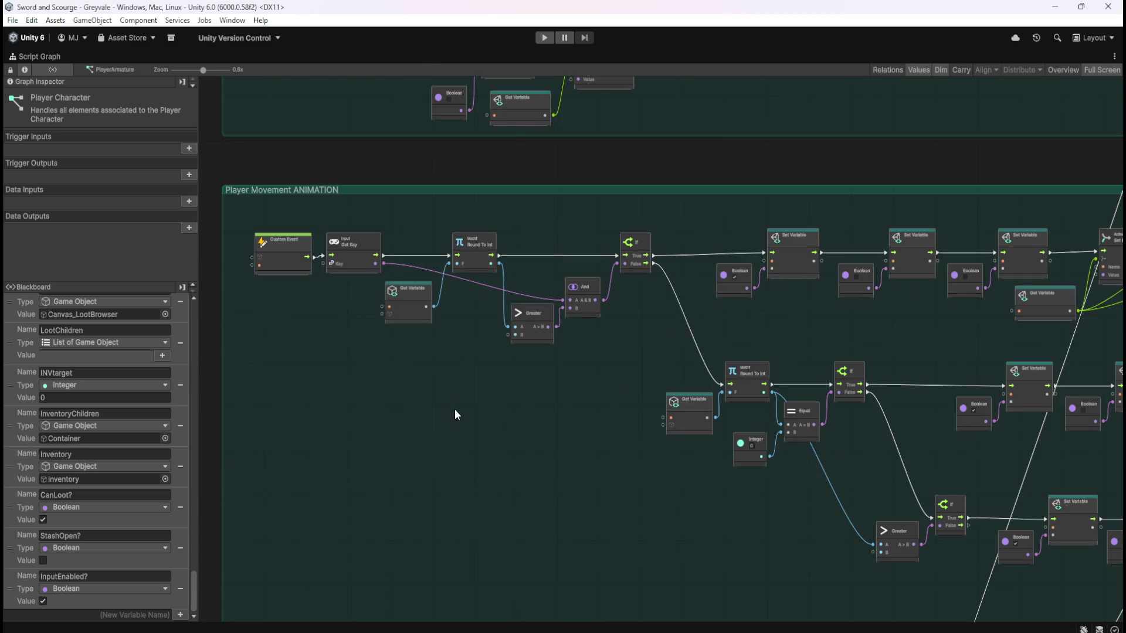
scroll(305, 284, "up", 3)
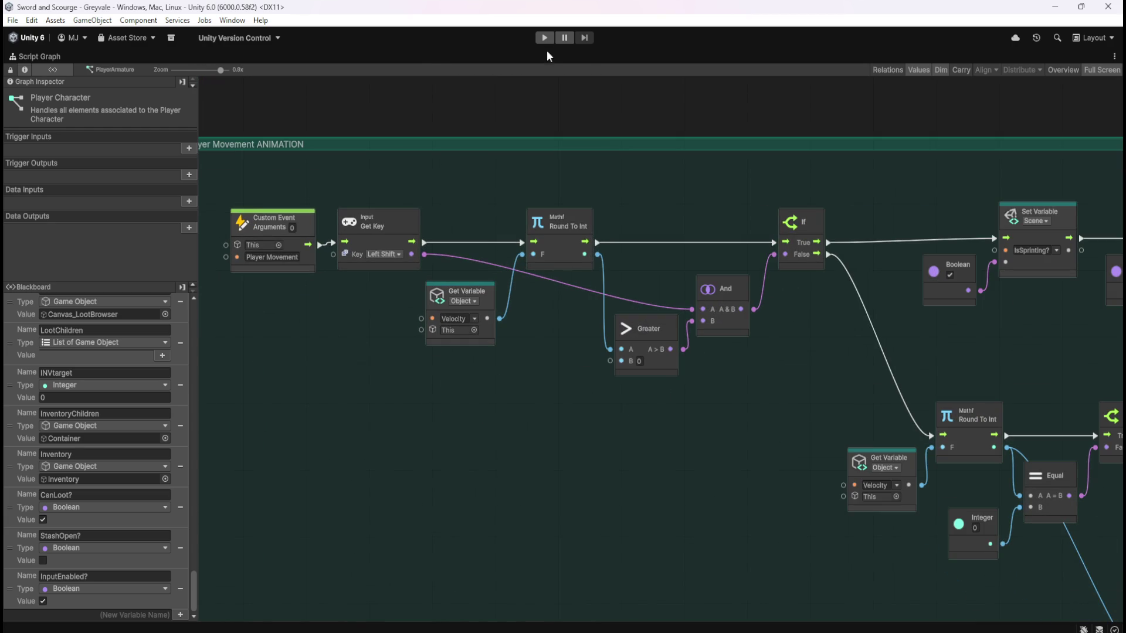
left_click(545, 39)
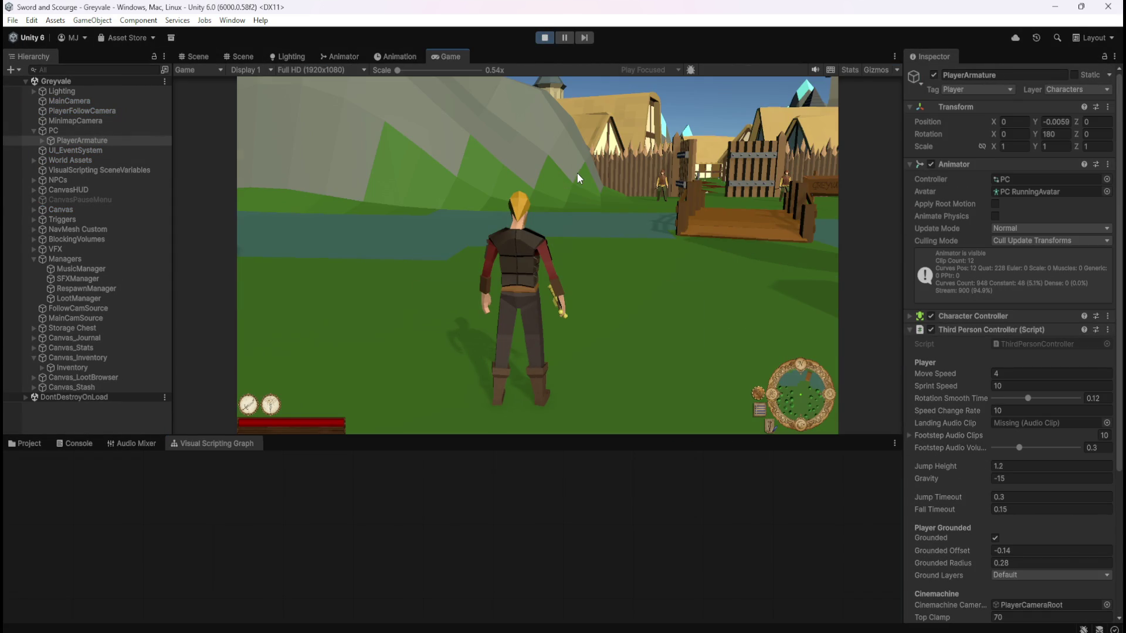
Run the player to the chest, then open and close the Inventory and Stash
left_click(577, 174)
key("w")
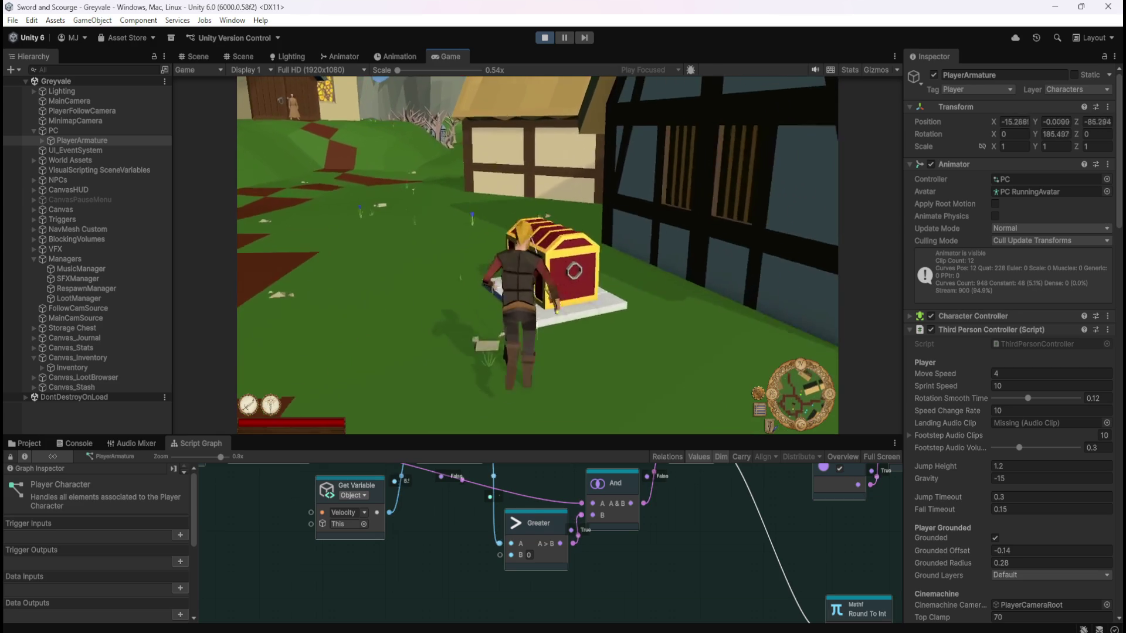
key("e")
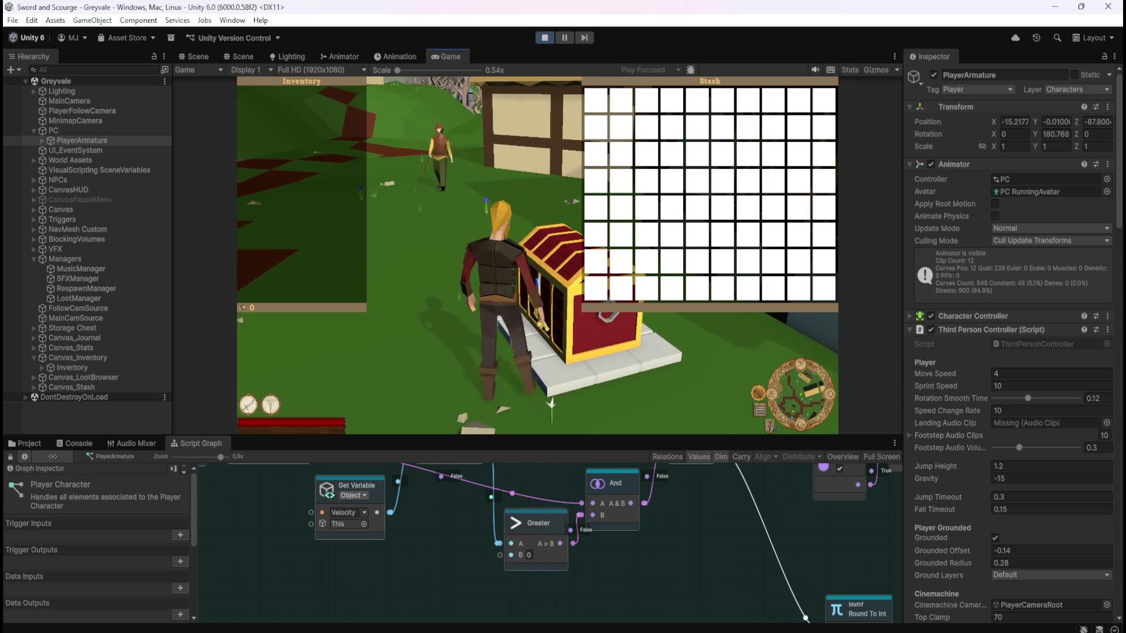
key("Escape")
Reopen the stash, confirm movement is blocked while open, then reposition beside the chest
left_click(536, 256)
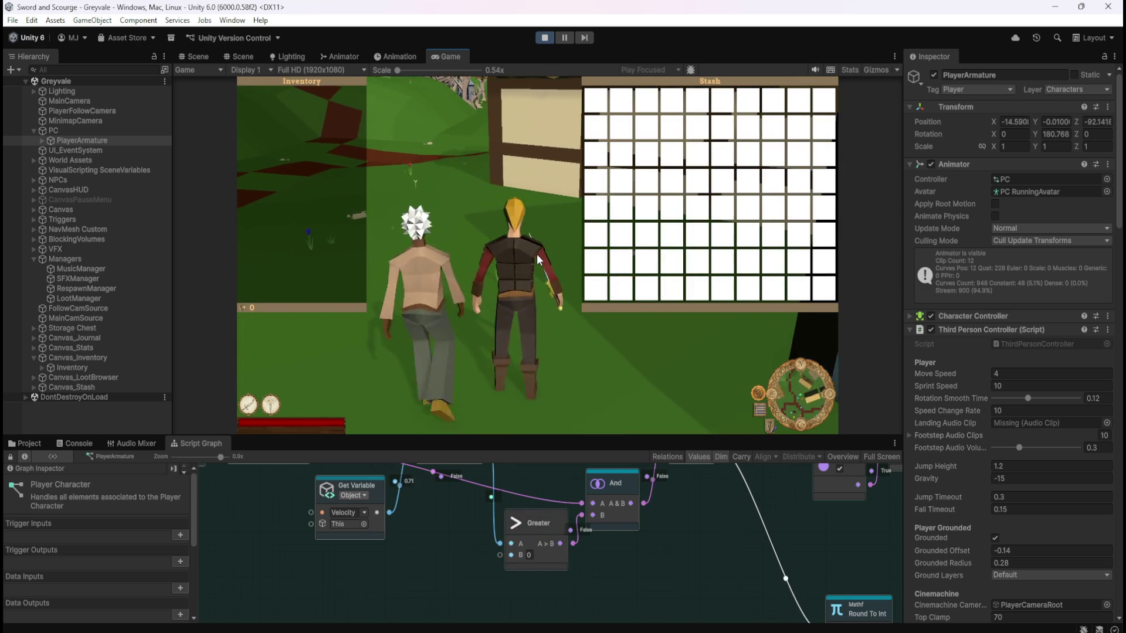
key("w")
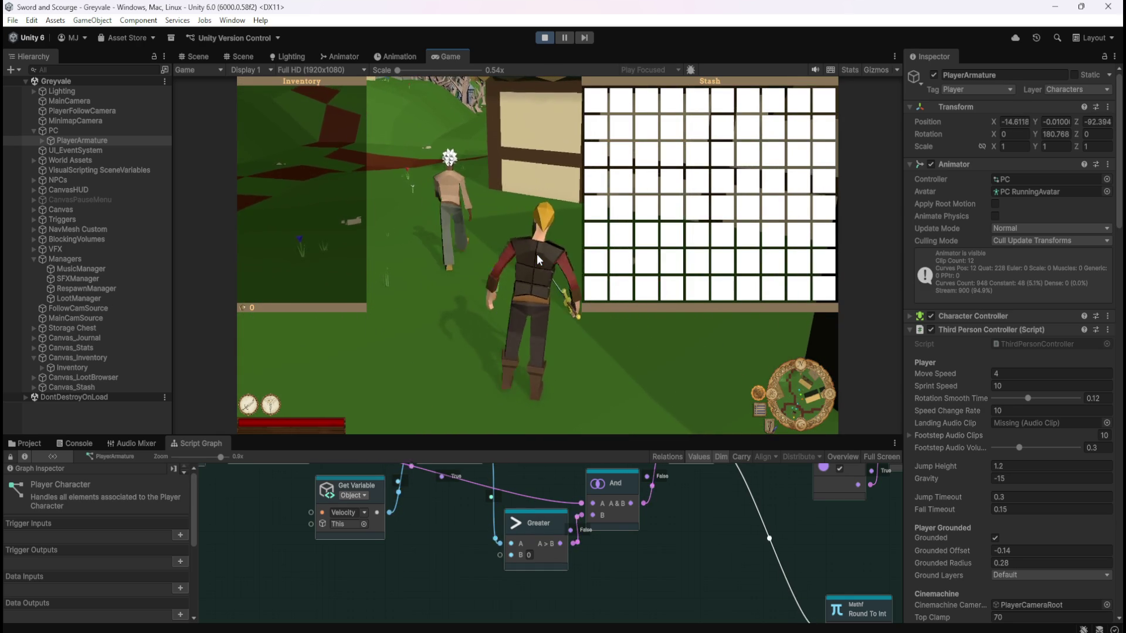
key("Escape")
key("s")
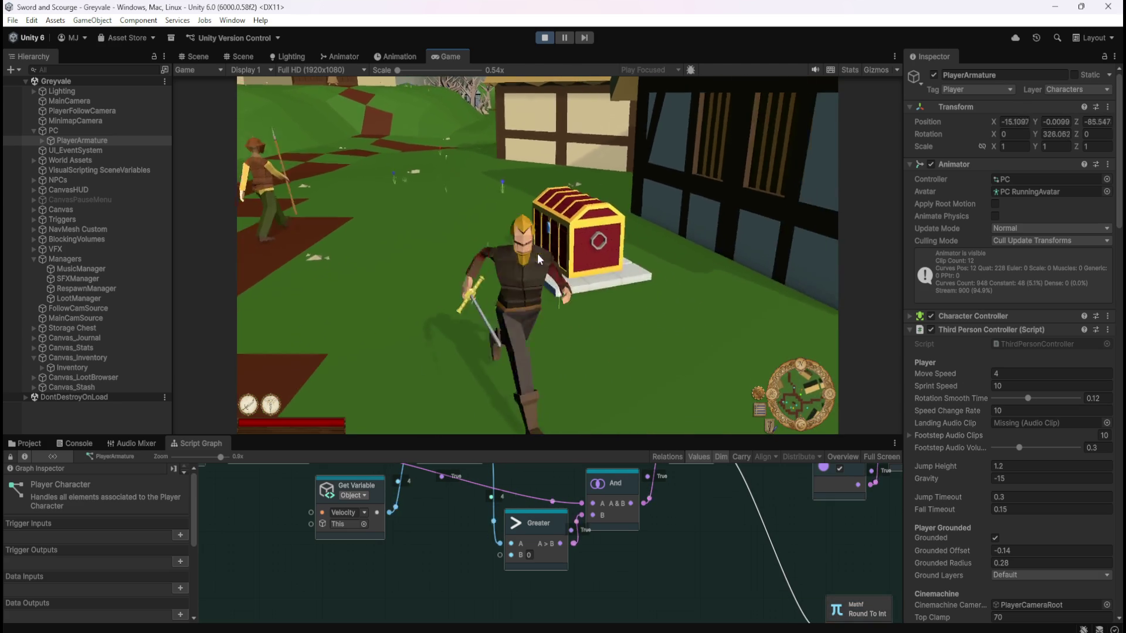
key("a")
key("d")
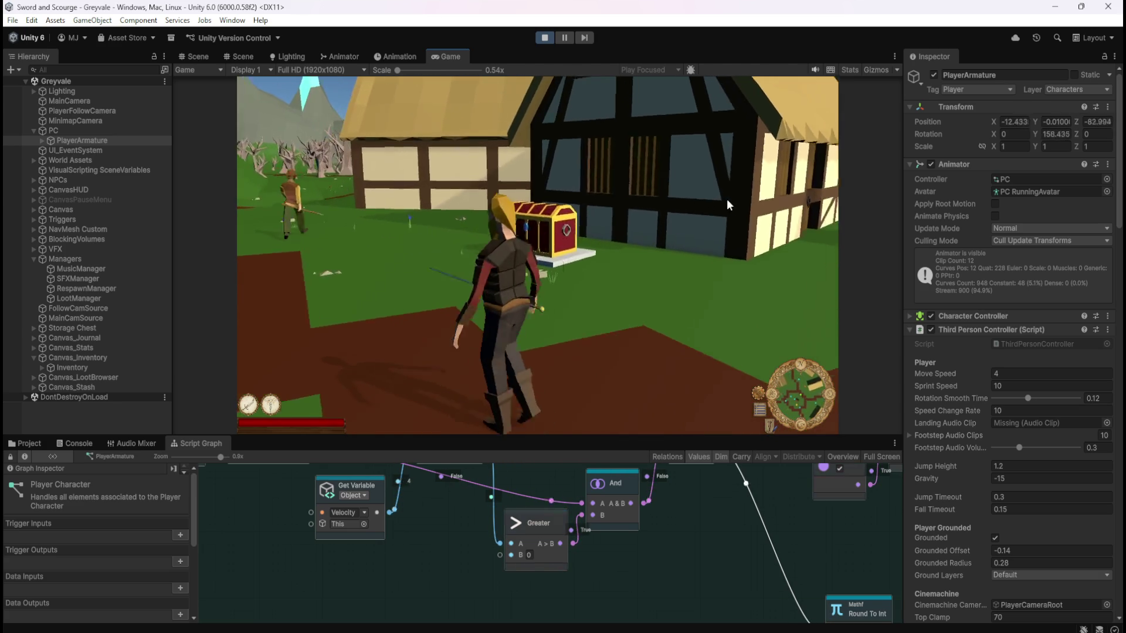
key("s")
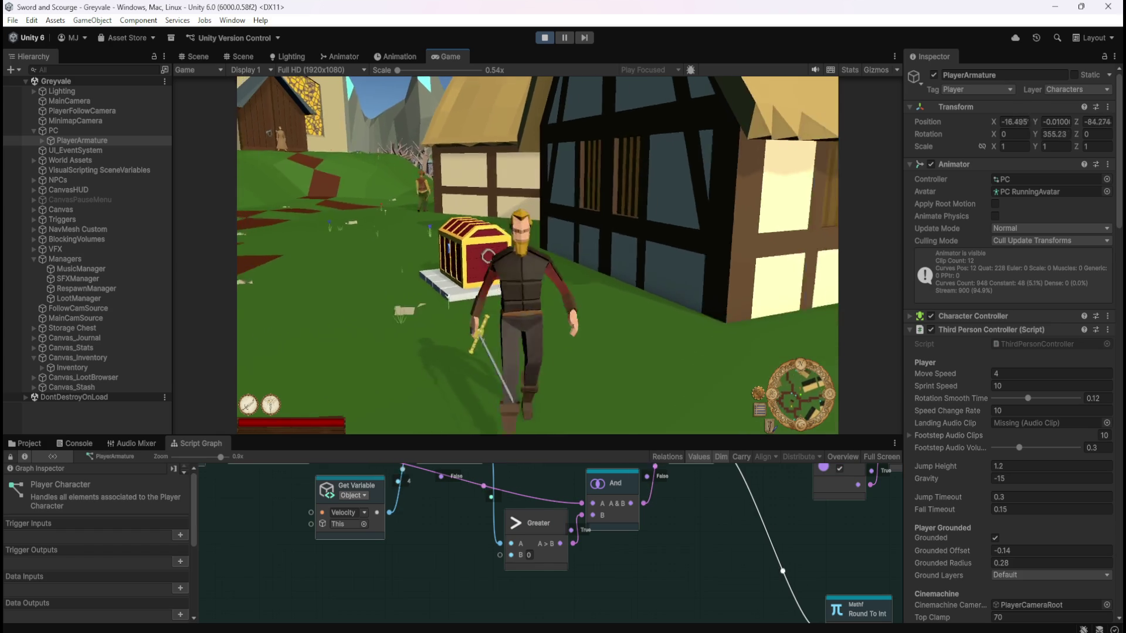
Open and close the Inventory and Stash again at the chest and run away
key("w")
key("e")
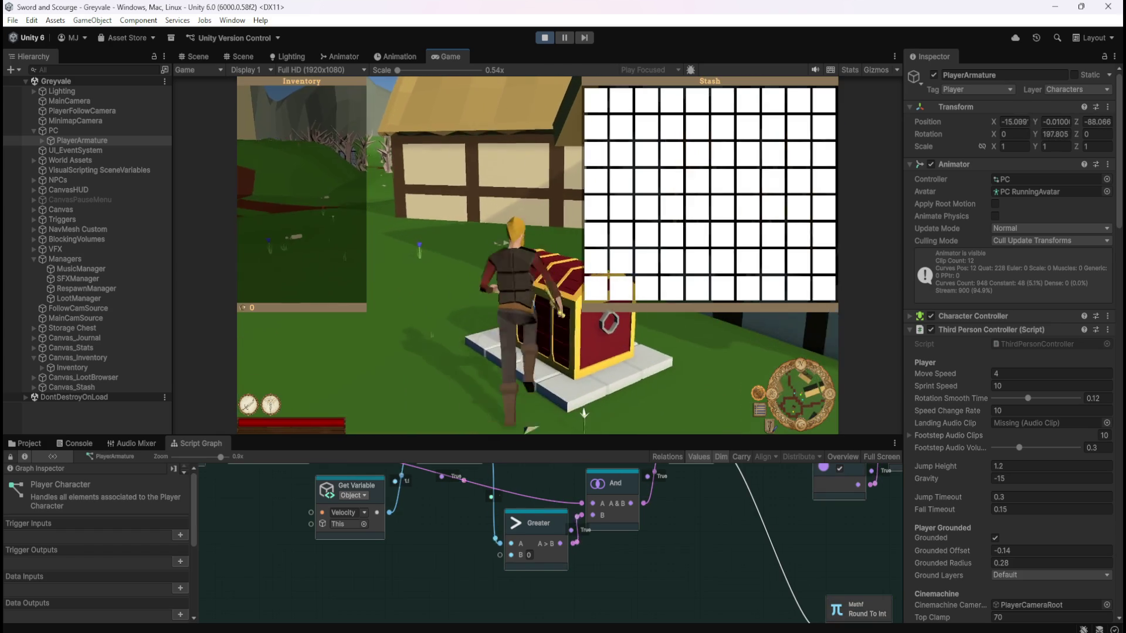
key("e")
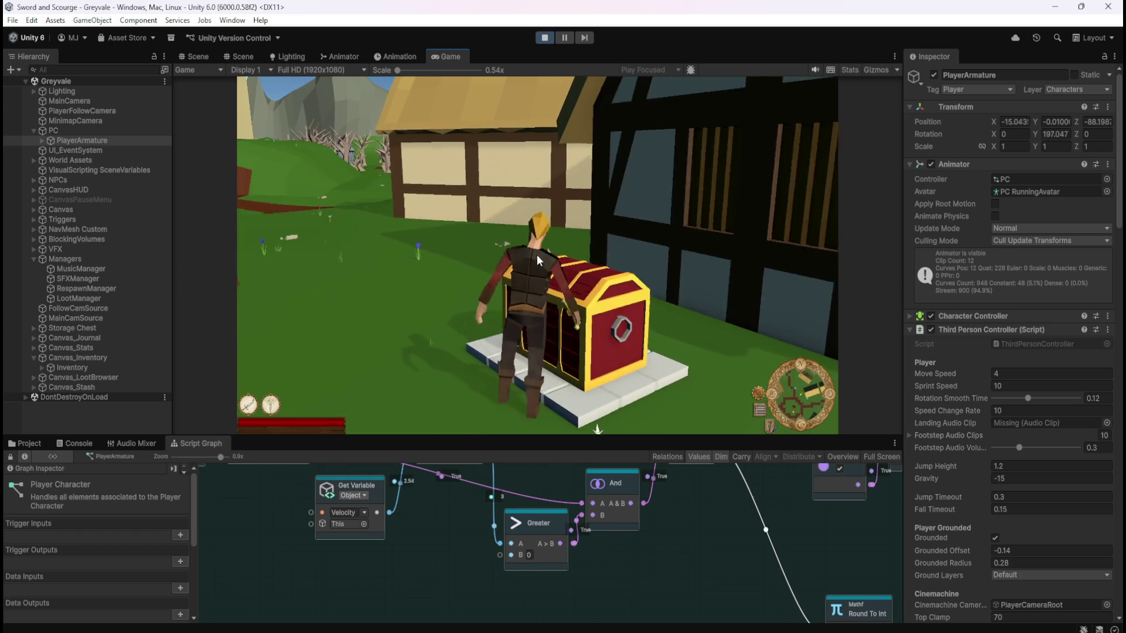
key("a")
Run a loop through the village back beside the chest, stop playing and maximize the graph
key("w")
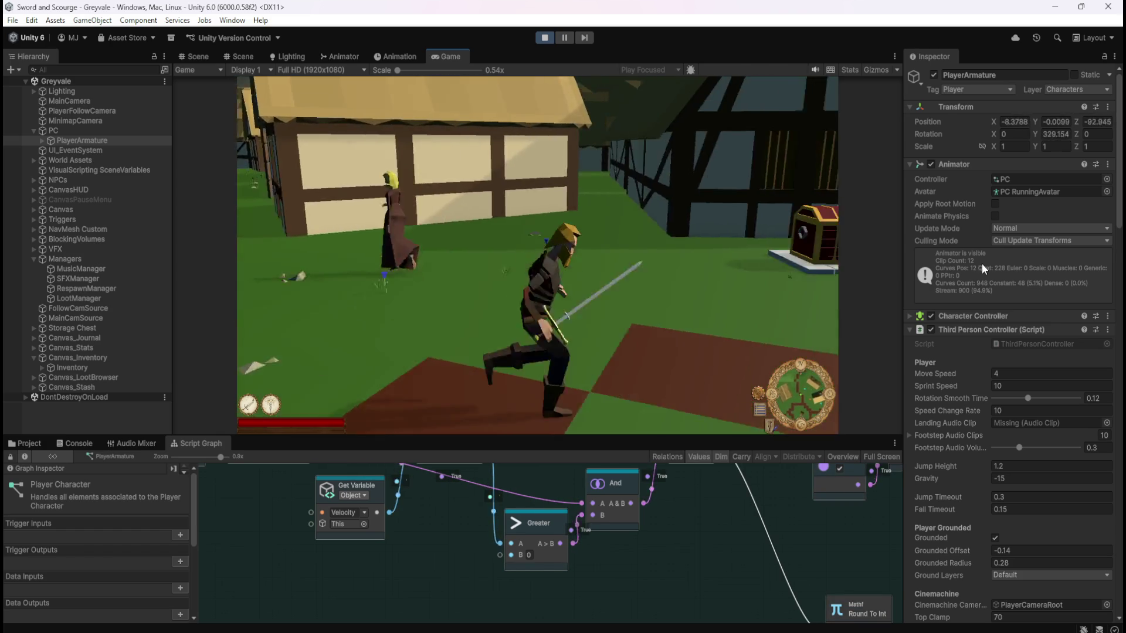
key("w")
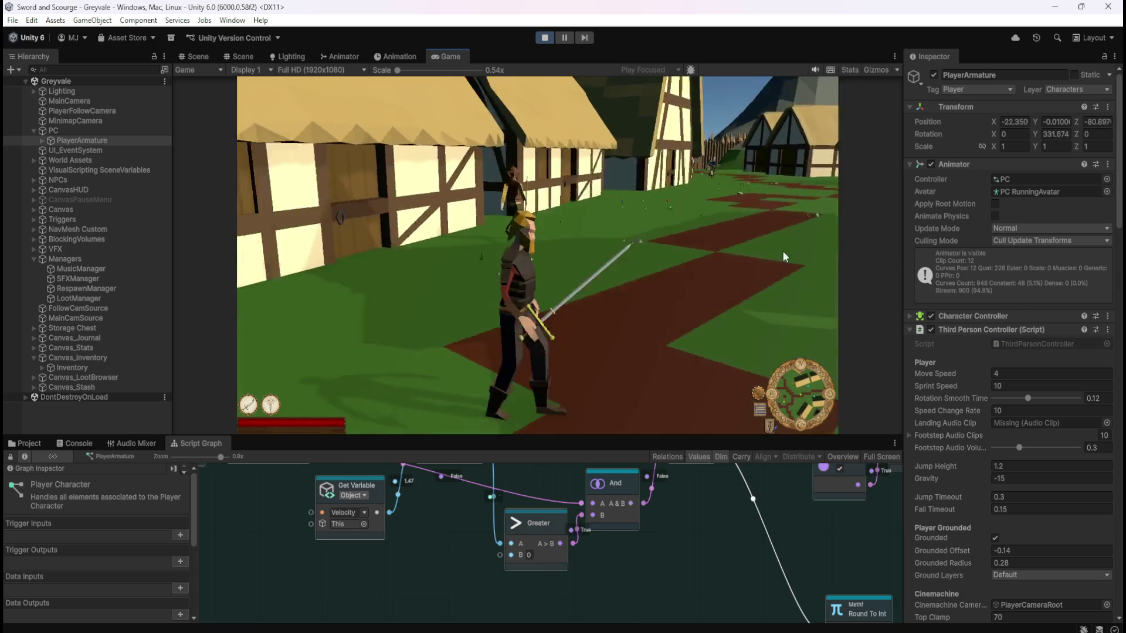
key("w")
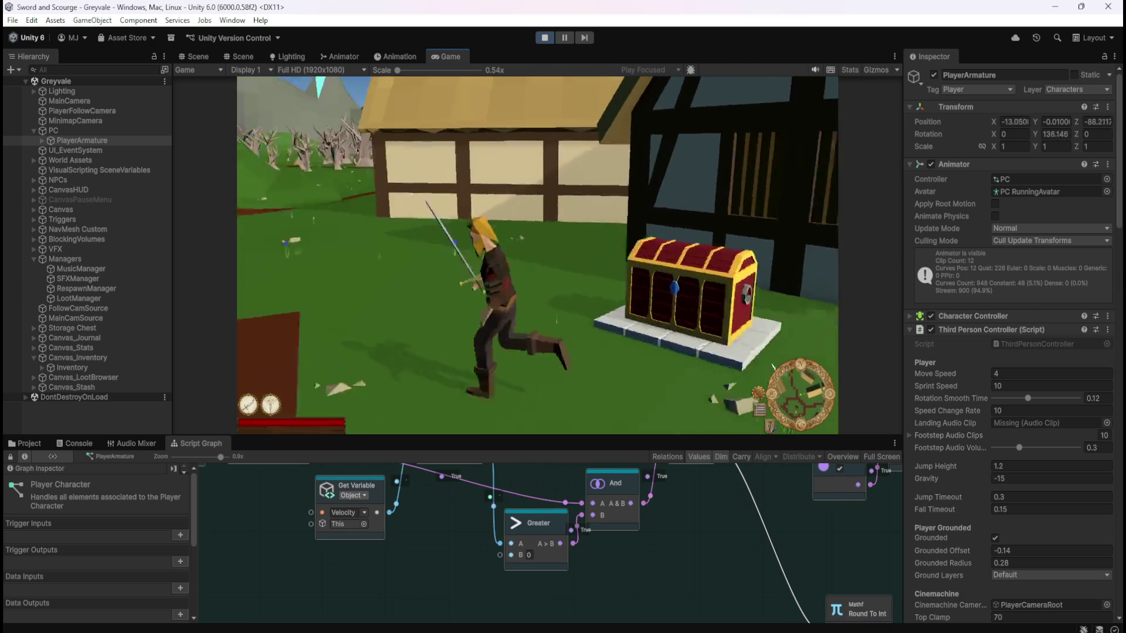
key("w")
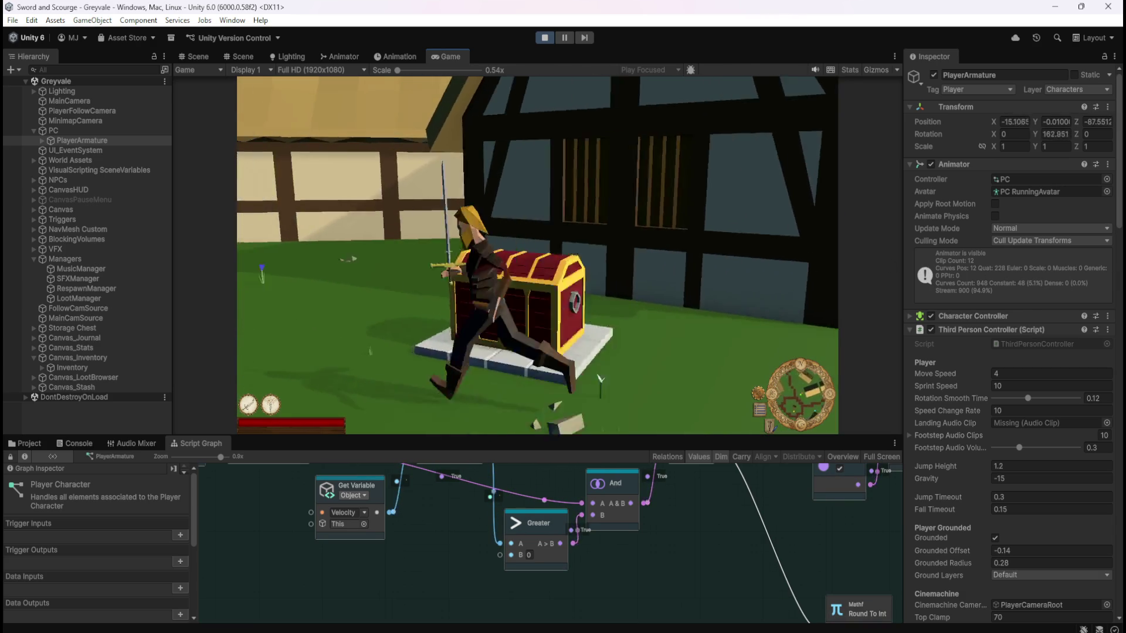
key("w")
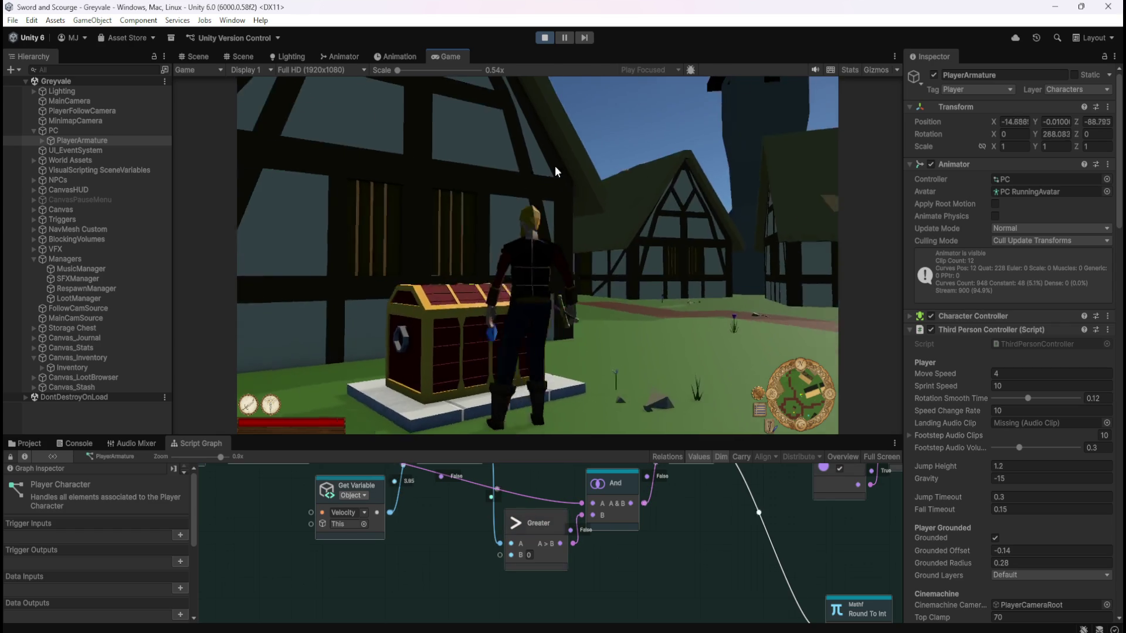
key("ctrl+p")
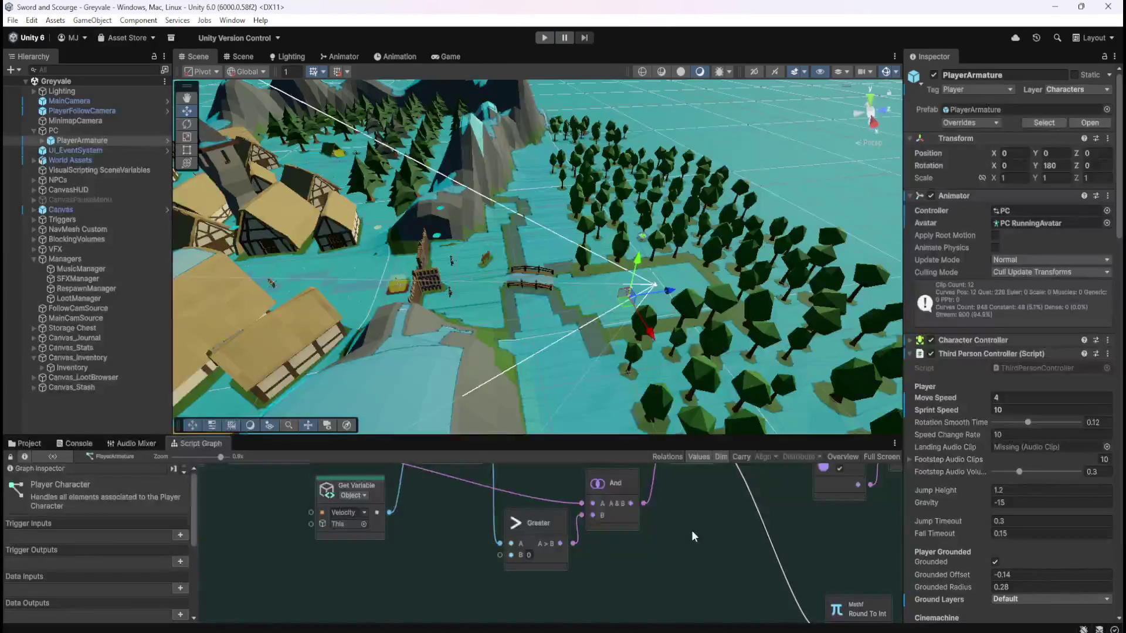
key("shift+space")
Zoom out and pan past the Player Attacking ANIMATION group to the HOLDS position if Chopping nodes
scroll(761, 215, "down", 5)
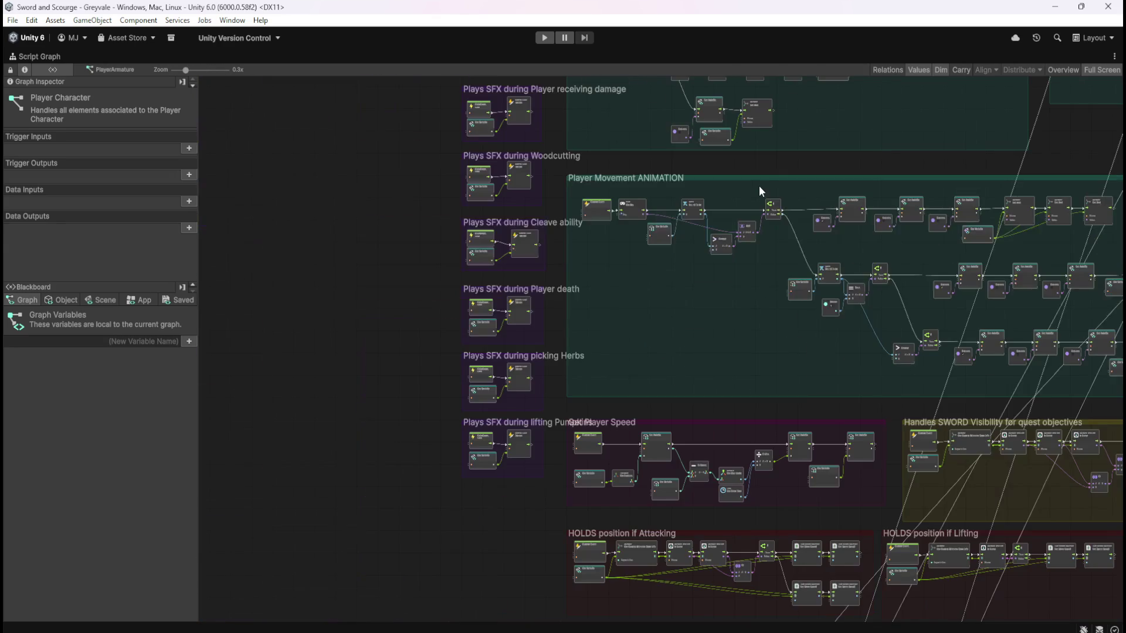
mouse_move(740, 372)
left_mouse_down()
mouse_move(639, 190)
mouse_move(628, 472)
left_mouse_up()
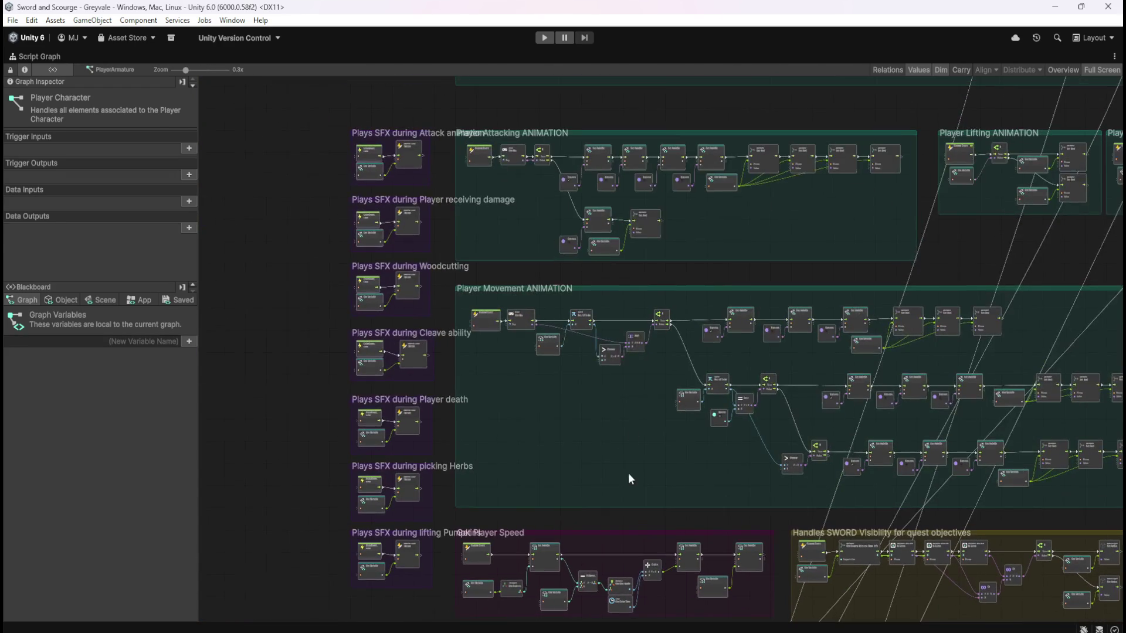
scroll(584, 153, "up", 4)
scroll(469, 230, "down", 3)
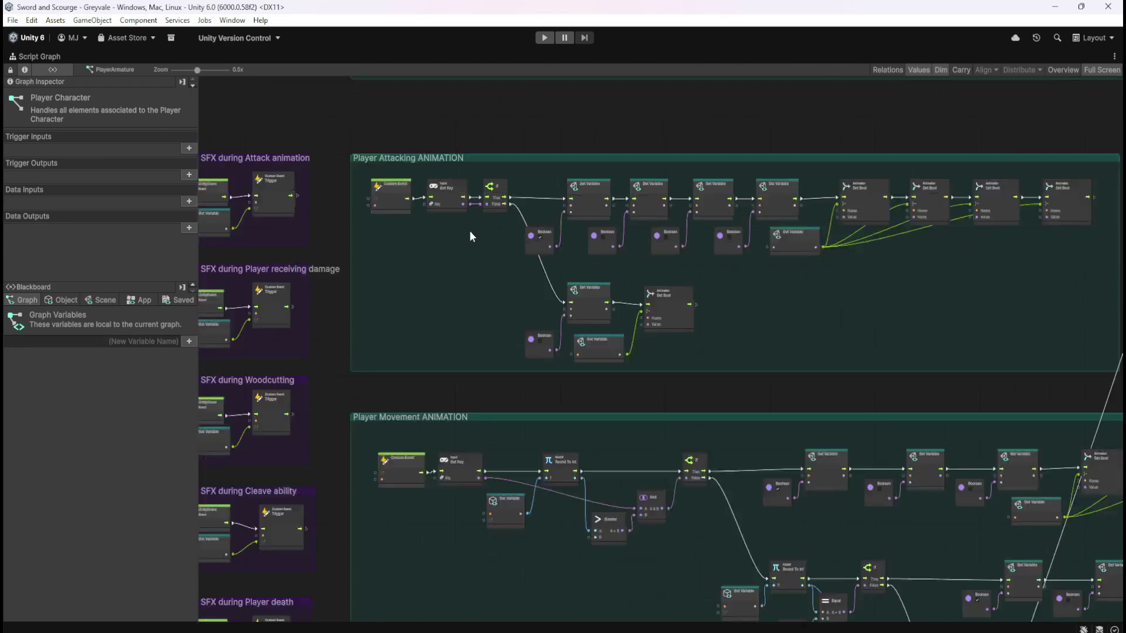
scroll(516, 220, "down", 6)
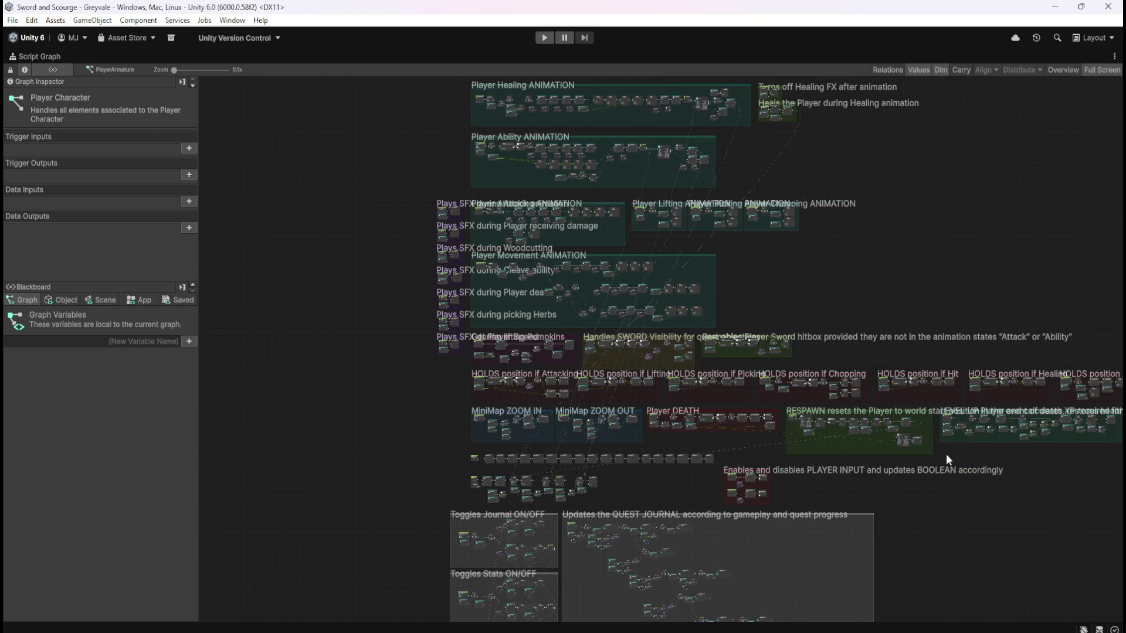
scroll(654, 374, "up", 5)
scroll(653, 374, "up", 6)
left_click_drag(500, 417, 819, 432)
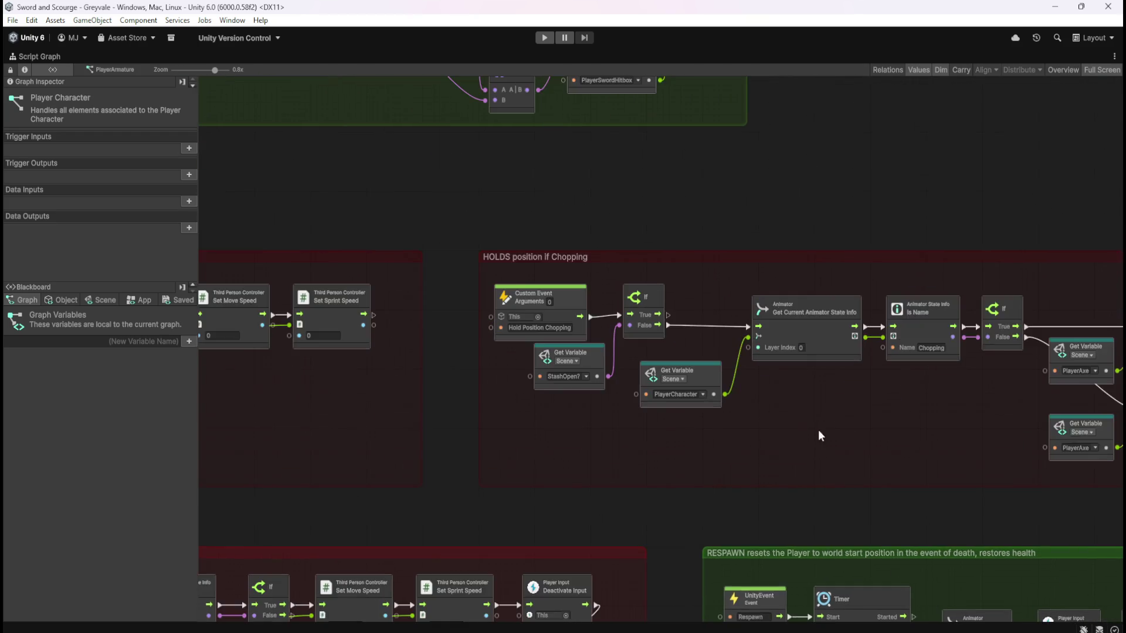
Select the Chopping group's StashOpen? variable node together with its If node
left_click(596, 360)
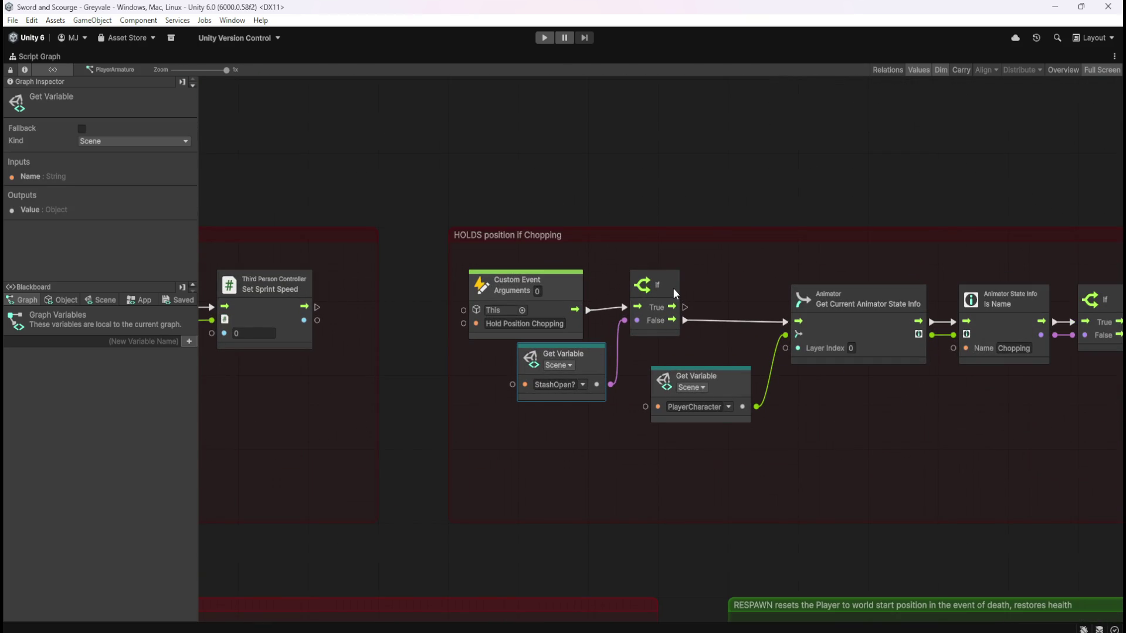
left_click(673, 287, "ctrl")
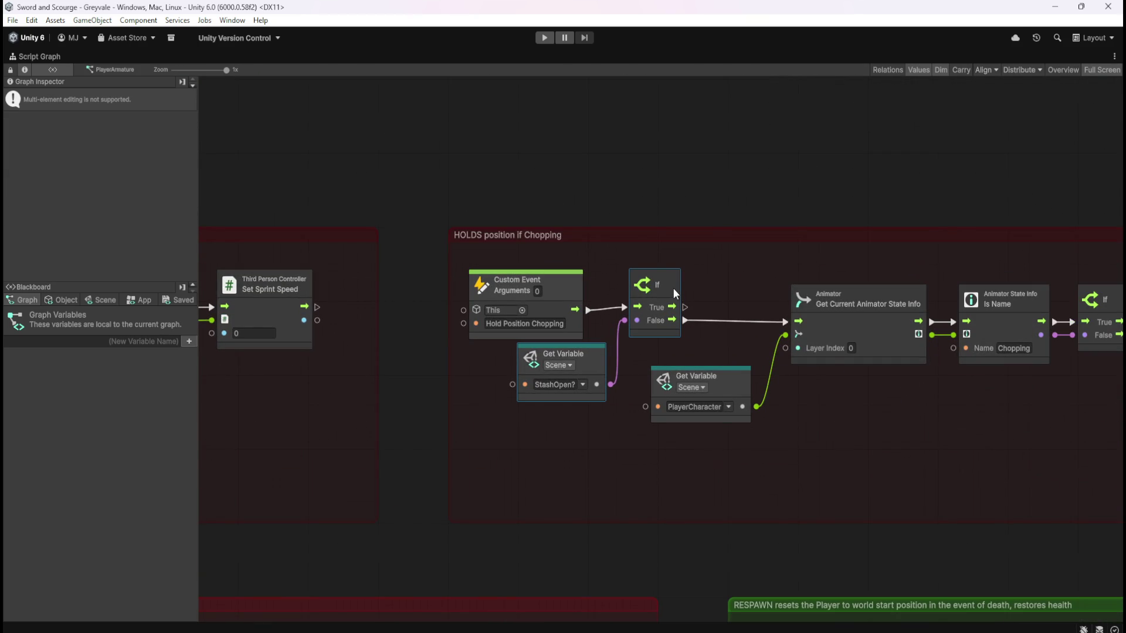
left_click(687, 258)
left_click(673, 281)
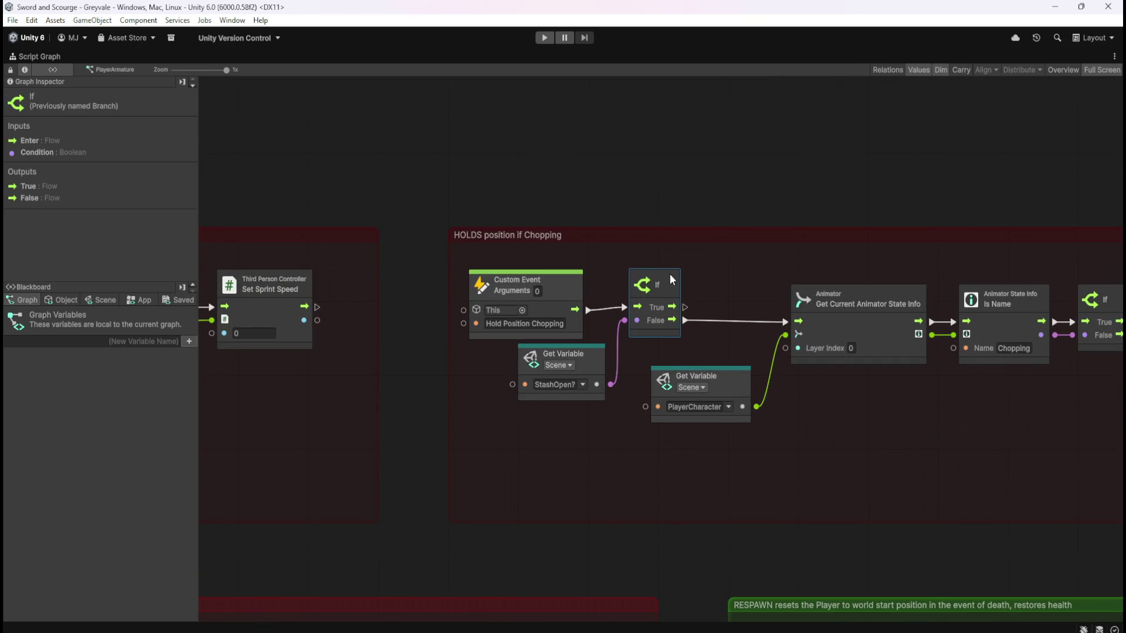
left_click(592, 367, "ctrl")
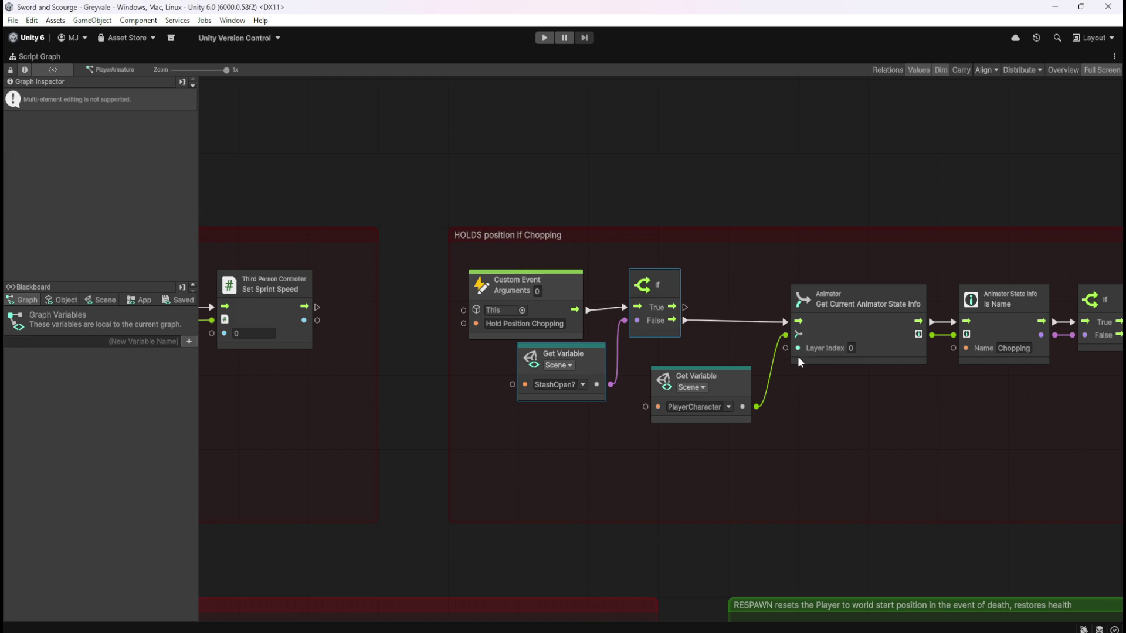
Zoom in on the Player Movement ANIMATION group's Get Key and Velocity checks
scroll(843, 355, "down", 10)
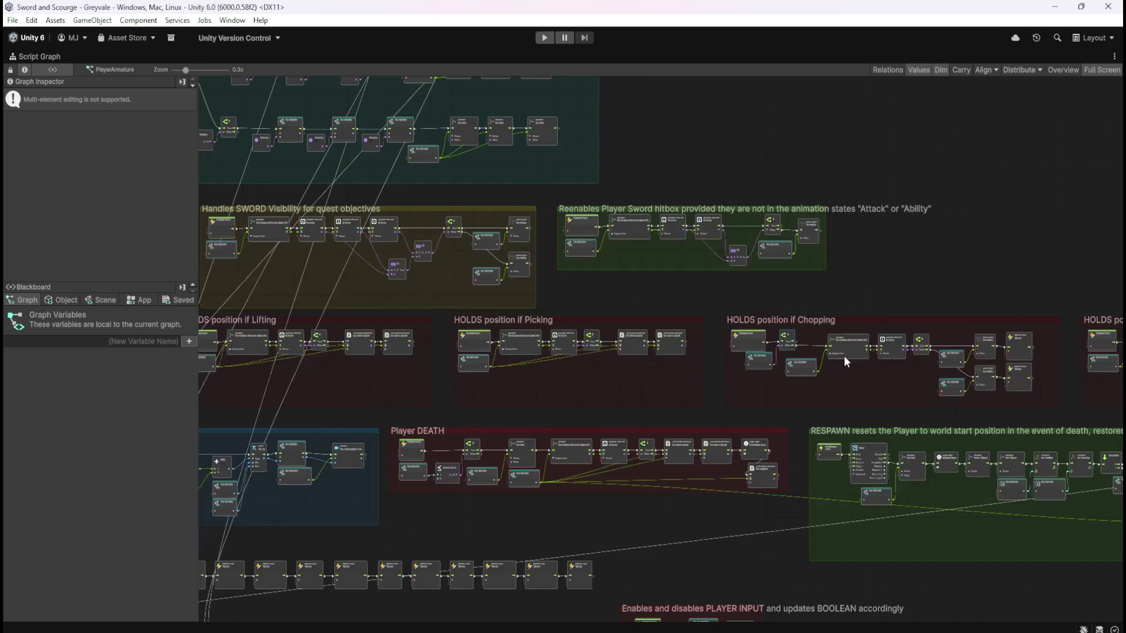
scroll(842, 277, "down", 3)
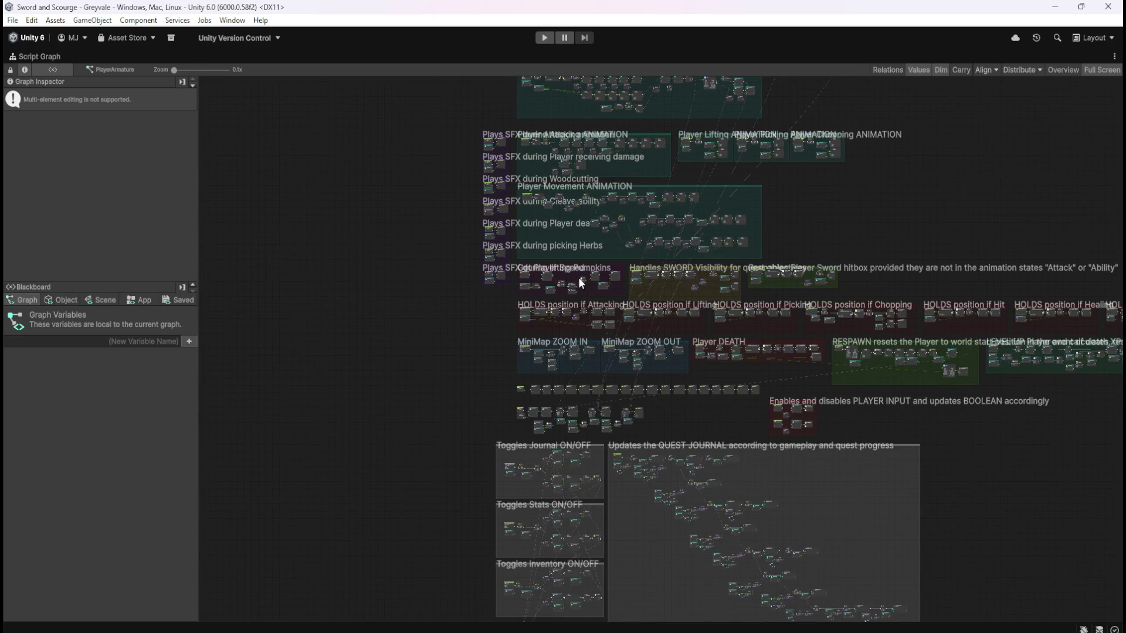
scroll(542, 163, "up", 5)
scroll(516, 106, "up", 4)
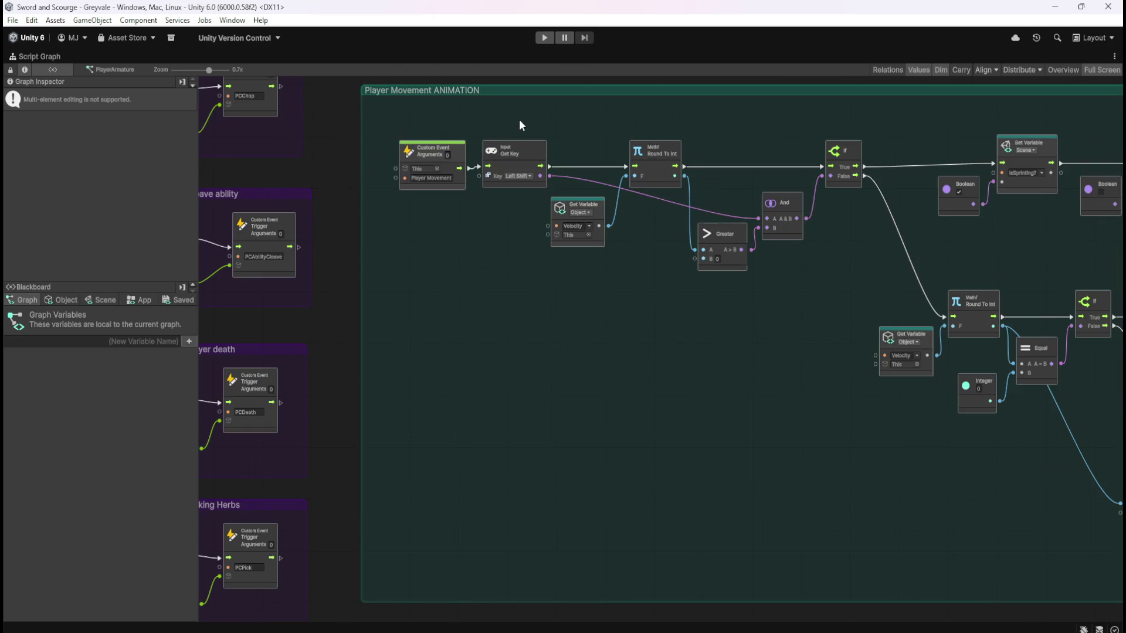
Move the Lifting, Picking and Chopping groups right and widen the Player Attacking ANIMATION group
left_click_drag(583, 300, 578, 522)
scroll(575, 520, "down", 3)
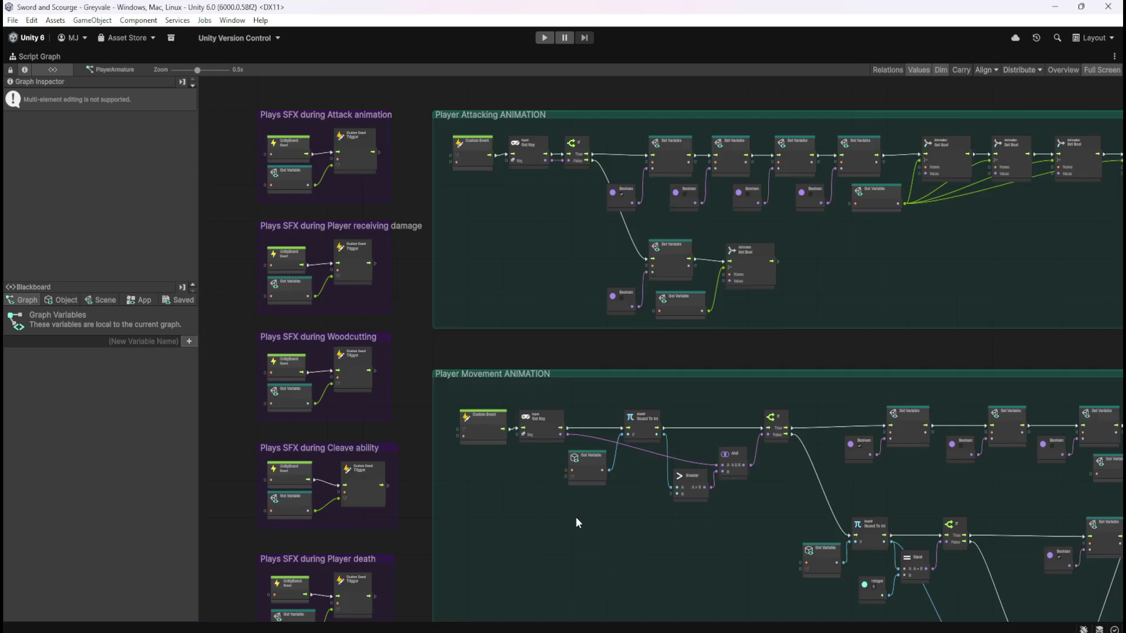
scroll(568, 289, "up", 1)
scroll(527, 204, "up", 3)
scroll(538, 229, "up", 2)
left_click(575, 350)
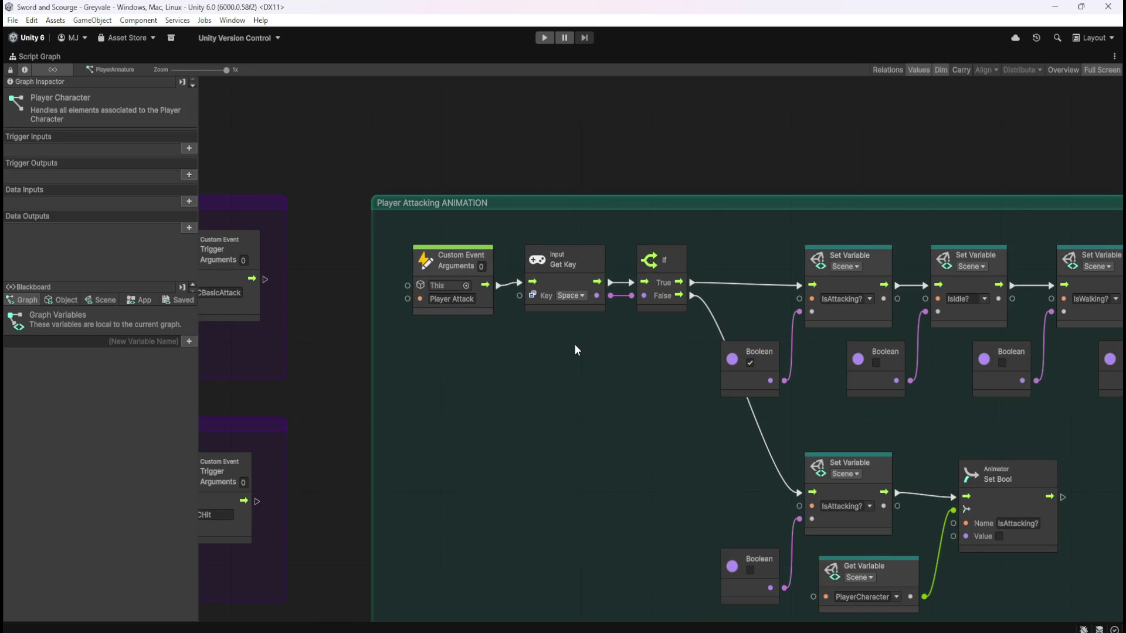
scroll(381, 340, "down", 6)
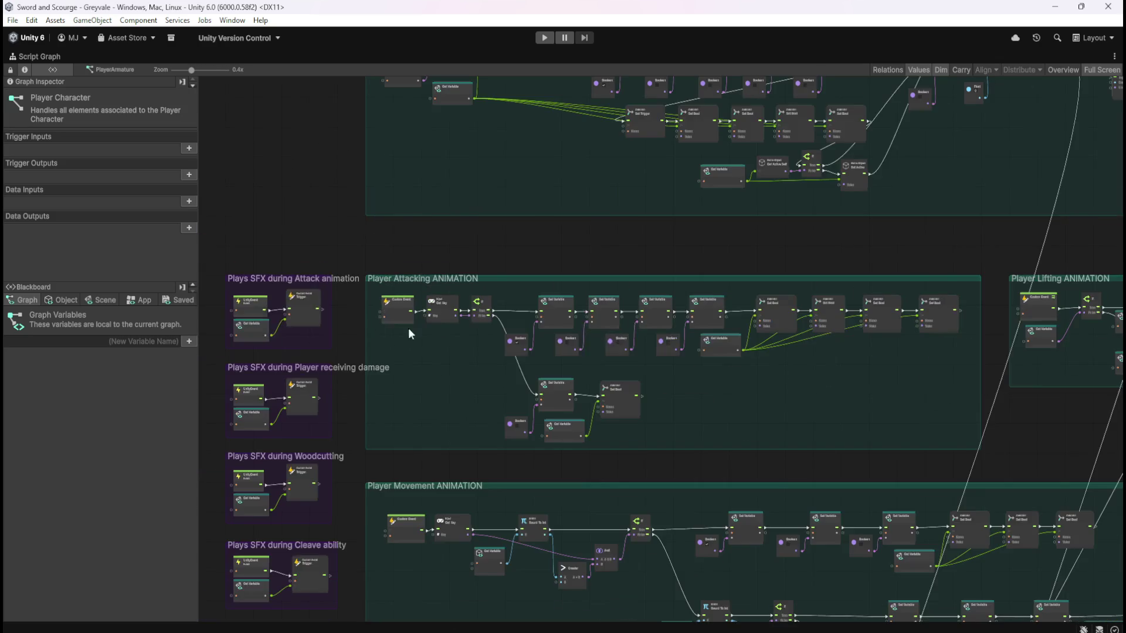
scroll(450, 339, "down", 2)
scroll(828, 348, "up", 3)
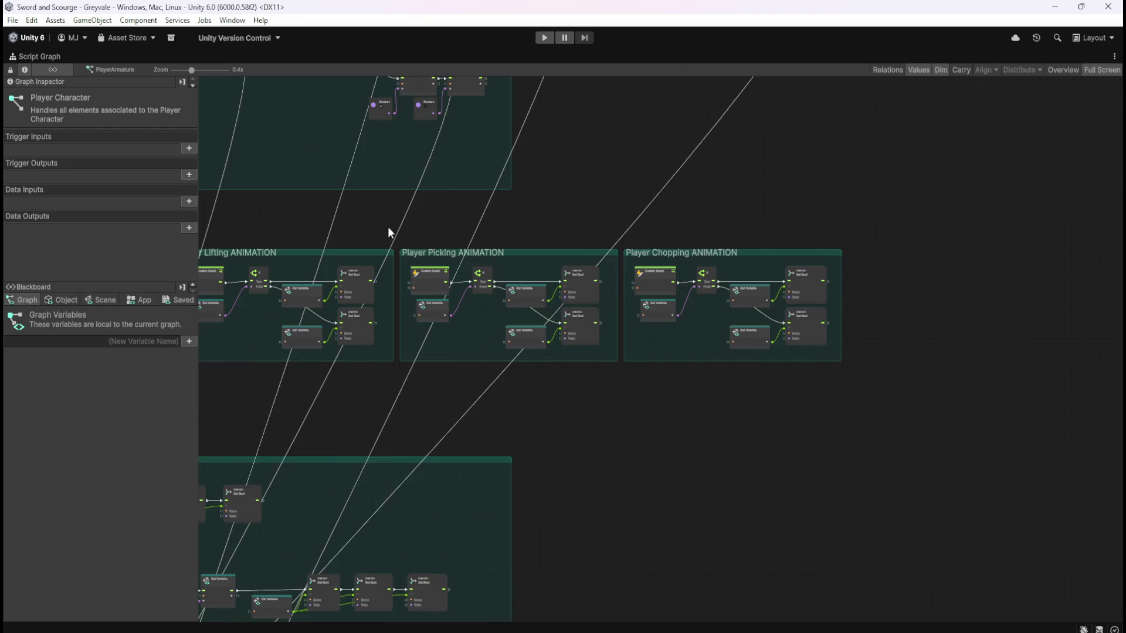
left_click_drag(421, 214, 599, 227)
mouse_move(1044, 223)
left_mouse_down()
mouse_move(970, 258)
mouse_move(340, 403)
left_mouse_up()
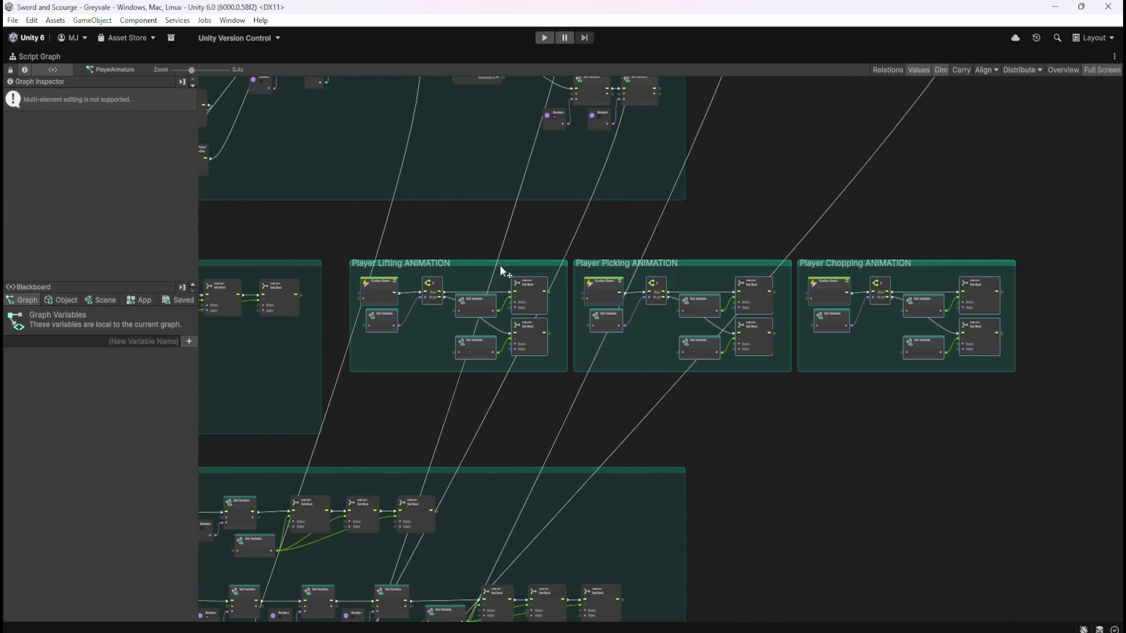
left_click_drag(508, 268, 592, 269)
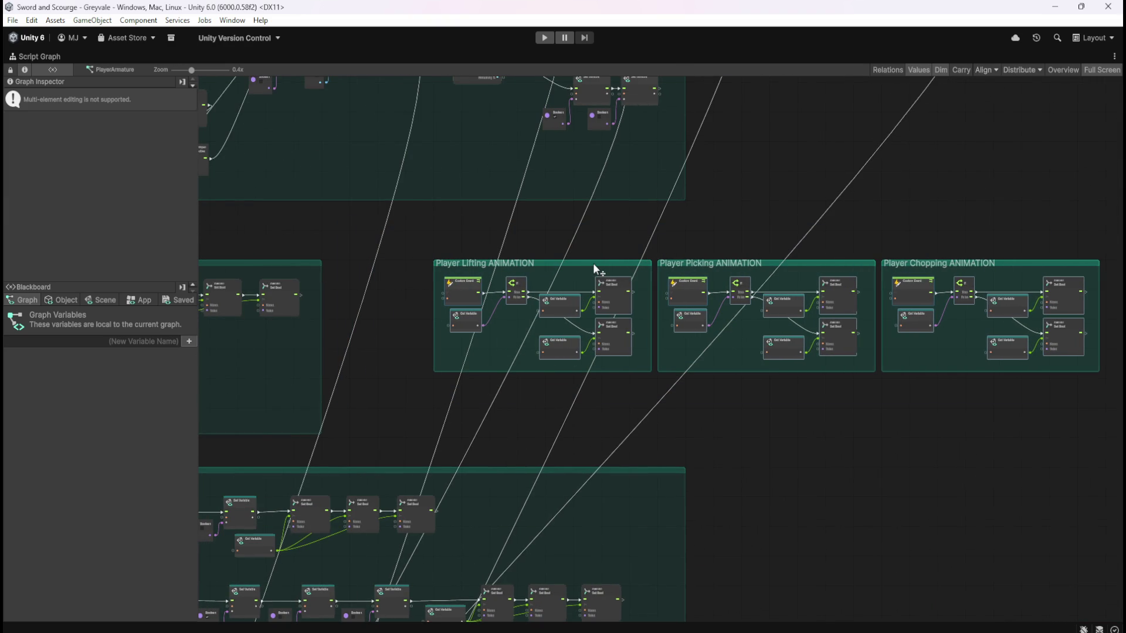
scroll(369, 296, "up", 5)
mouse_move(400, 314)
left_mouse_down()
mouse_move(462, 322)
mouse_move(590, 308)
left_mouse_up()
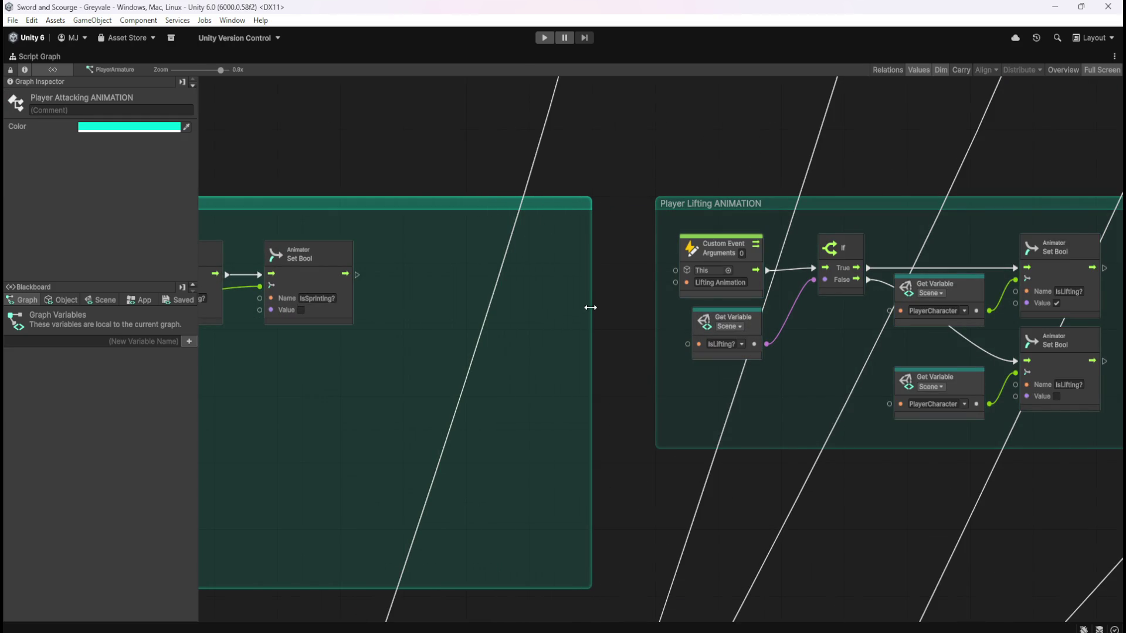
Shift the Player Attacking nodes after the event rightward to open a gap
scroll(656, 339, "down", 5)
scroll(747, 371, "up", 2)
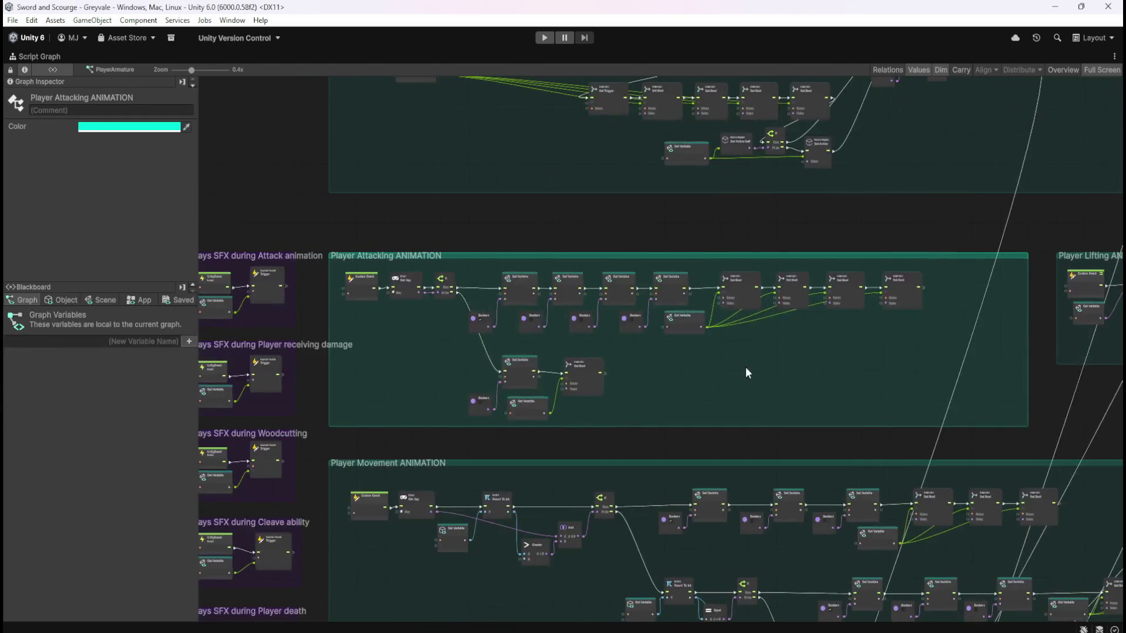
scroll(514, 342, "up", 2)
scroll(723, 384, "up", 1)
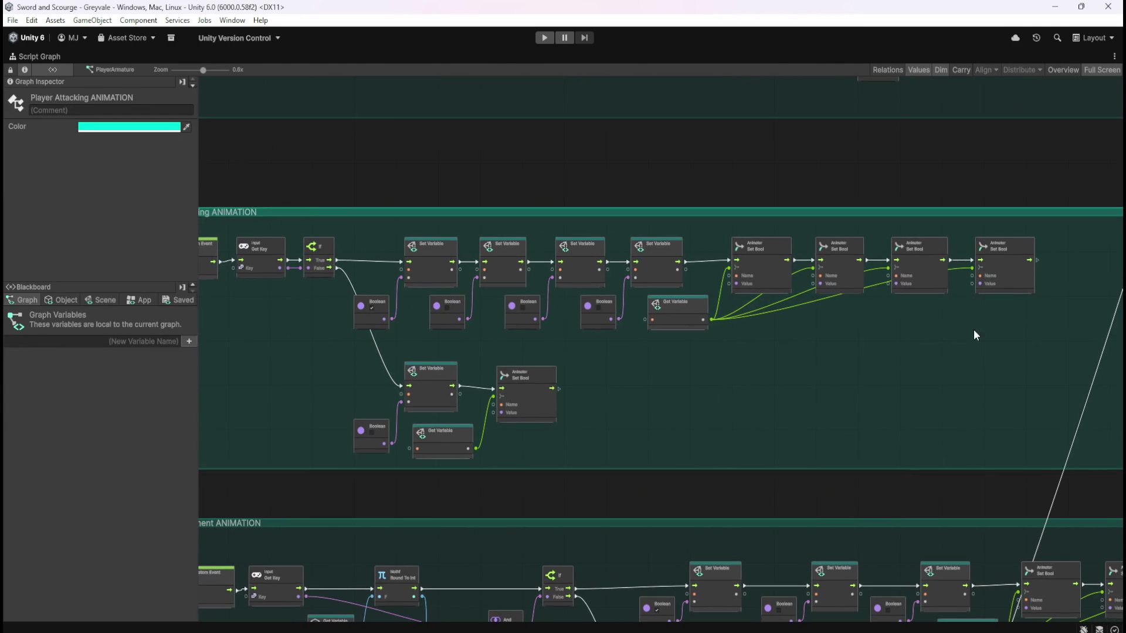
mouse_move(1056, 239)
left_mouse_down()
mouse_move(443, 306)
mouse_move(251, 411)
mouse_move(235, 437)
left_mouse_up()
left_click_drag(265, 259, 369, 258)
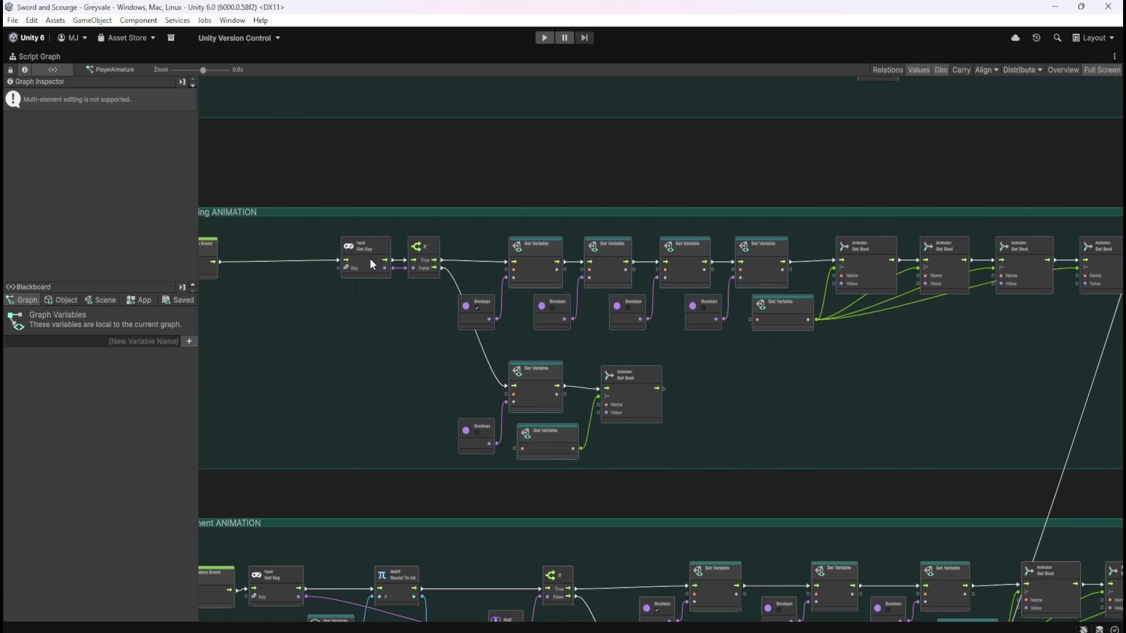
Paste the StashOpen? Get Variable and If after Player Attack and connect the event to the If
mouse_move(854, 385)
left_mouse_down()
mouse_move(663, 379)
mouse_move(1036, 405)
left_mouse_up()
scroll(354, 267, "up", 4)
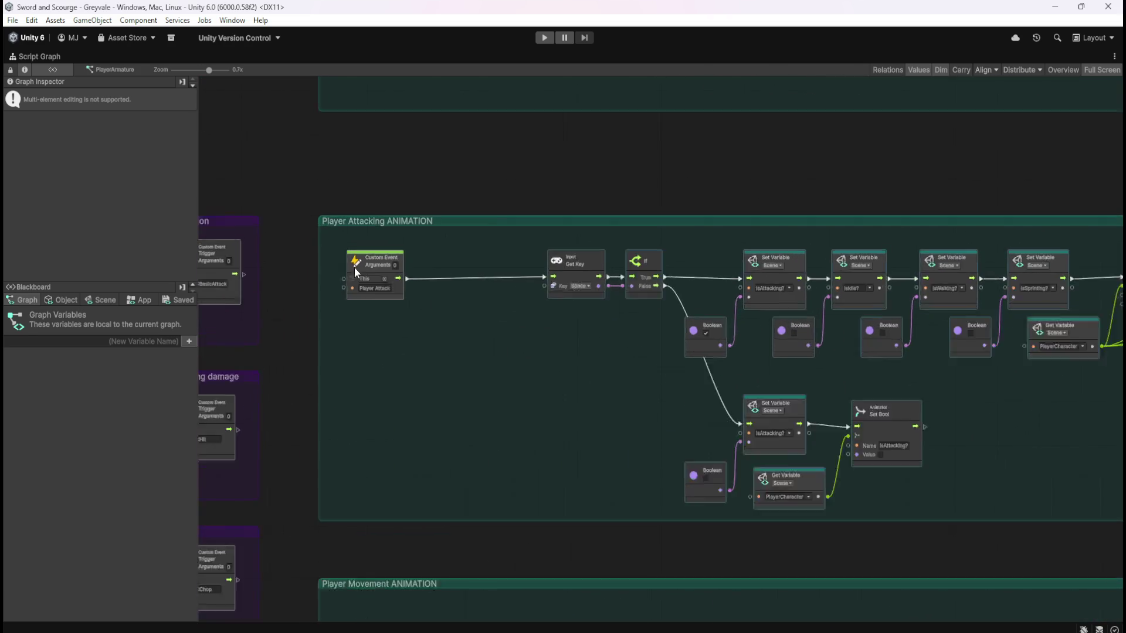
left_click(528, 360)
key("ctrl+v")
mouse_move(655, 381)
left_mouse_down()
mouse_move(425, 339)
mouse_move(443, 333)
left_mouse_up()
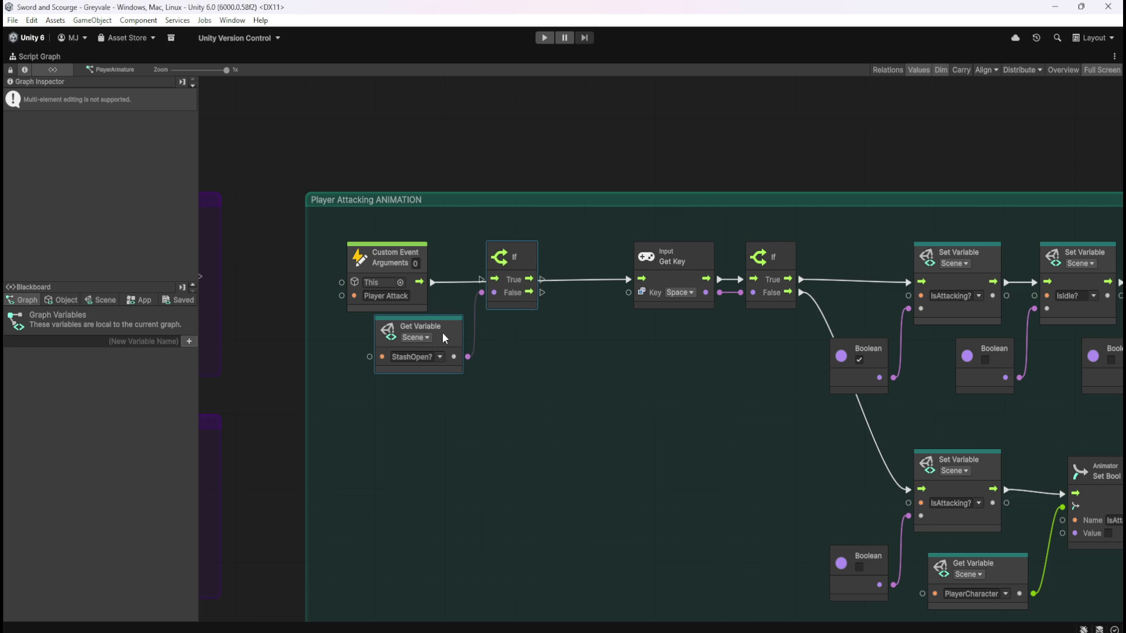
left_click_drag(431, 283, 628, 283)
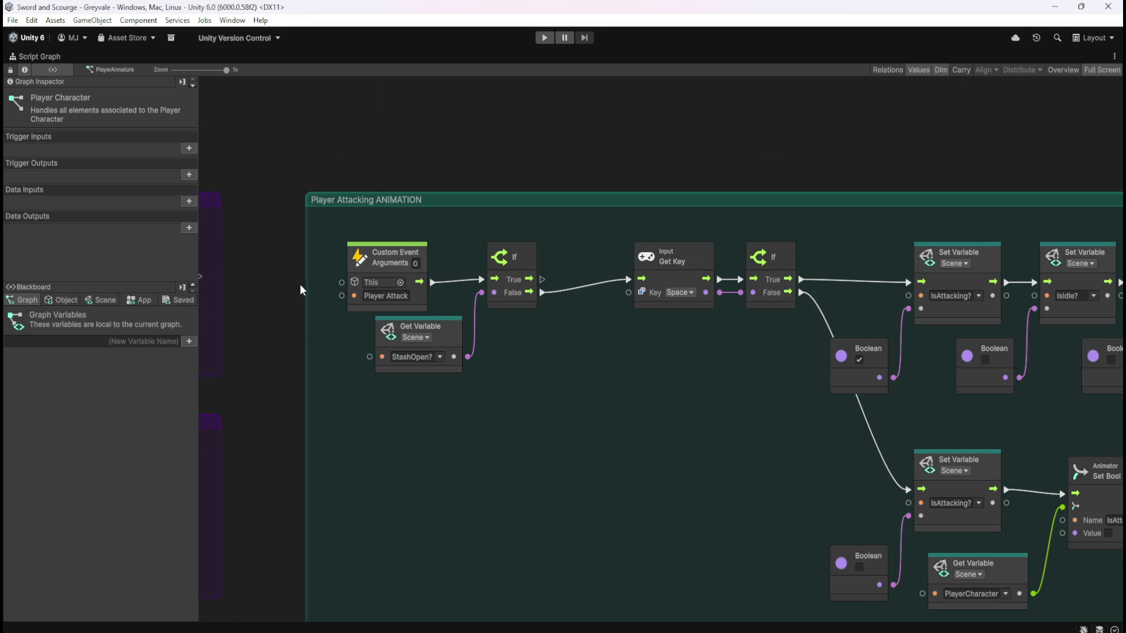
Widen the Player Ability ANIMATION group by dragging its right edge outward
scroll(310, 267, "down", 5)
scroll(312, 267, "up", 5)
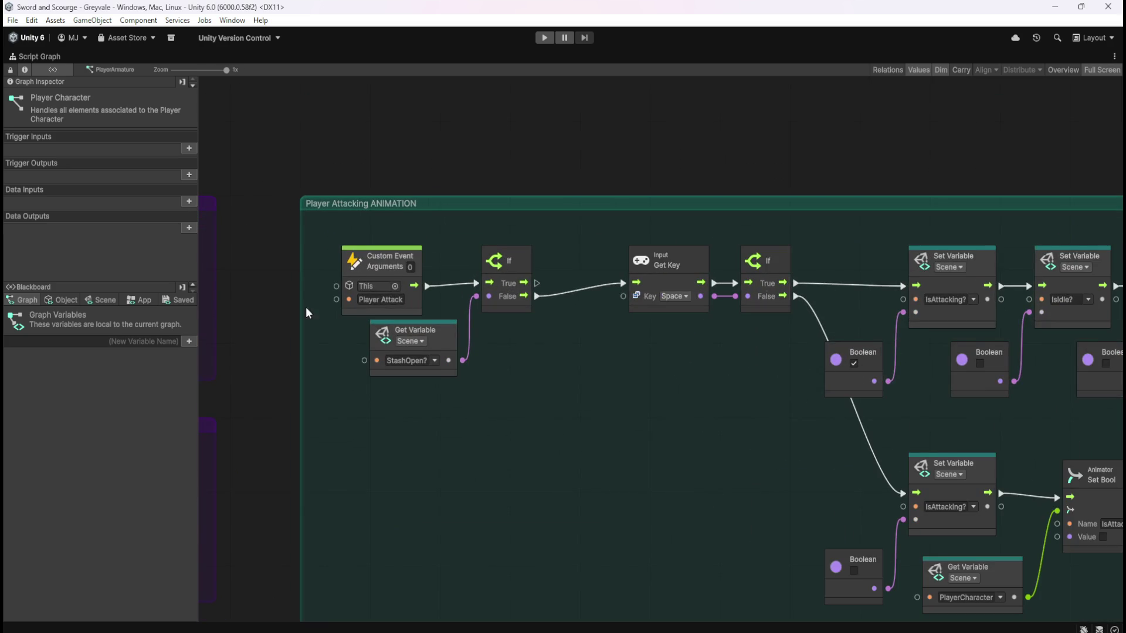
scroll(304, 311, "down", 6)
scroll(765, 313, "up", 3)
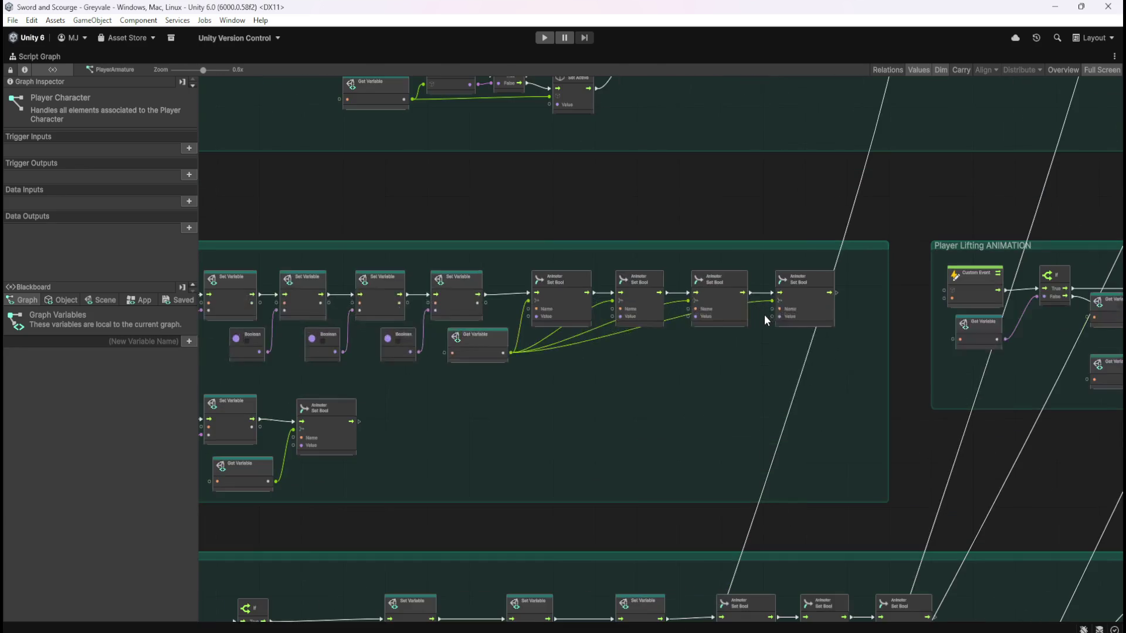
scroll(815, 409, "down", 3)
mouse_move(536, 268)
left_mouse_down()
mouse_move(515, 460)
mouse_move(565, 345)
left_mouse_up()
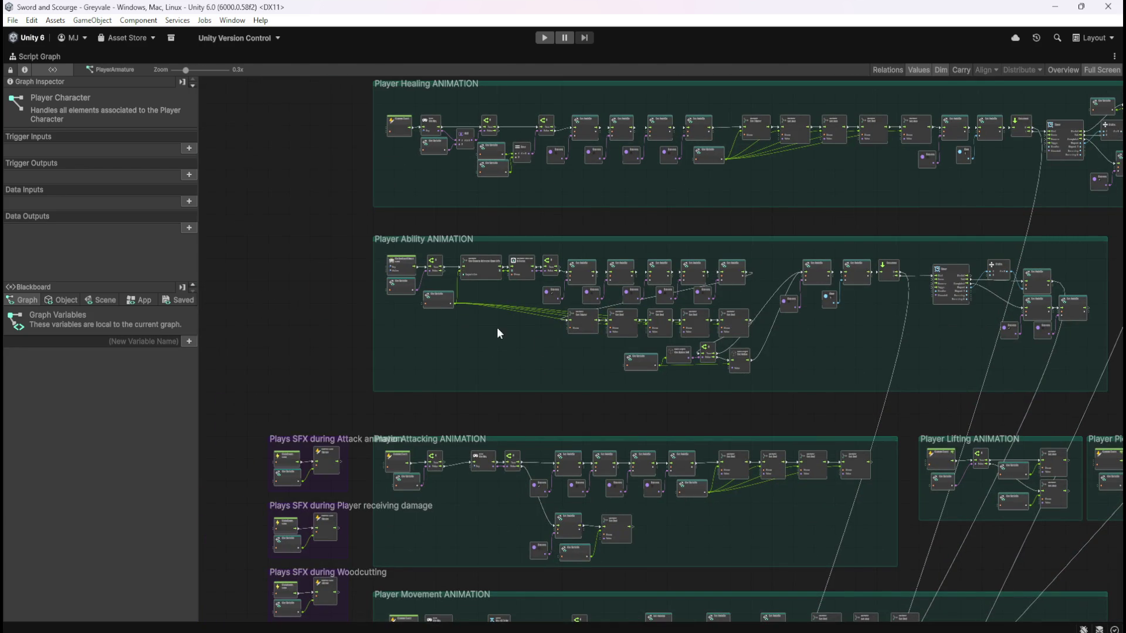
scroll(418, 245, "up", 6)
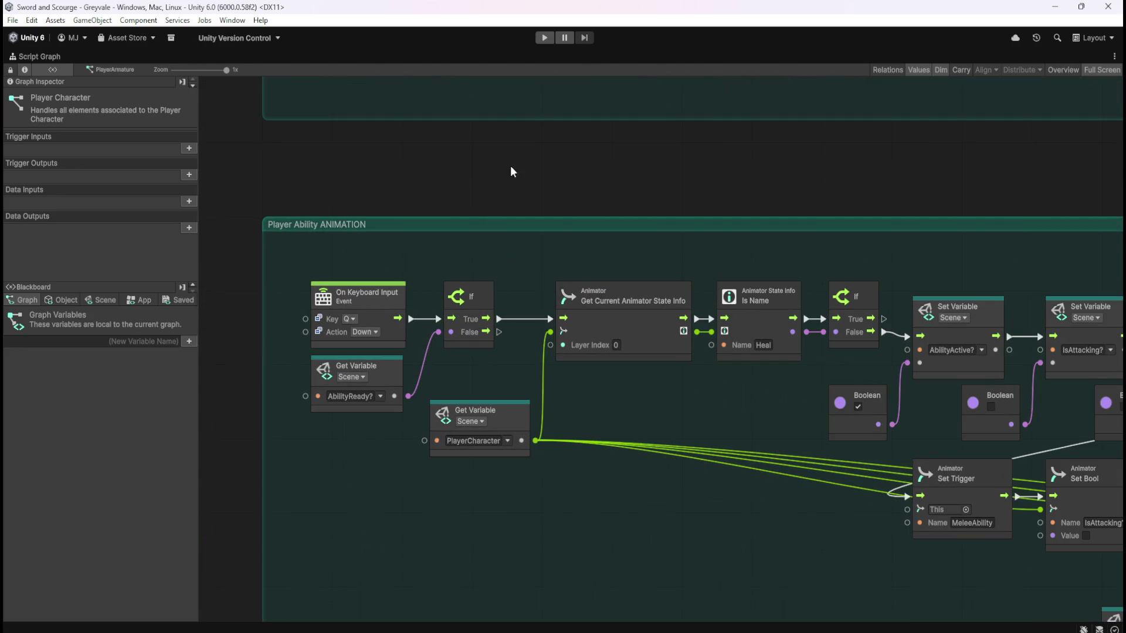
scroll(494, 445, "down", 4)
scroll(493, 451, "up", 4)
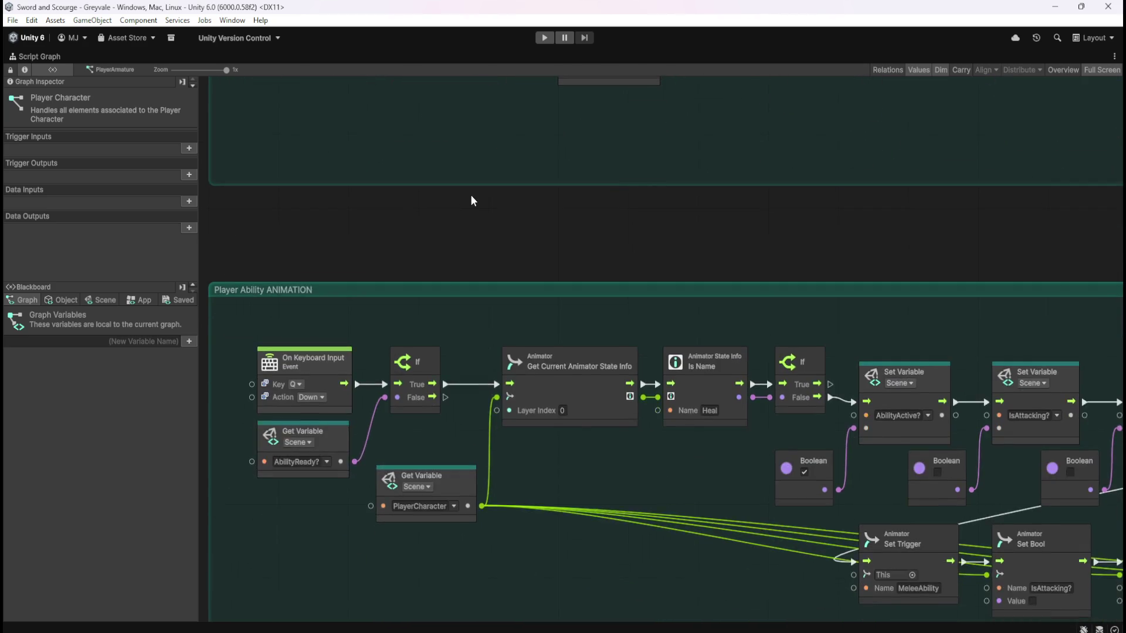
scroll(471, 195, "down", 4)
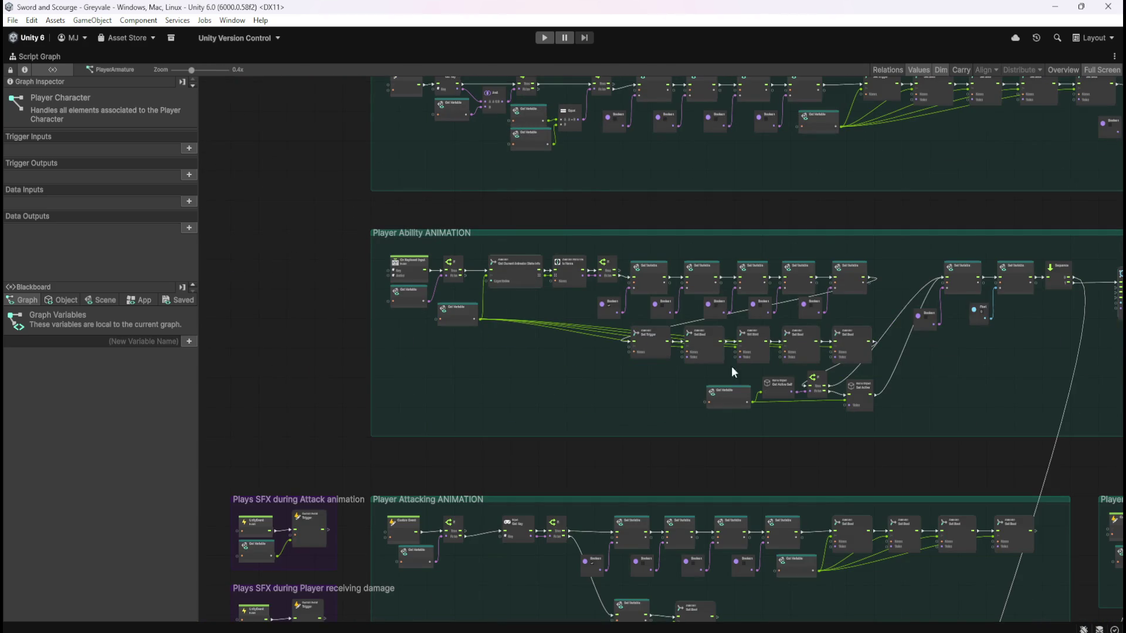
left_click_drag(926, 377, 258, 385)
scroll(621, 297, "up", 3)
left_click_drag(638, 297, 918, 313)
Shift the Player Ability nodes after the keyboard event rightward to make room
scroll(719, 340, "down", 3)
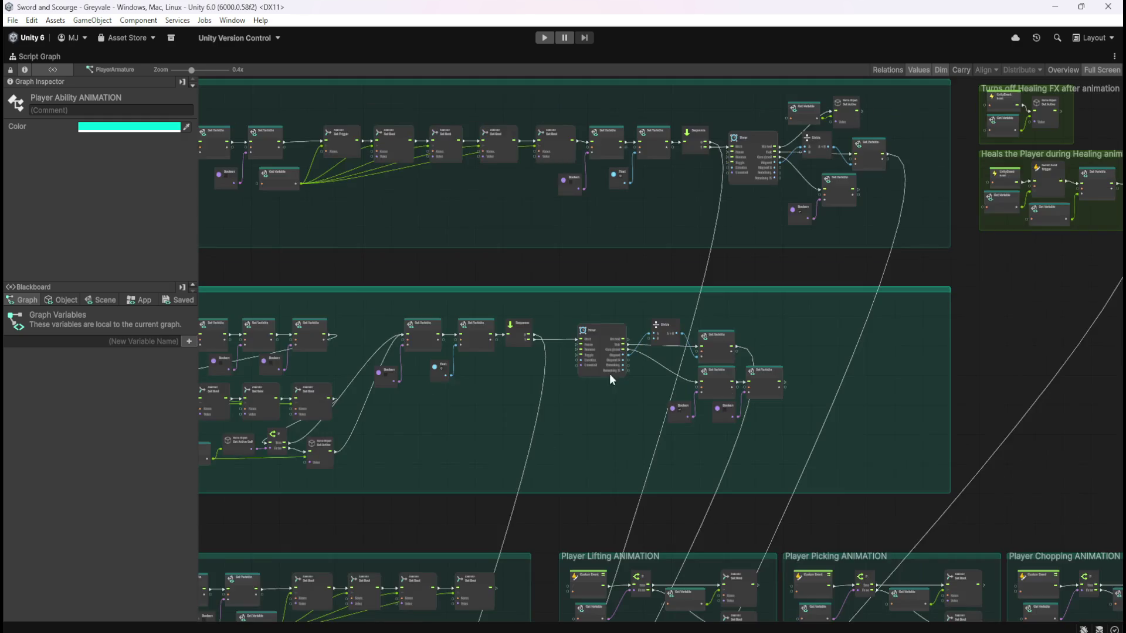
scroll(737, 375, "down", 2)
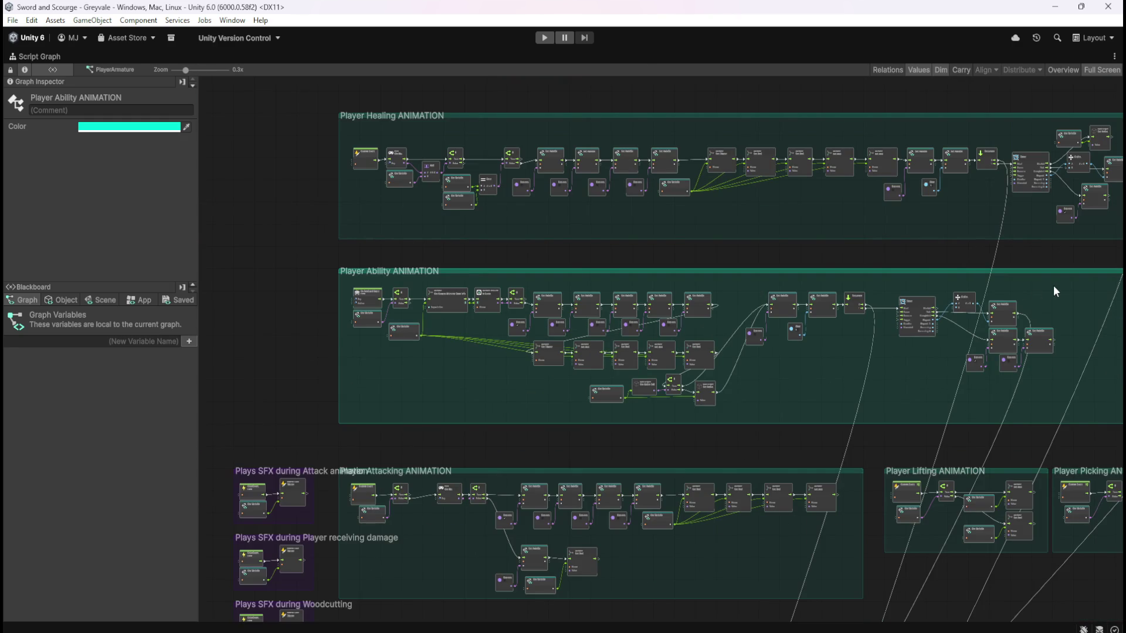
mouse_move(1067, 279)
left_mouse_down()
mouse_move(698, 364)
mouse_move(388, 409)
left_mouse_up()
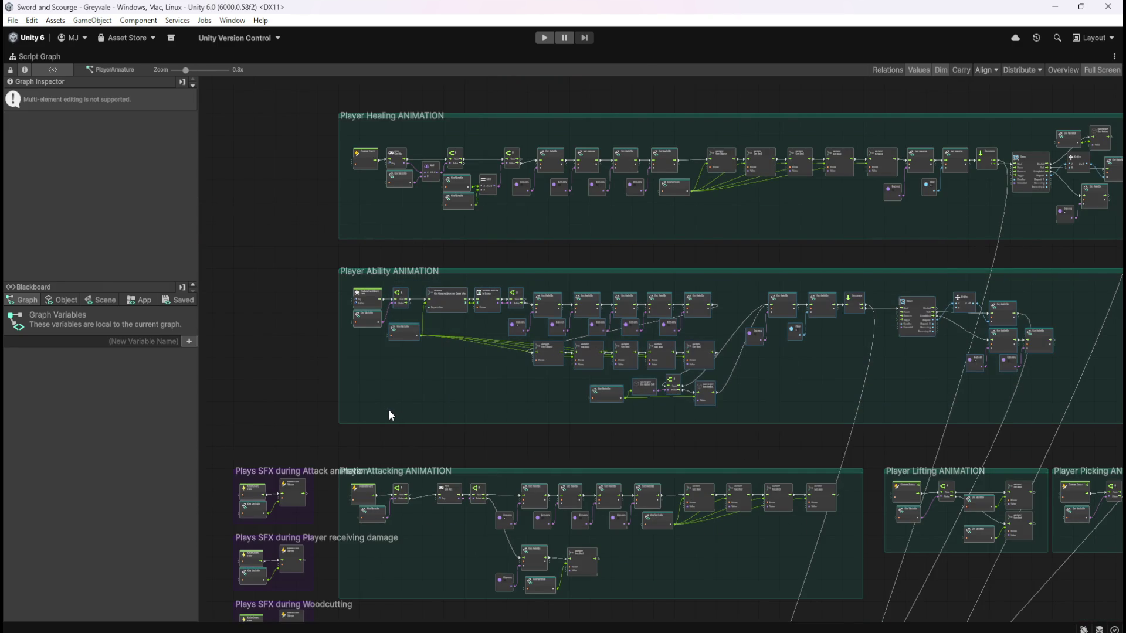
scroll(332, 323, "up", 7)
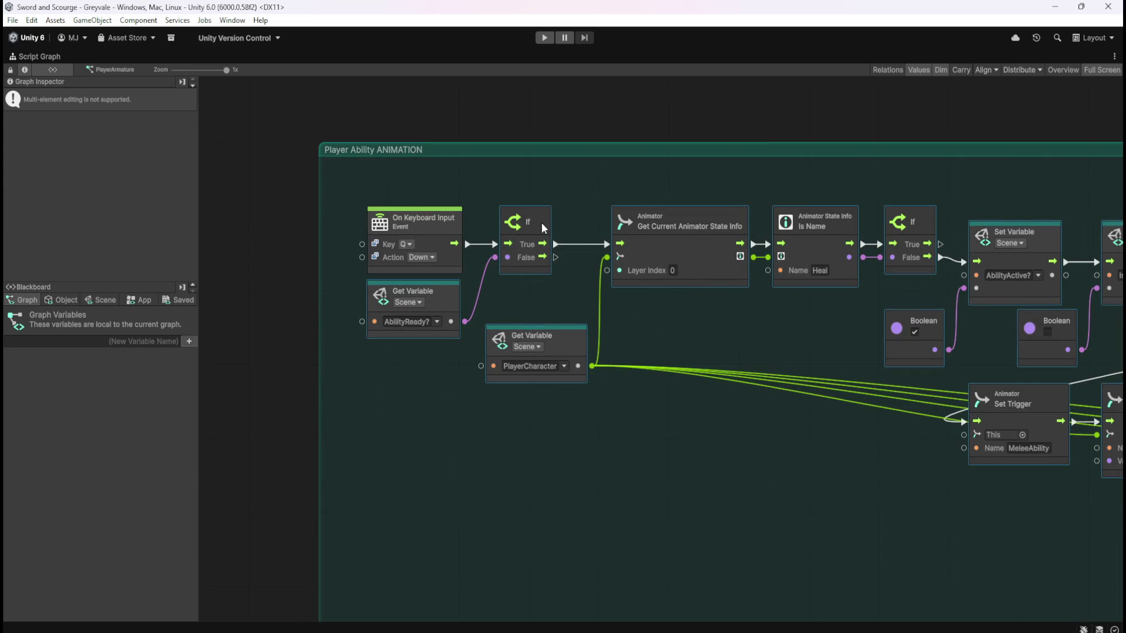
scroll(387, 336, "down", 7)
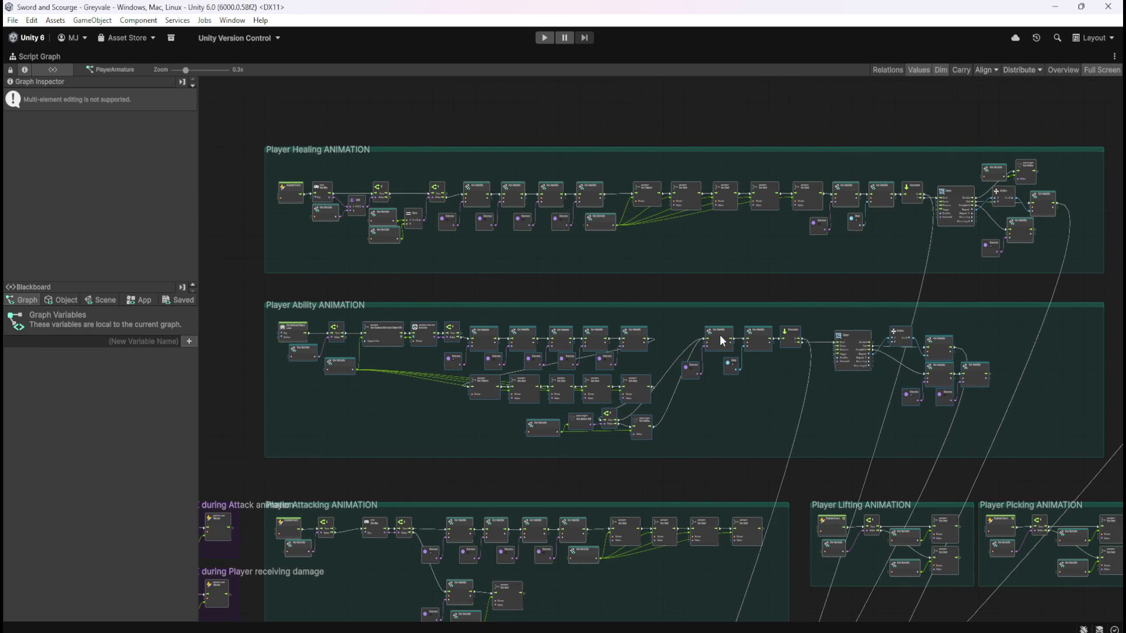
left_click_drag(721, 337, 815, 337)
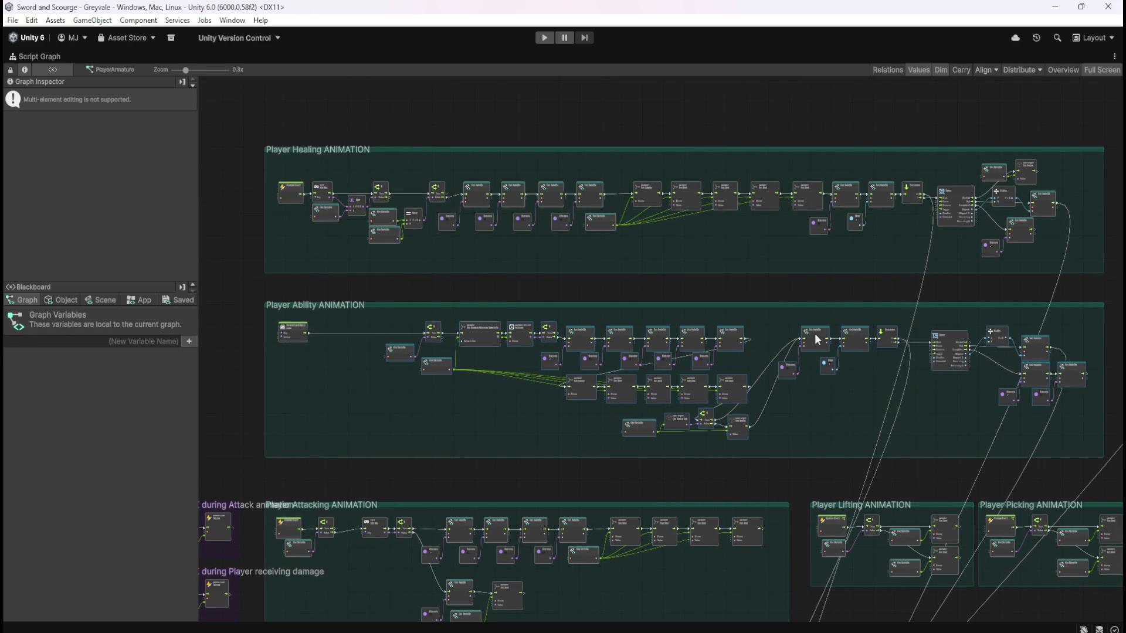
Paste a StashOpen? check and If beside the keyboard event and connect the event to the If
scroll(283, 355, "up", 7)
left_click(370, 356)
key("ctrl+v")
mouse_move(649, 380)
left_mouse_down()
mouse_move(446, 340)
mouse_move(353, 344)
left_mouse_up()
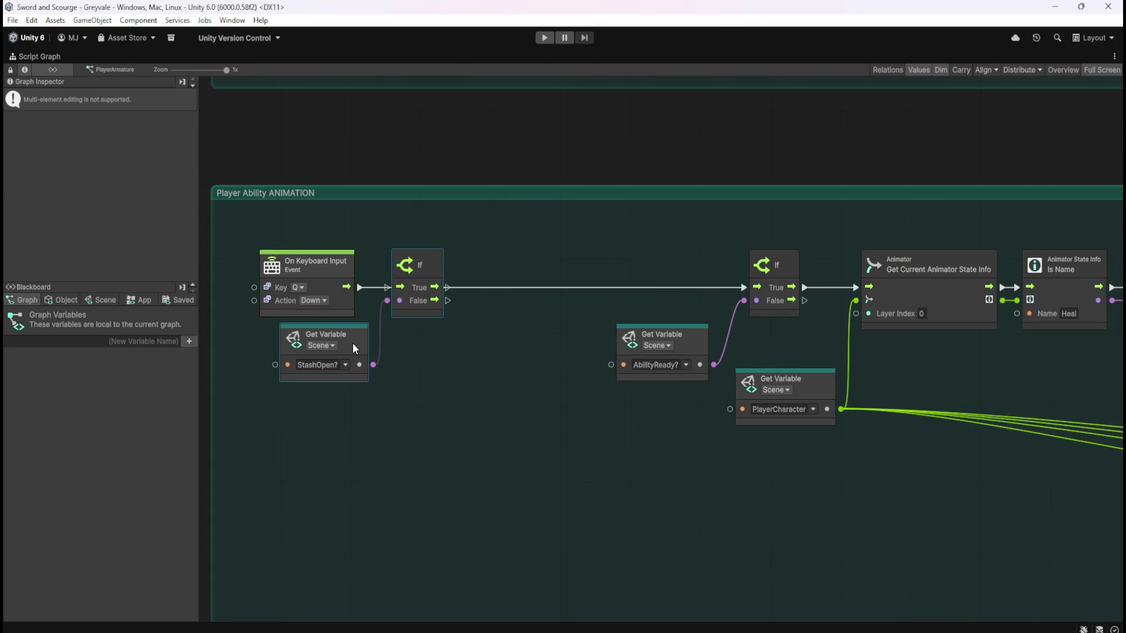
left_click_drag(360, 288, 743, 289)
Move the Ability chain's nodes after the StashOpen? check left to close the gap
scroll(351, 333, "down", 8)
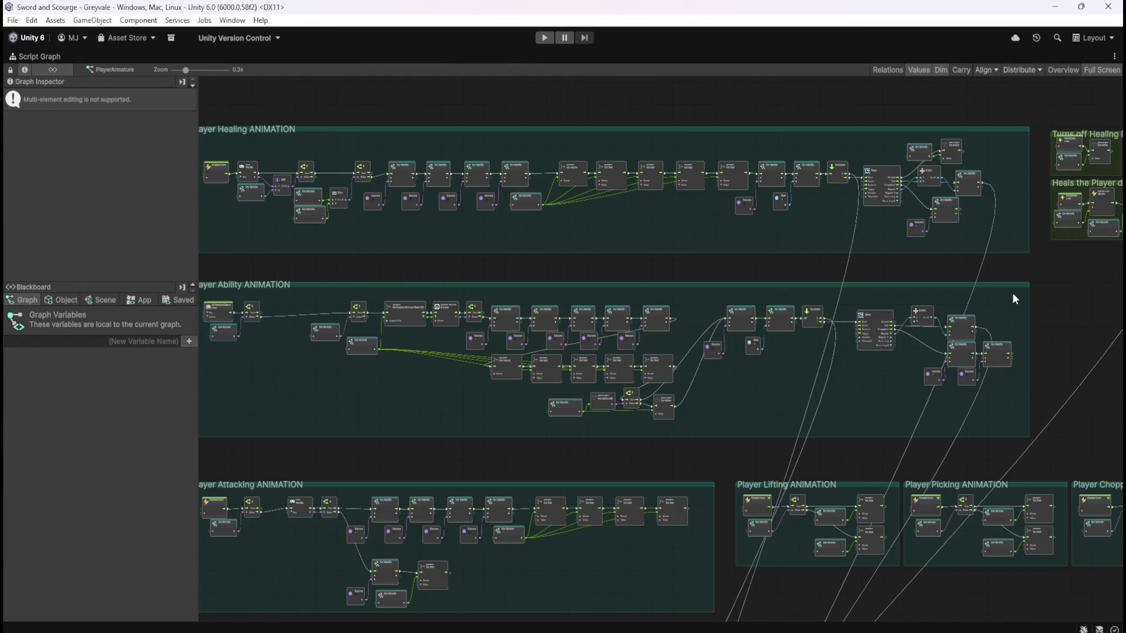
left_click_drag(1012, 293, 309, 423)
scroll(255, 351, "up", 7)
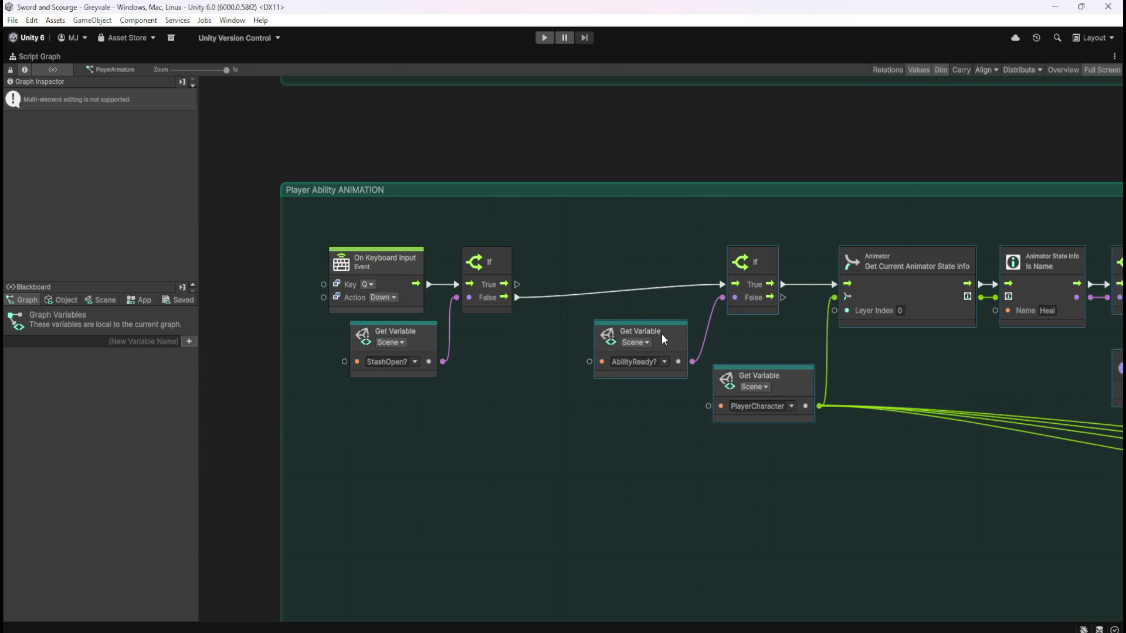
left_click_drag(663, 339, 562, 339)
Narrow the Player Ability ANIMATION group so it fits its nodes
scroll(379, 337, "down", 7)
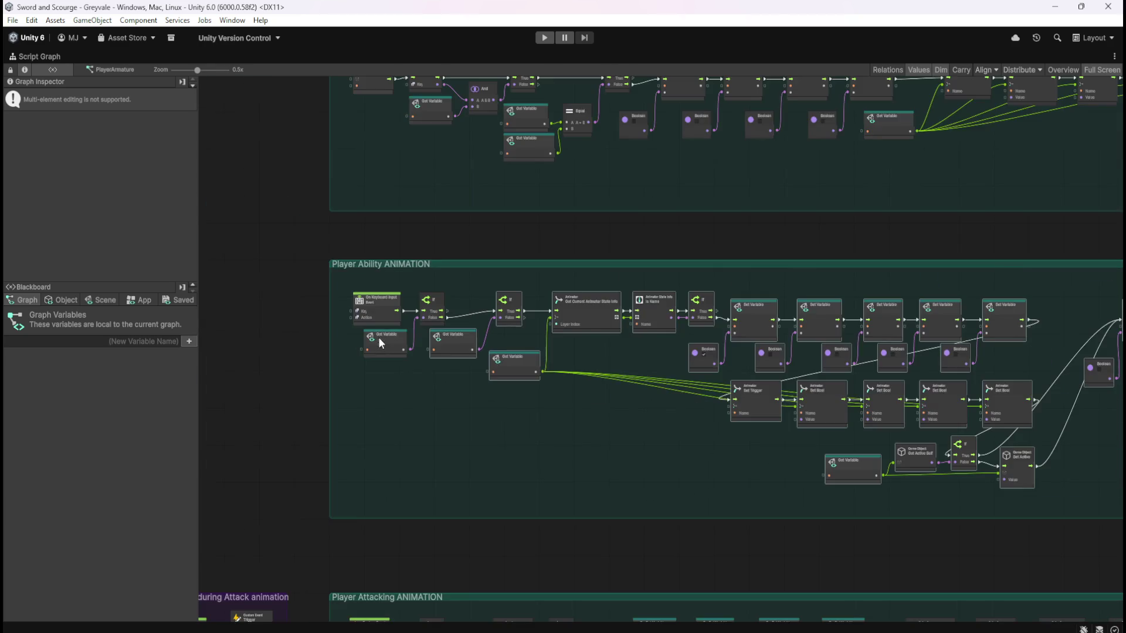
scroll(918, 375, "up", 4)
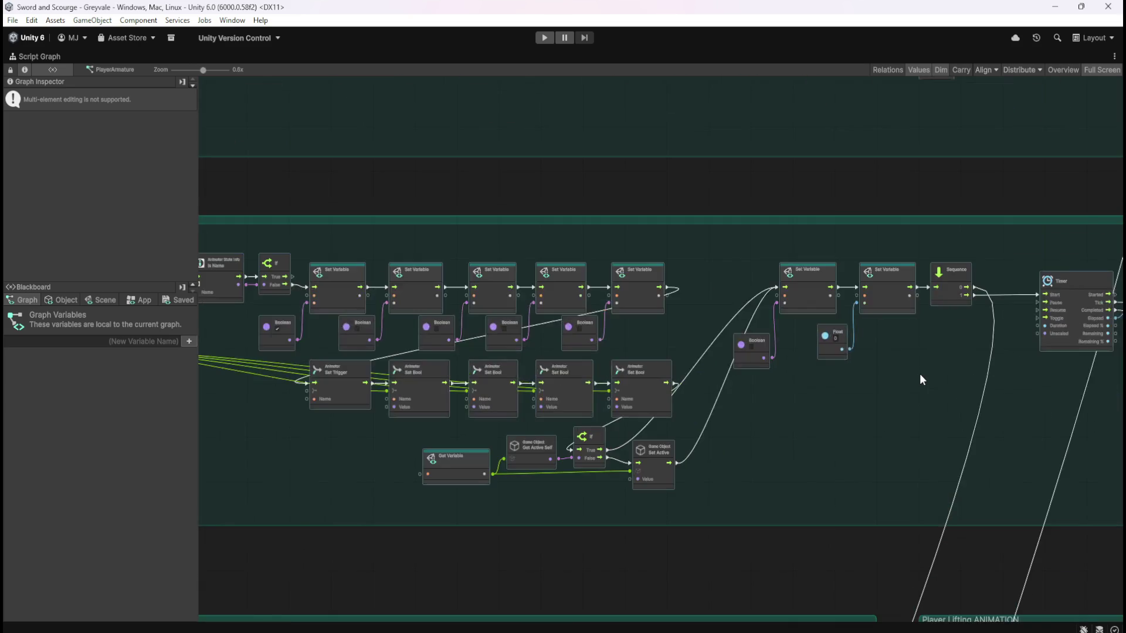
scroll(426, 275, "down", 4)
scroll(567, 295, "up", 2)
scroll(914, 377, "down", 2)
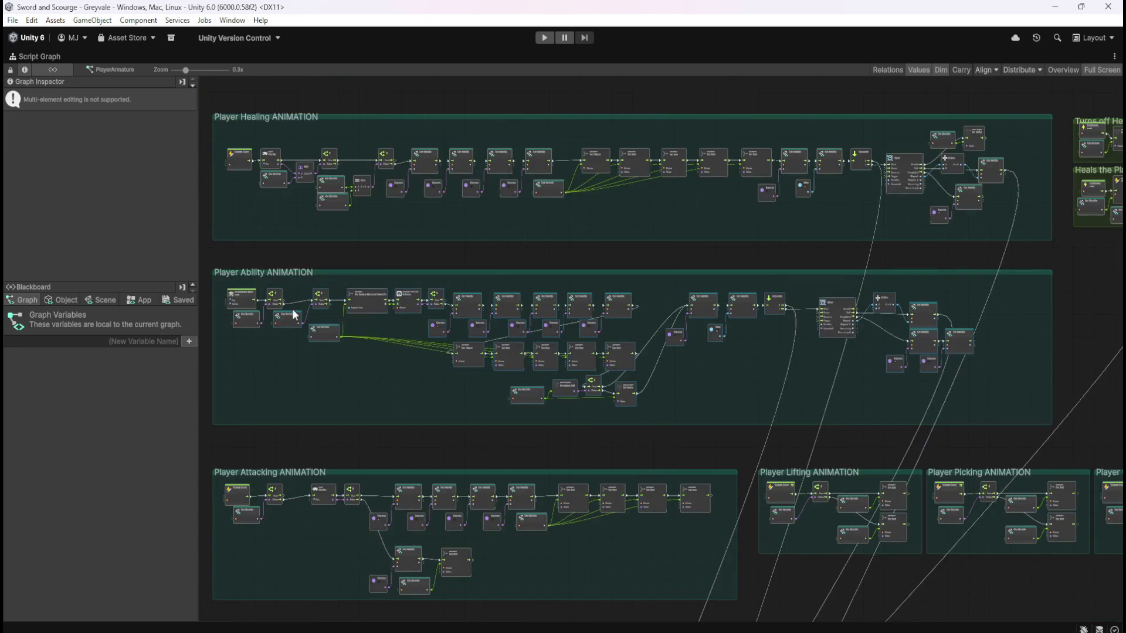
scroll(286, 320, "up", 7)
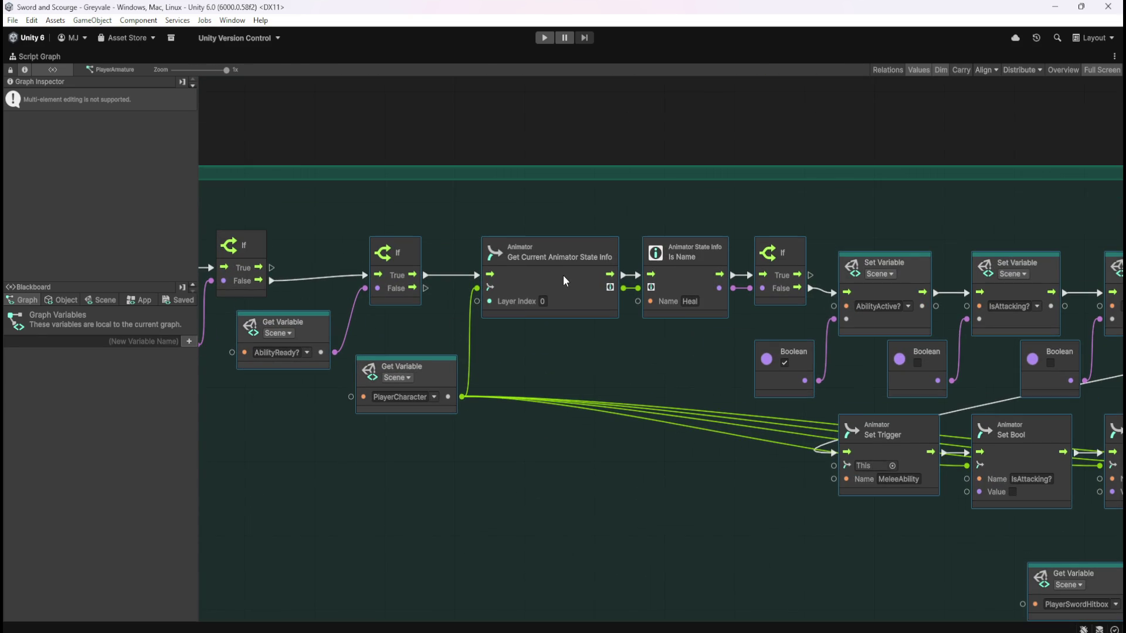
scroll(412, 302, "down", 1)
scroll(641, 348, "down", 5)
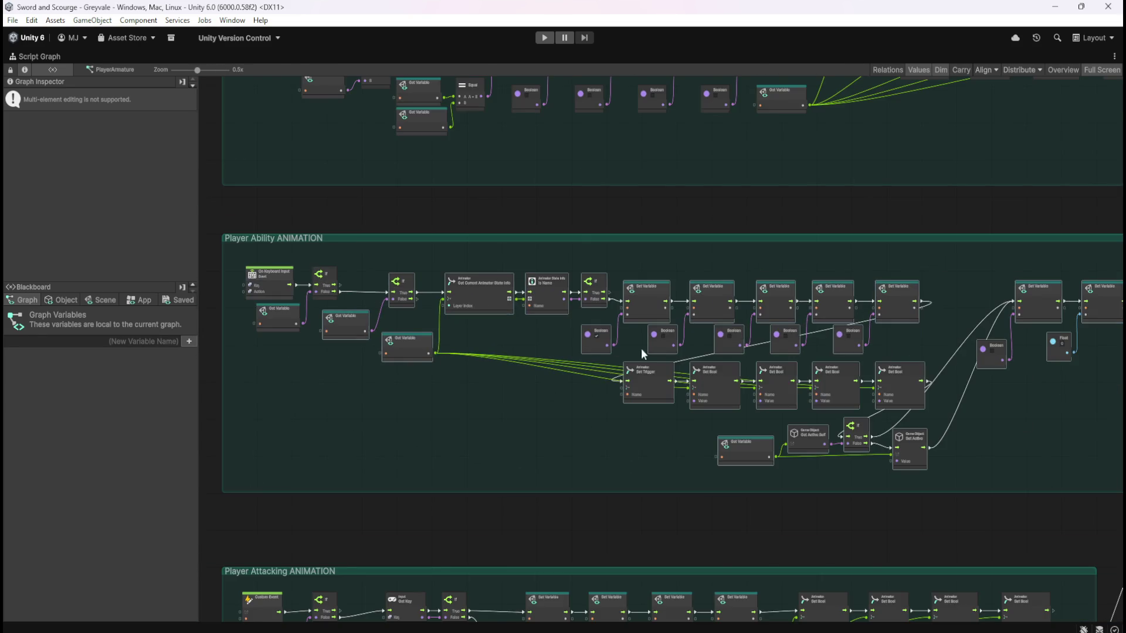
scroll(547, 354, "down", 3)
scroll(546, 354, "up", 6)
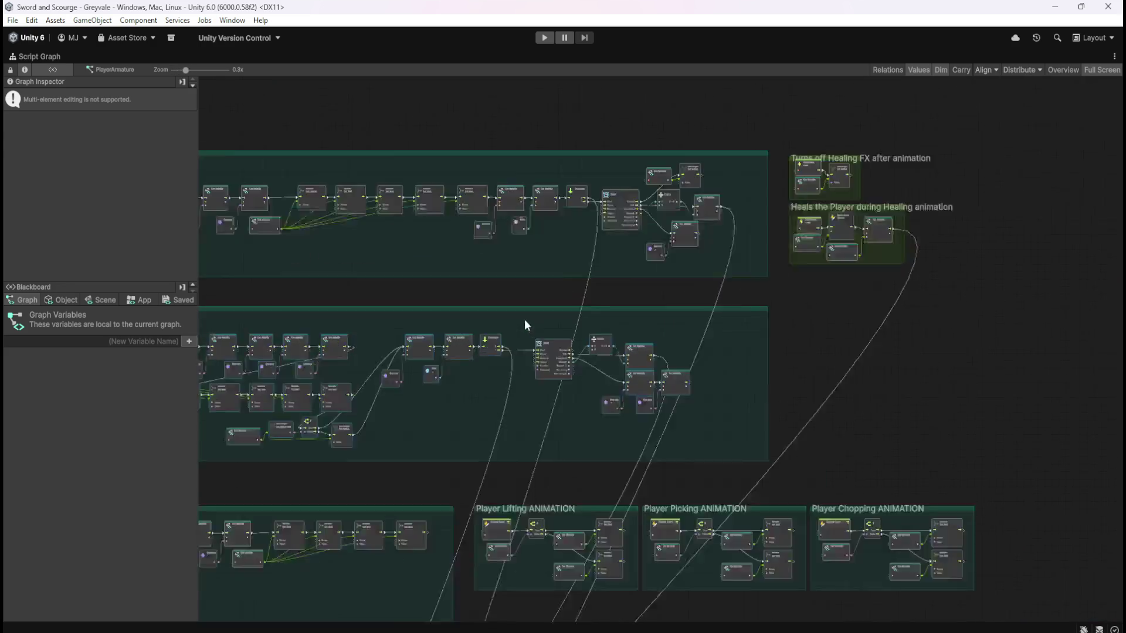
left_click(987, 392)
left_click_drag(1013, 383, 867, 429)
left_click(980, 395)
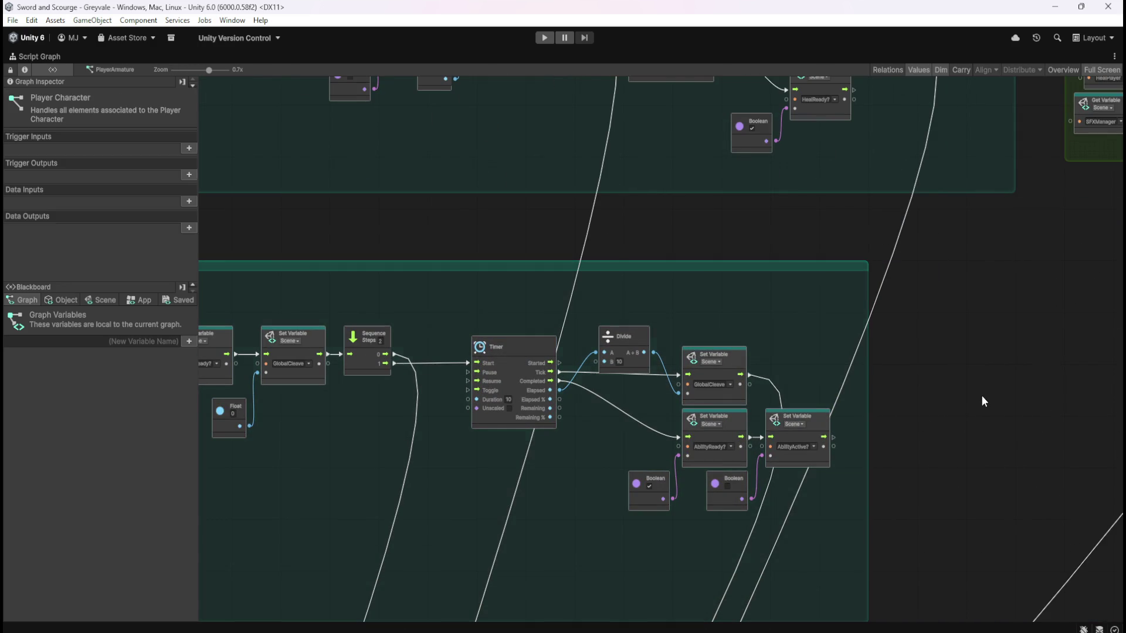
scroll(1004, 385, "down", 5)
scroll(490, 396, "up", 7)
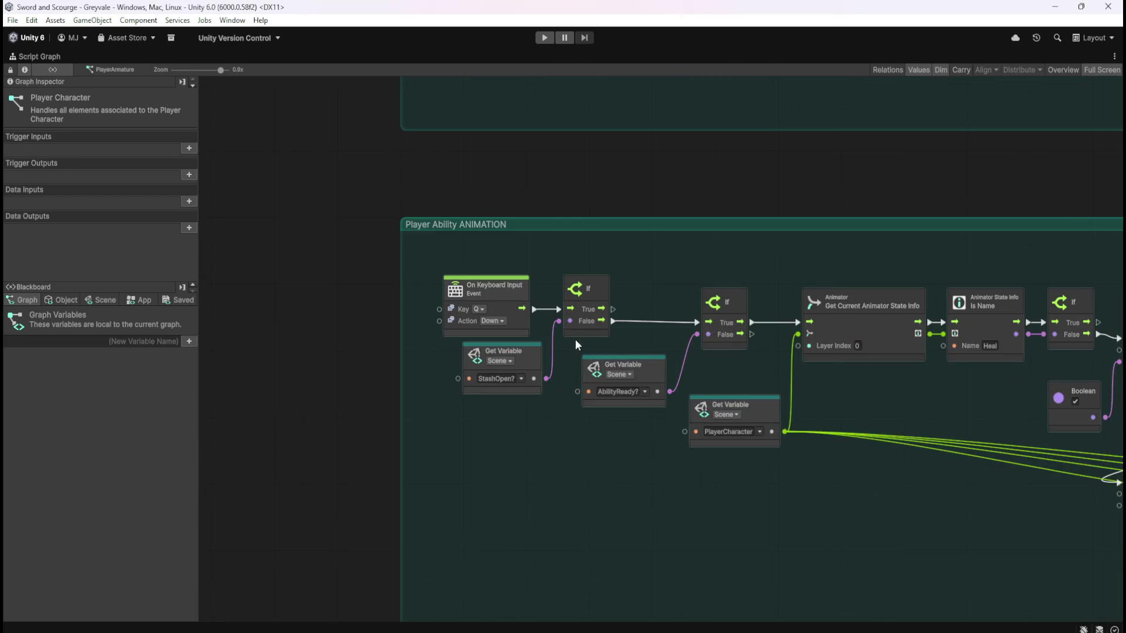
scroll(490, 328, "down", 4)
scroll(499, 211, "up", 3)
scroll(509, 164, "down", 5)
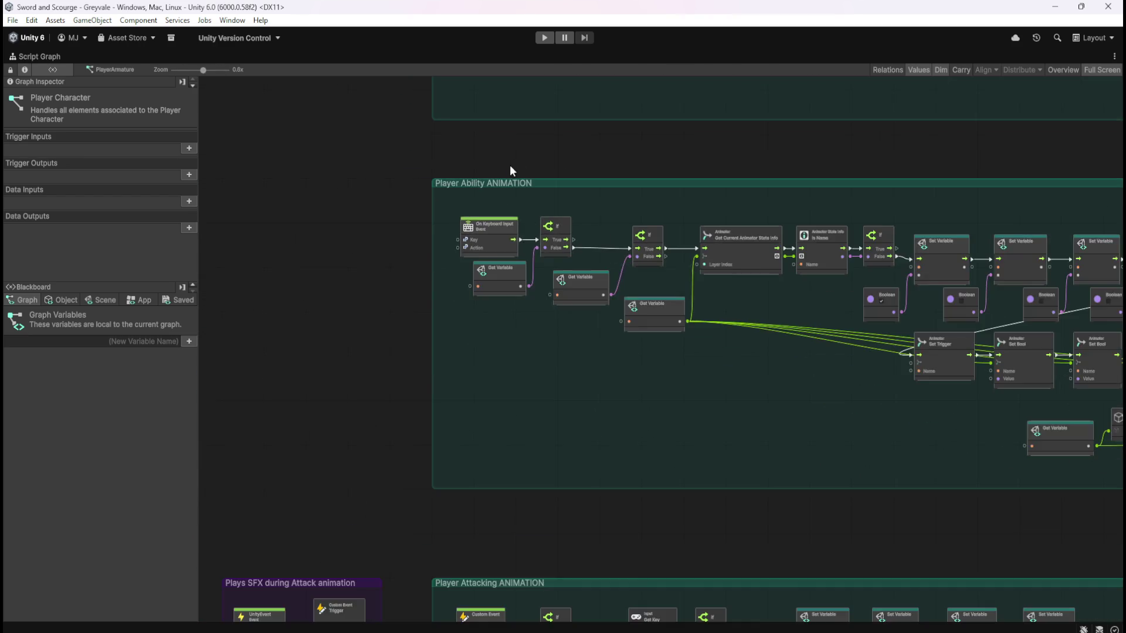
scroll(562, 423, "up", 6)
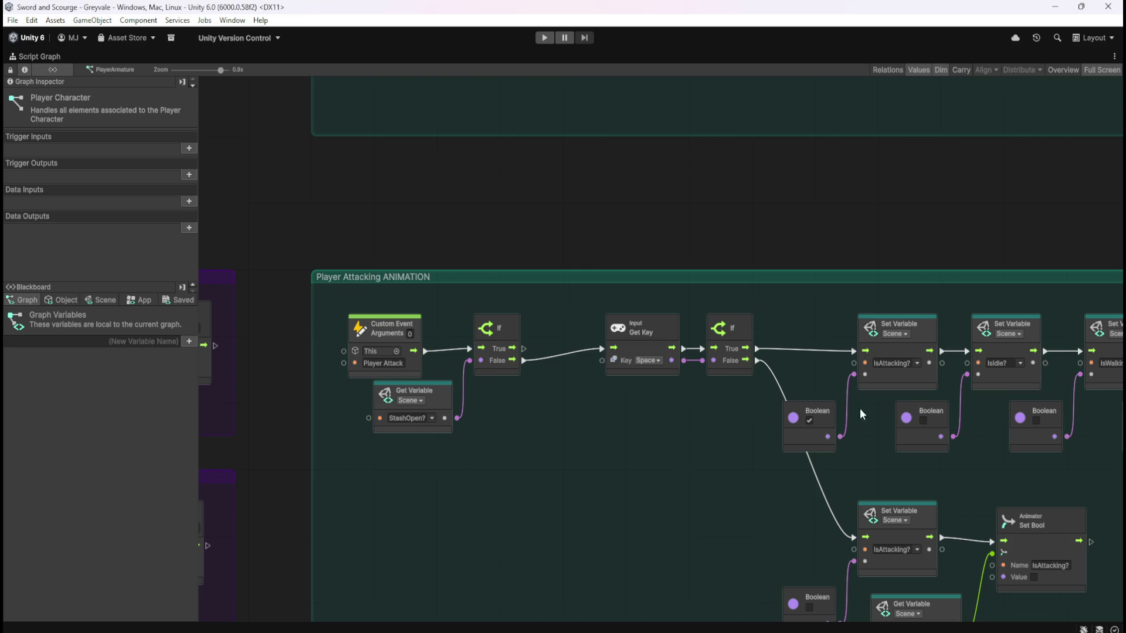
scroll(611, 498, "down", 5)
scroll(599, 303, "up", 4)
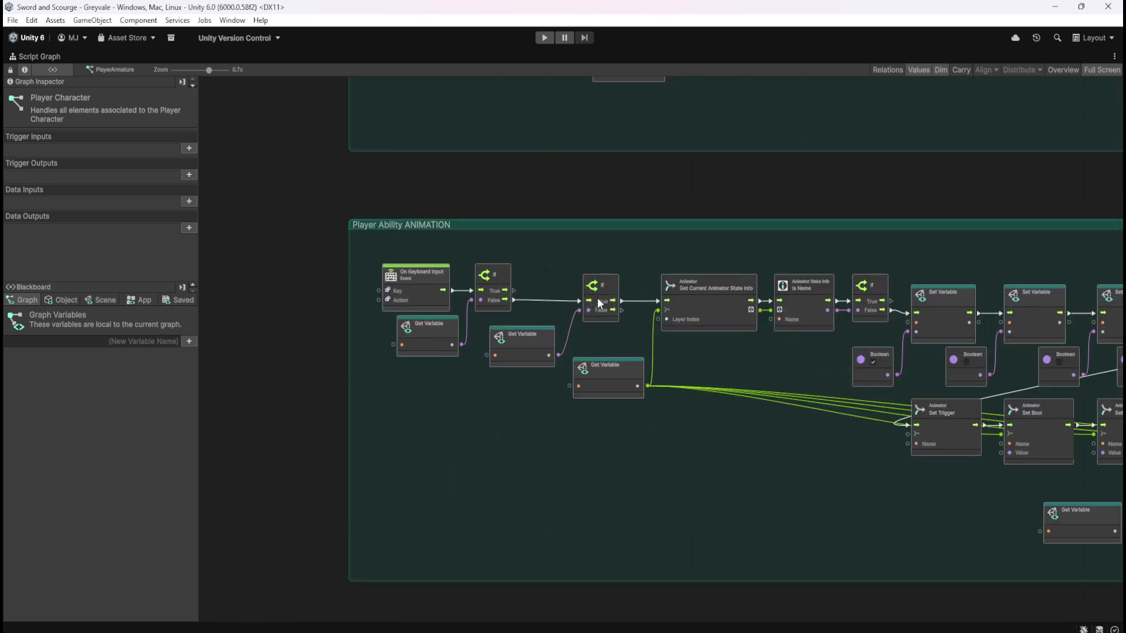
scroll(450, 294, "up", 2)
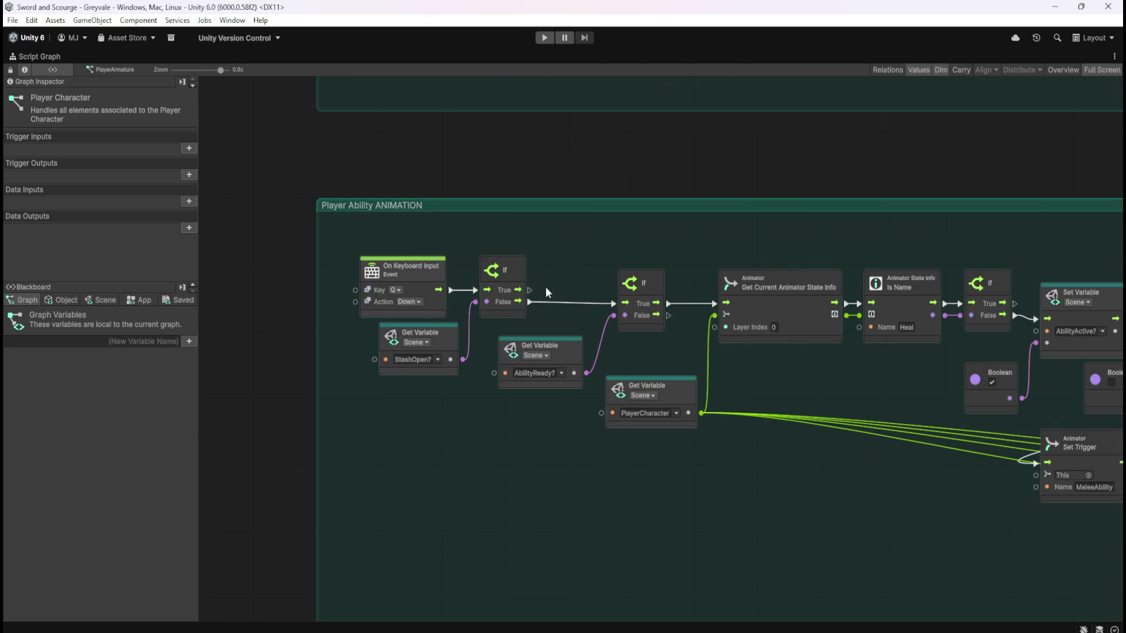
scroll(424, 473, "down", 7)
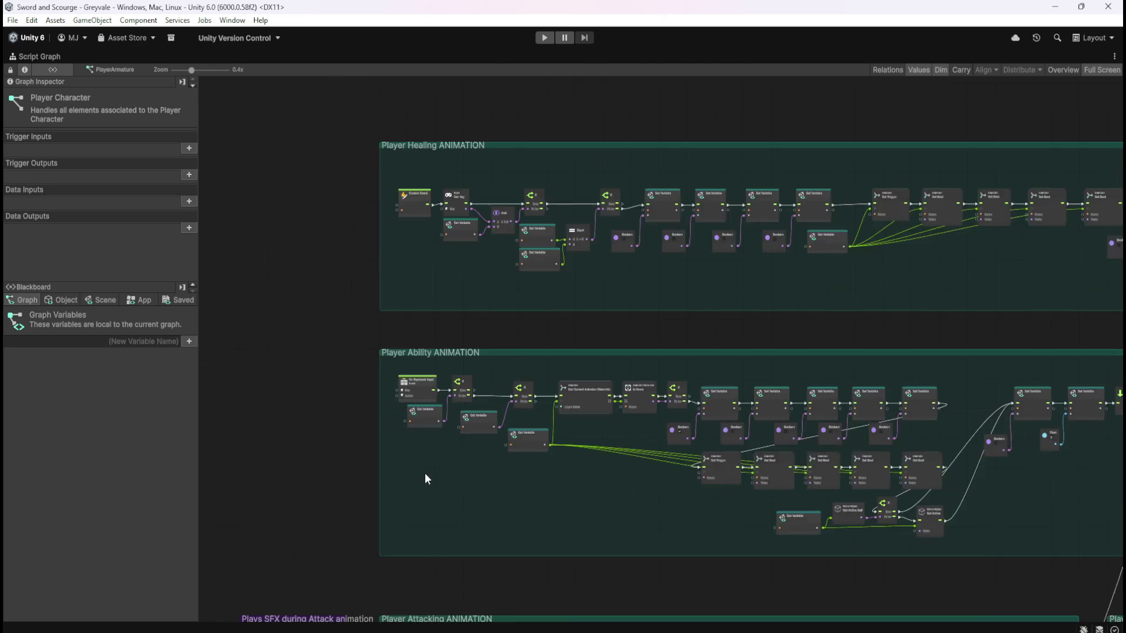
scroll(1032, 386, "up", 5)
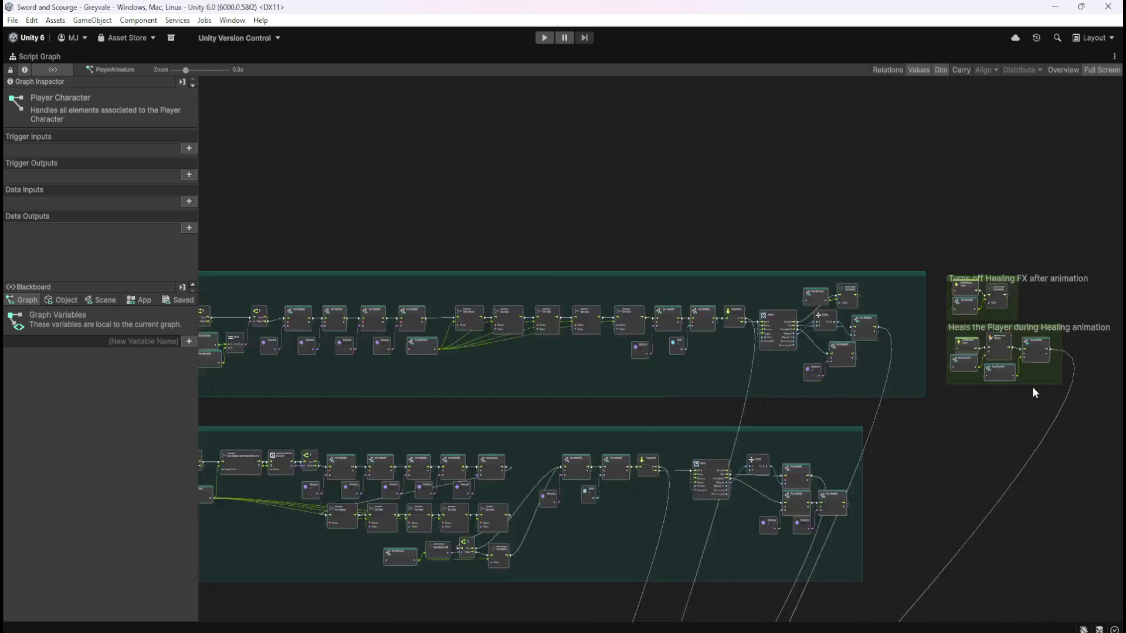
scroll(711, 261, "down", 5)
scroll(645, 197, "up", 3)
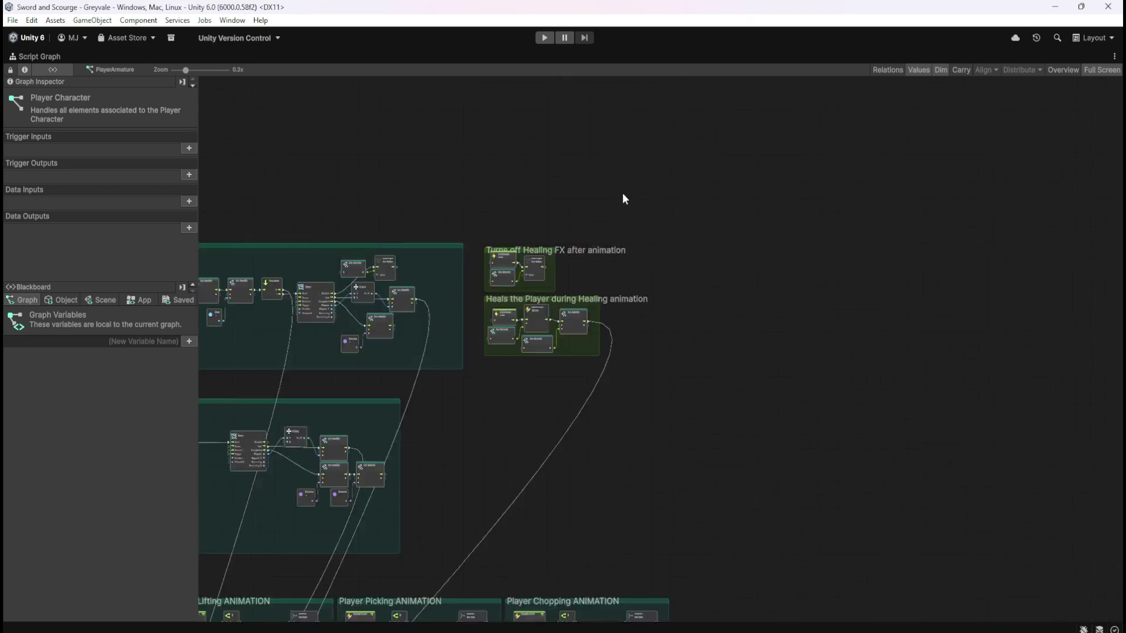
Move both small healing groups further right and slightly upward
left_click_drag(720, 213, 432, 467)
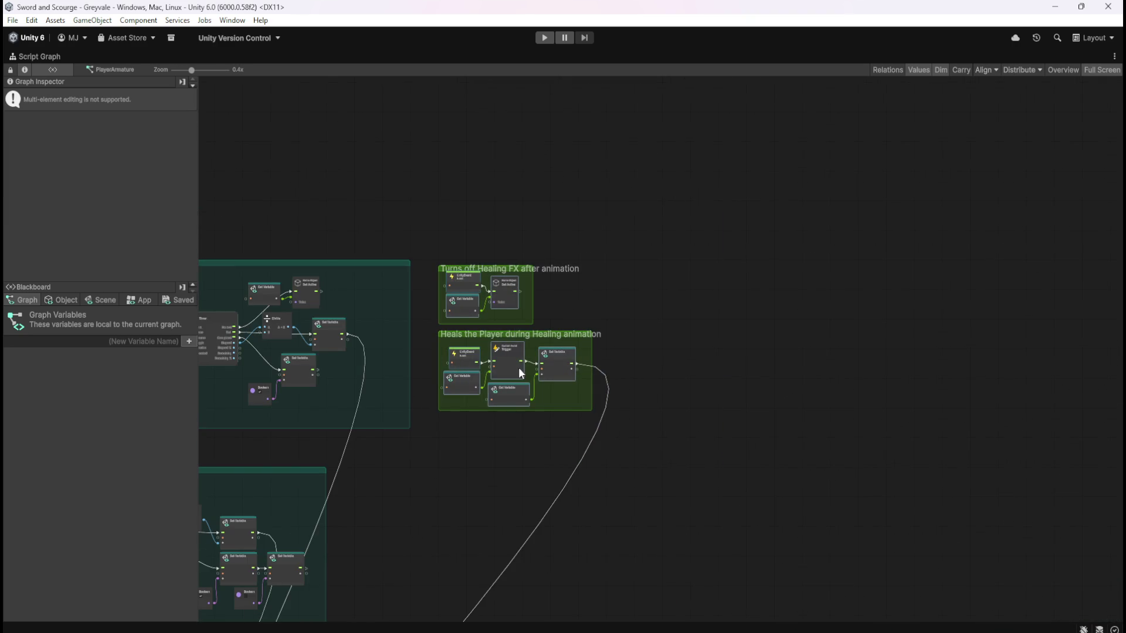
scroll(527, 358, "up", 3)
left_click_drag(612, 322, 959, 312)
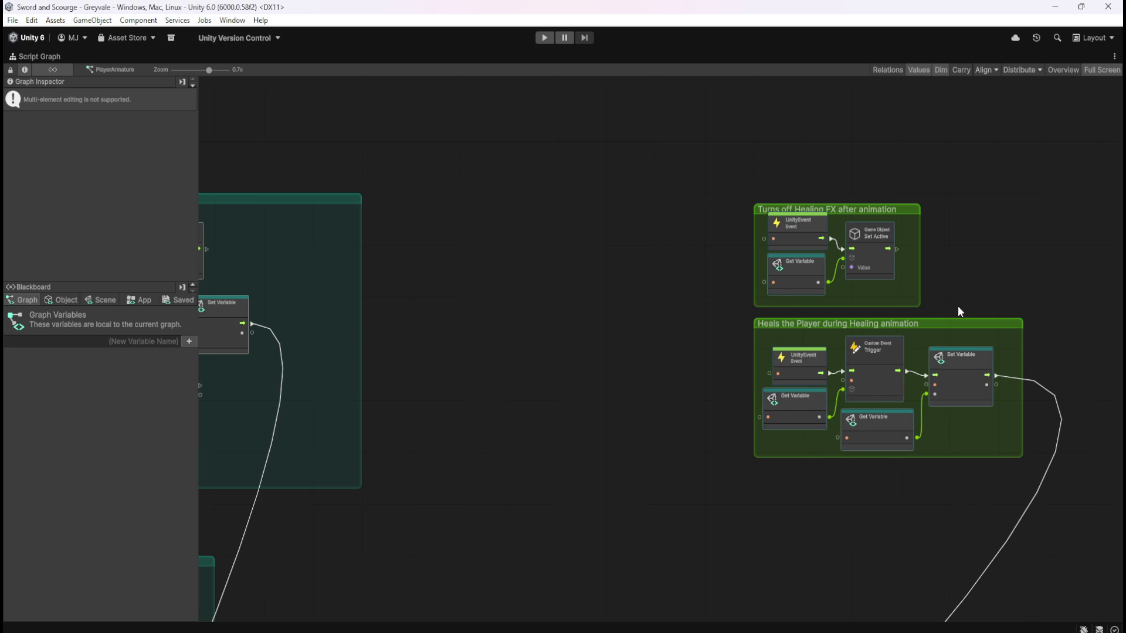
left_click_drag(912, 210, 918, 201)
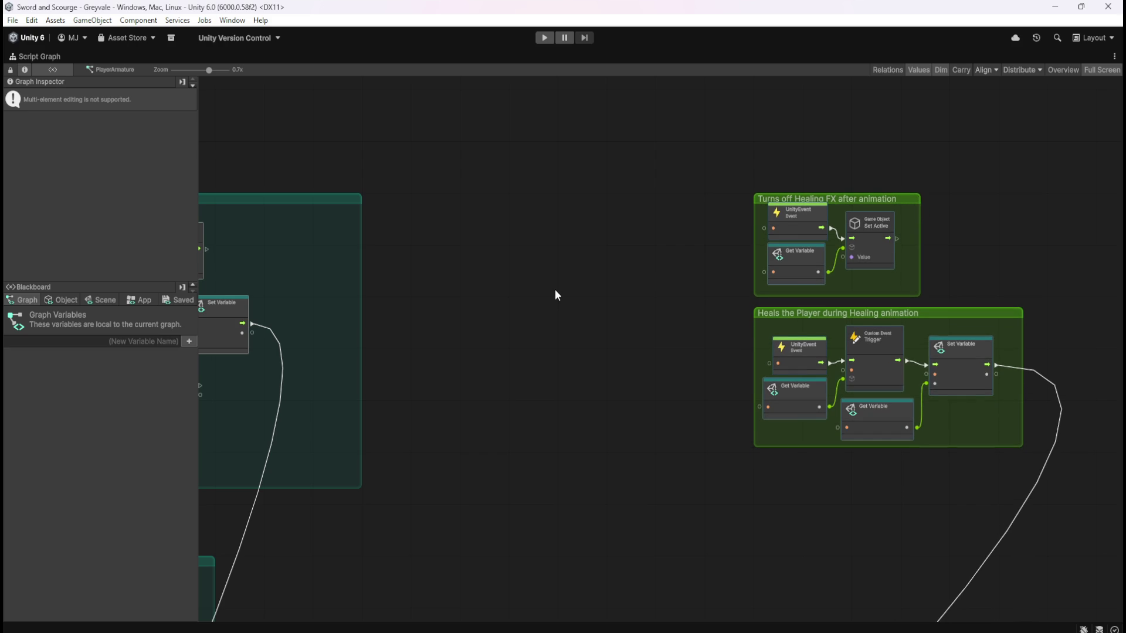
left_click(317, 266)
Widen the Player Healing ANIMATION group and select its nodes after Custom Event
scroll(360, 268, "up", 2)
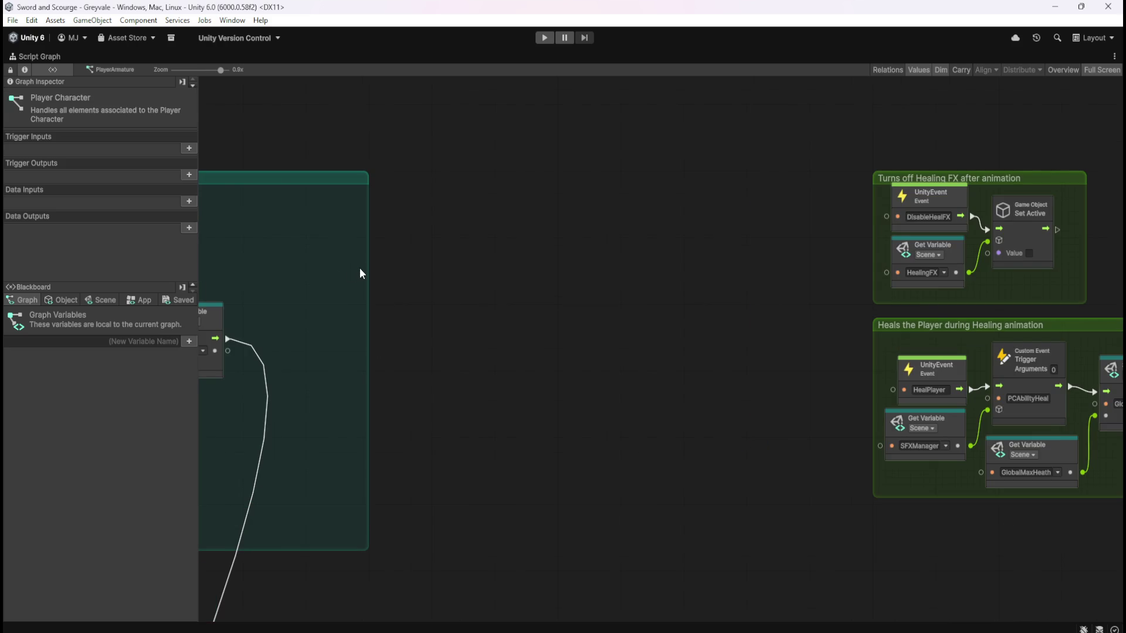
left_click_drag(368, 268, 688, 271)
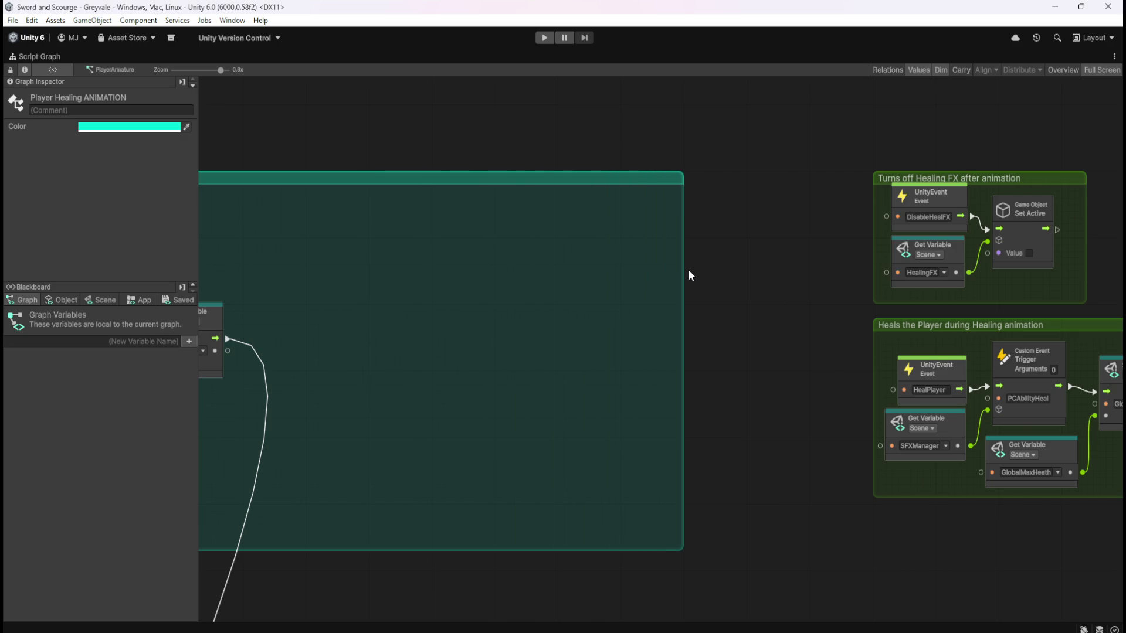
scroll(928, 300, "down", 4)
scroll(928, 301, "down", 3)
left_click_drag(529, 351, 691, 338)
mouse_move(890, 284)
left_mouse_down()
mouse_move(568, 350)
mouse_move(405, 337)
mouse_move(373, 353)
left_mouse_up()
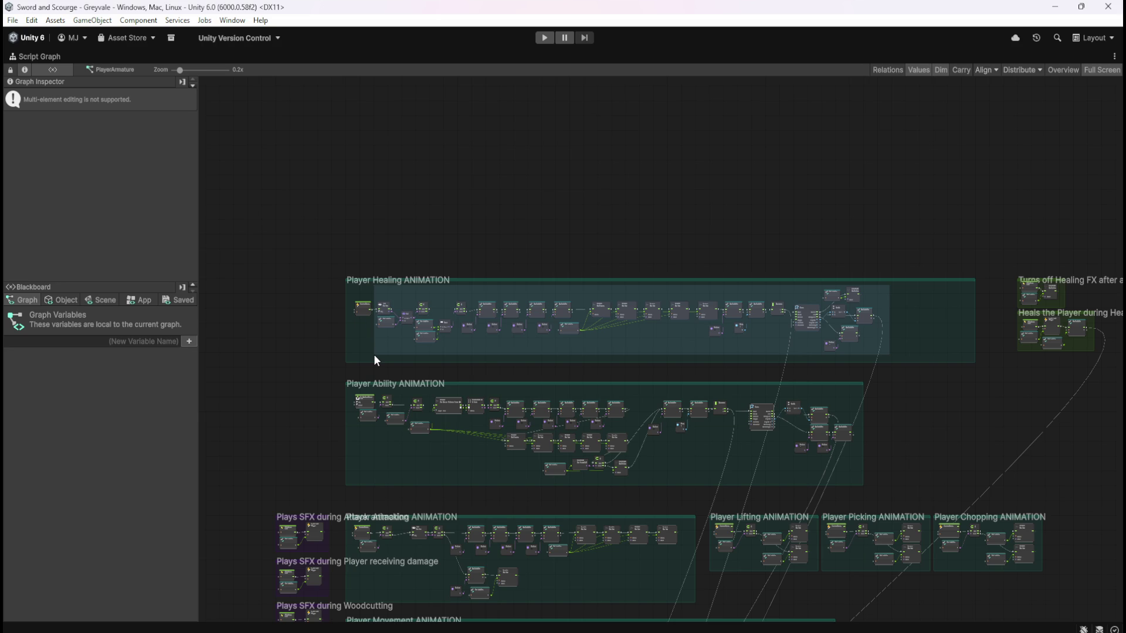
left_click_drag(374, 354, 374, 354)
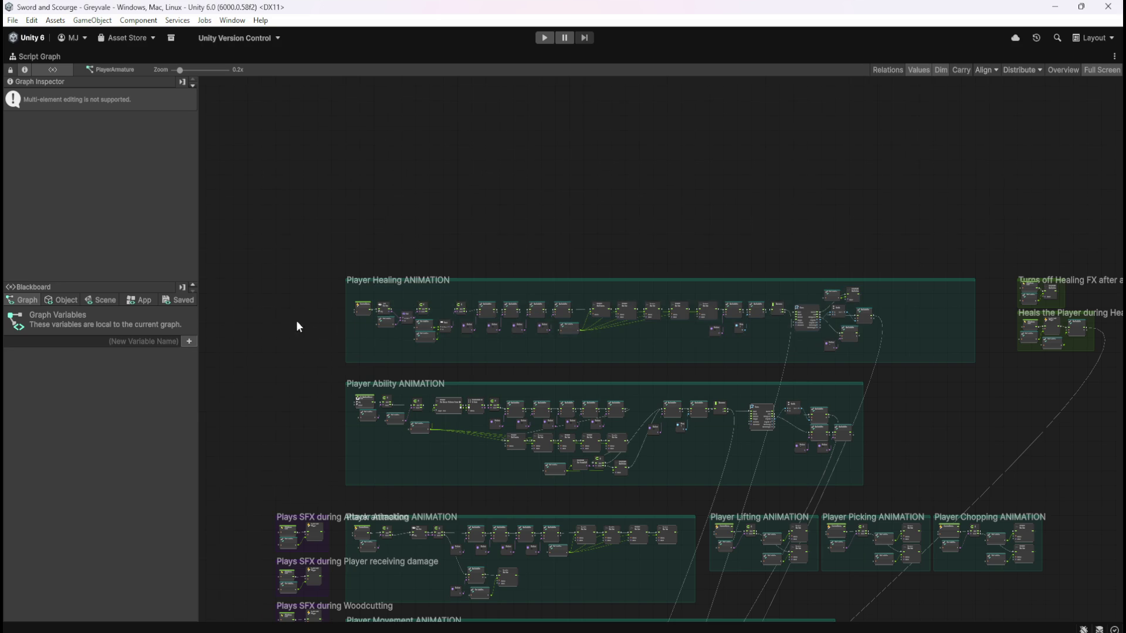
Shift the selected Healing chain nodes right to make room after Custom Event
scroll(300, 322, "up", 5)
scroll(635, 265, "up", 3)
left_click_drag(594, 293, 765, 281)
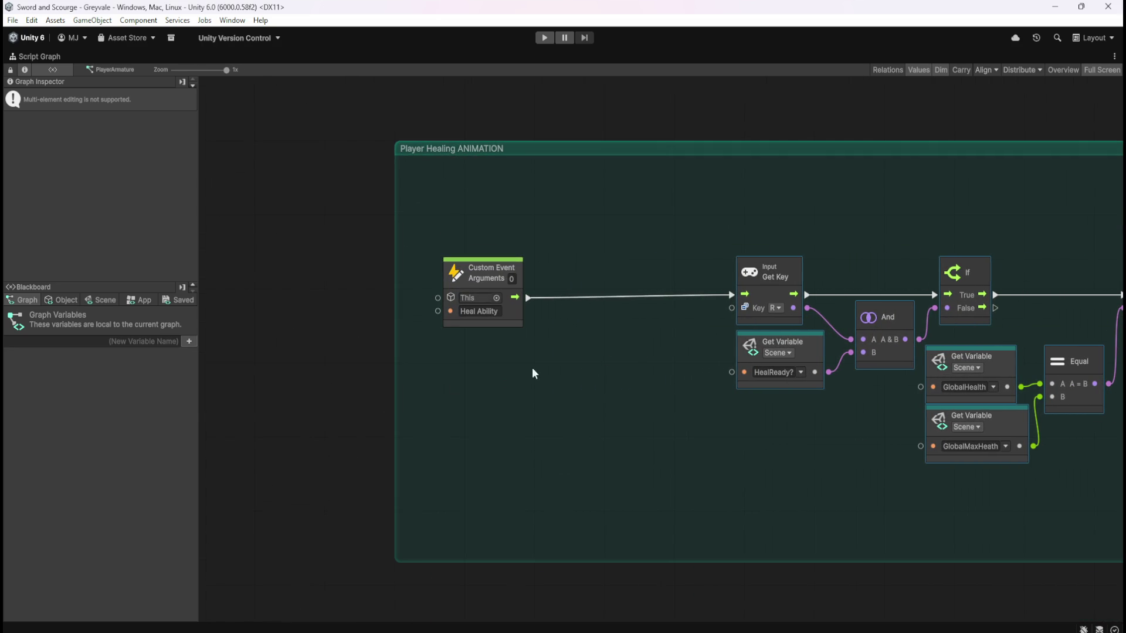
scroll(427, 380, "down", 6)
scroll(427, 380, "up", 4)
scroll(428, 395, "up", 2)
Place a StashOpen? If after Custom Event, wiring Custom Event to If and False to Get Key
left_click(544, 370)
mouse_move(660, 380)
left_mouse_down()
mouse_move(514, 341)
mouse_move(525, 351)
left_mouse_up()
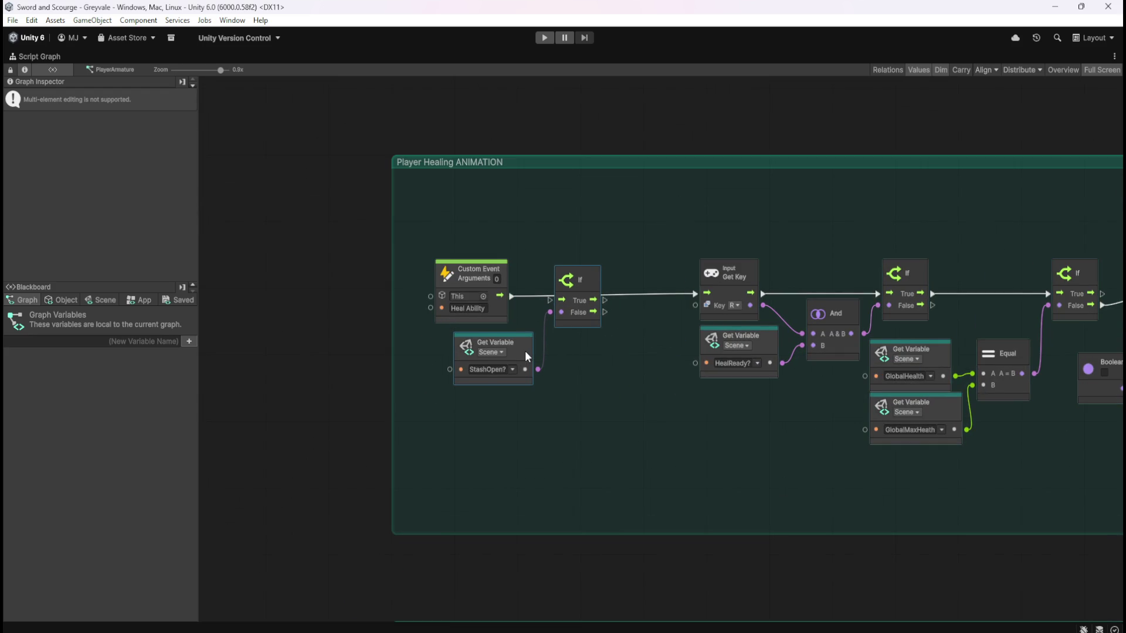
key("Escape")
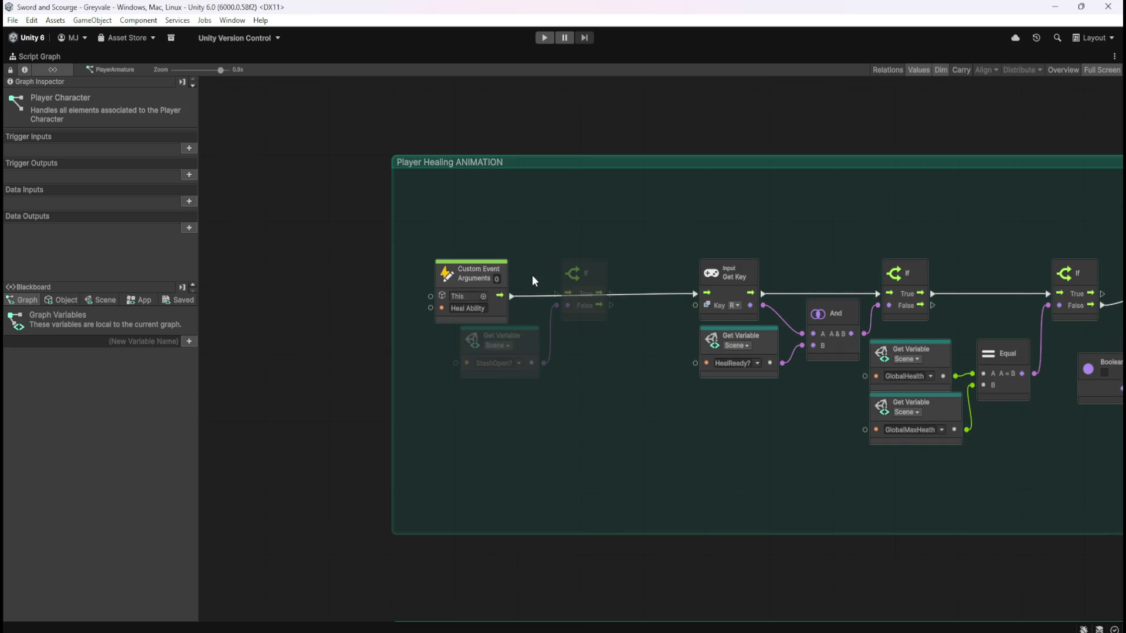
left_click(515, 297)
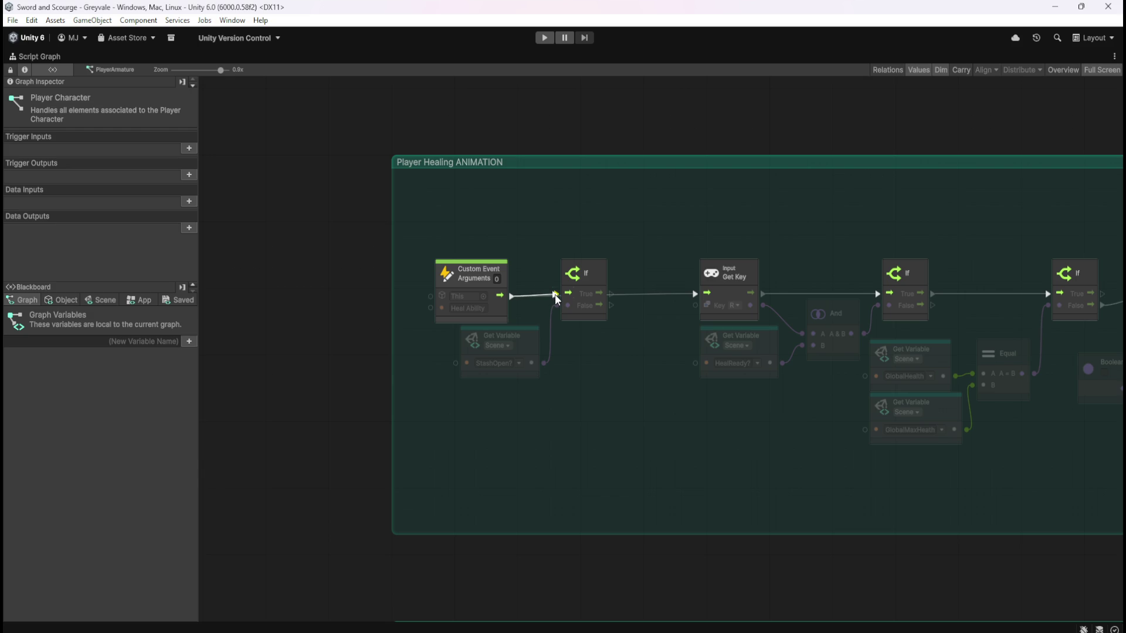
left_click_drag(611, 305, 696, 300)
scroll(367, 344, "down", 5)
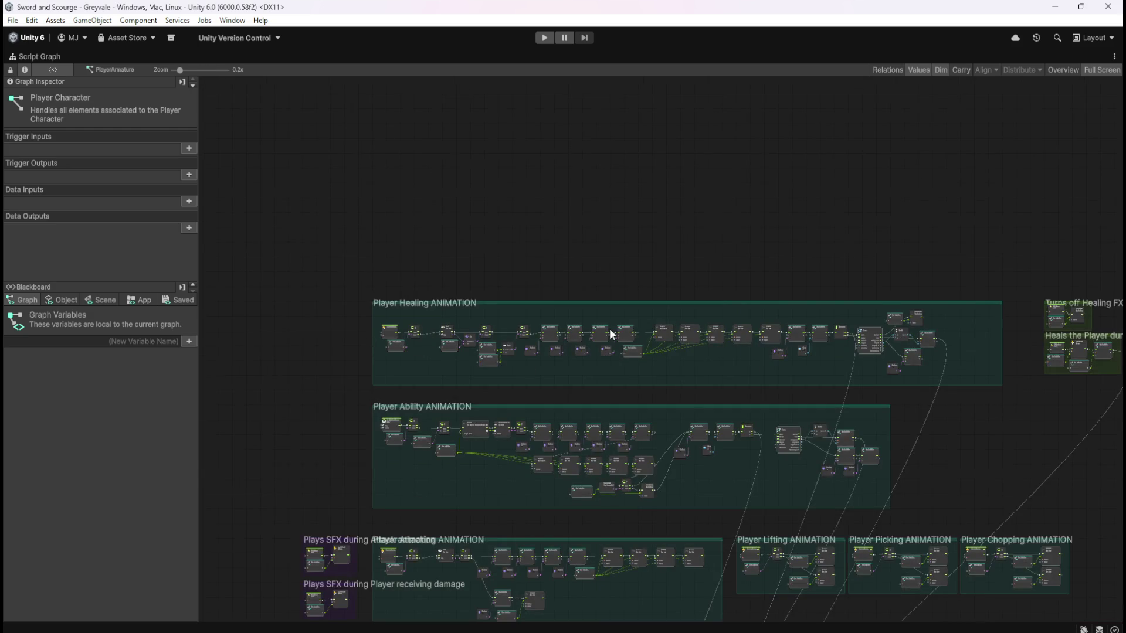
Shift the Healing key-check nodes left and narrow the Player Healing ANIMATION group
scroll(615, 334, "up", 1)
left_click_drag(847, 390, 327, 357)
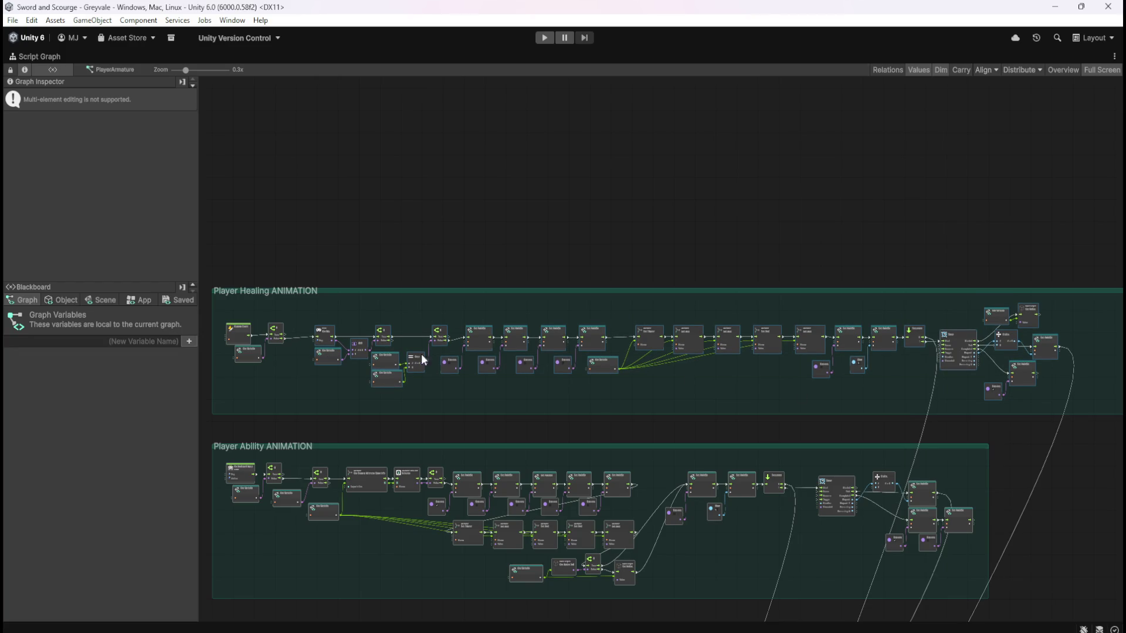
scroll(783, 405, "down", 2)
scroll(332, 368, "up", 4)
scroll(505, 295, "up", 3)
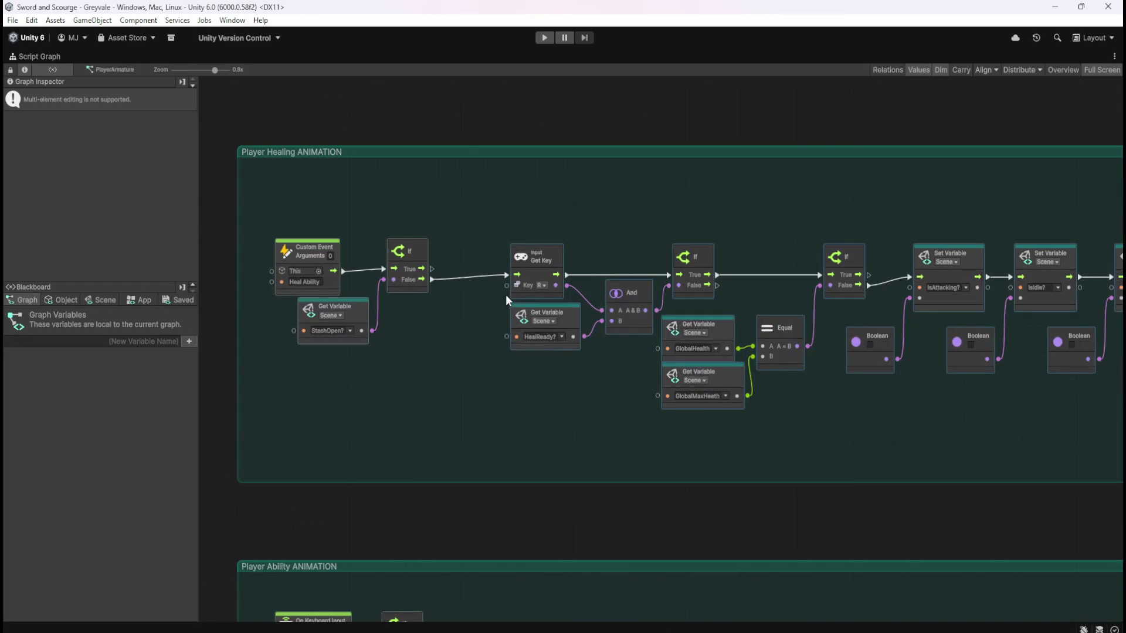
left_click_drag(543, 270, 503, 274)
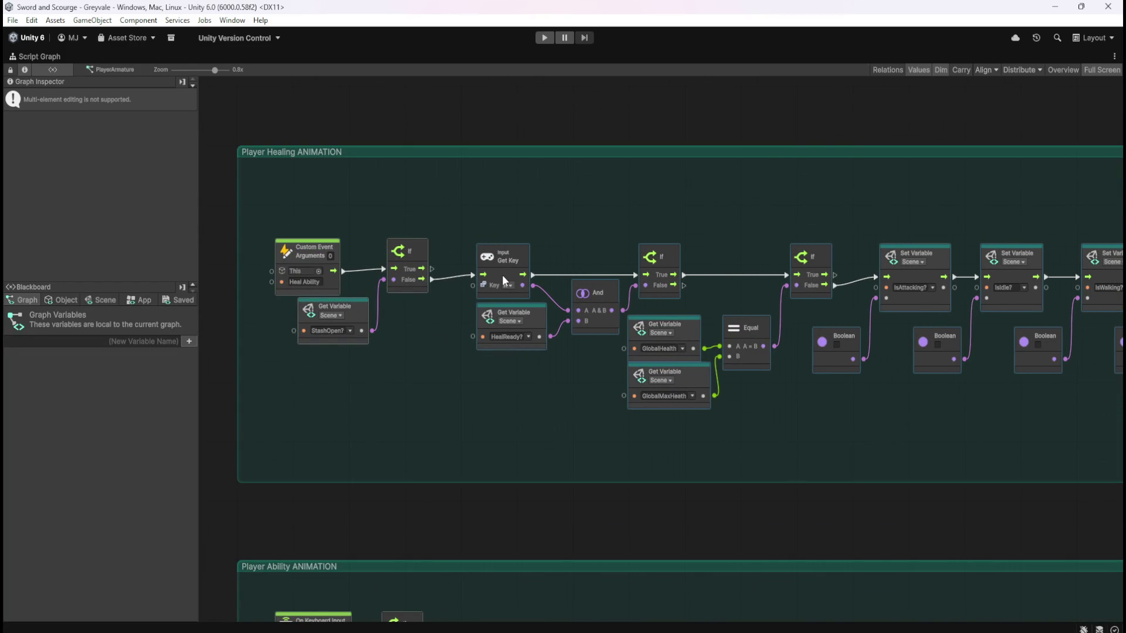
scroll(308, 331, "down", 6)
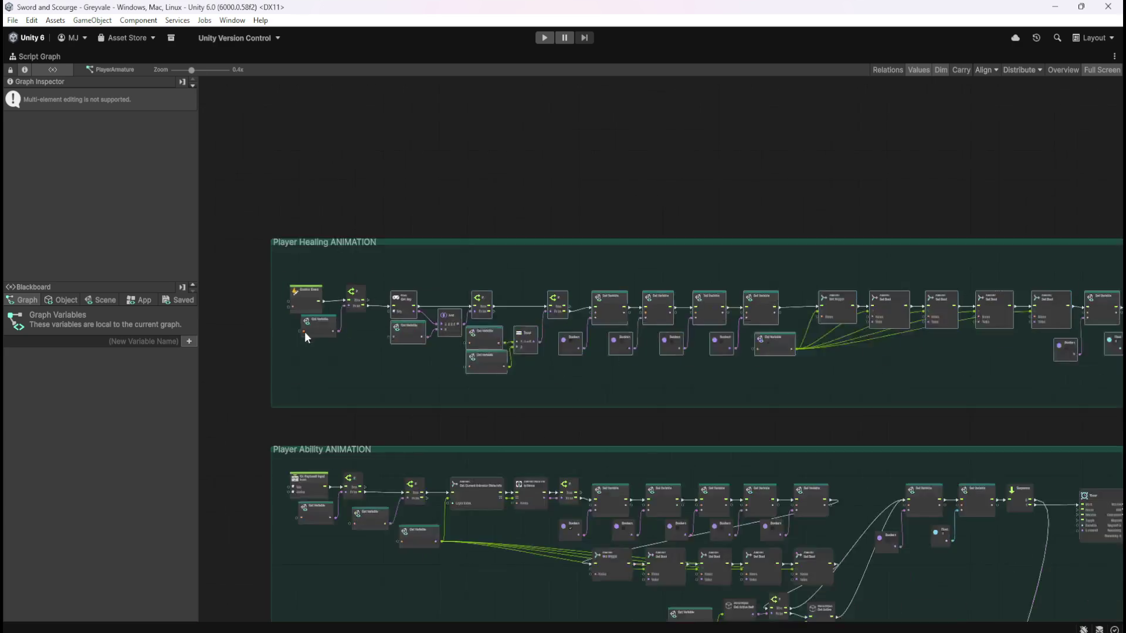
scroll(912, 323, "up", 5)
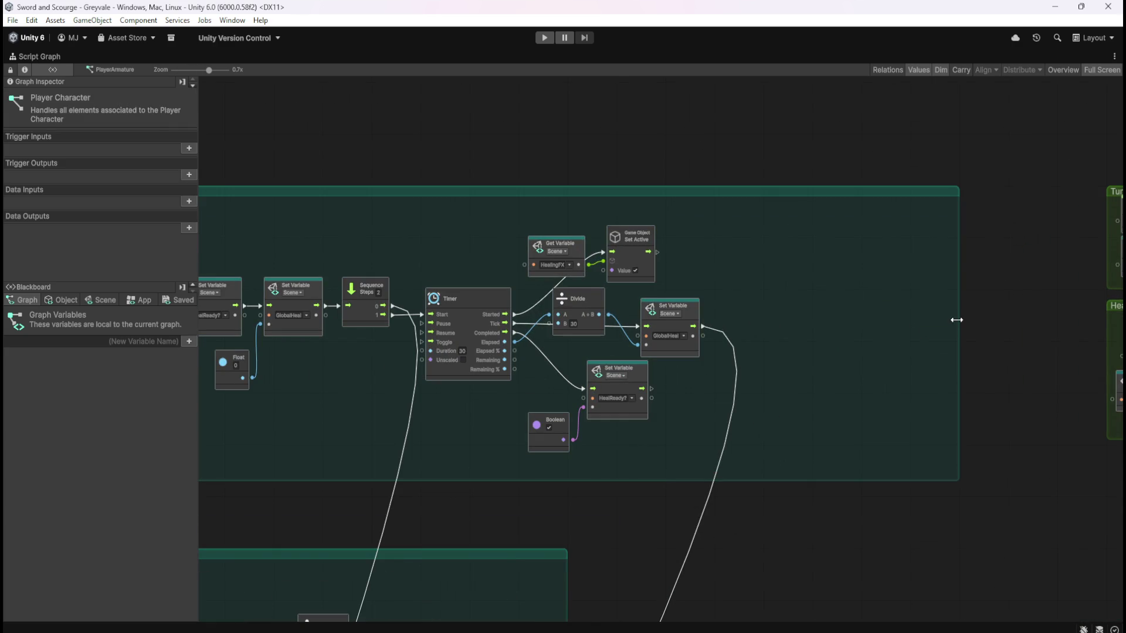
left_click(884, 342)
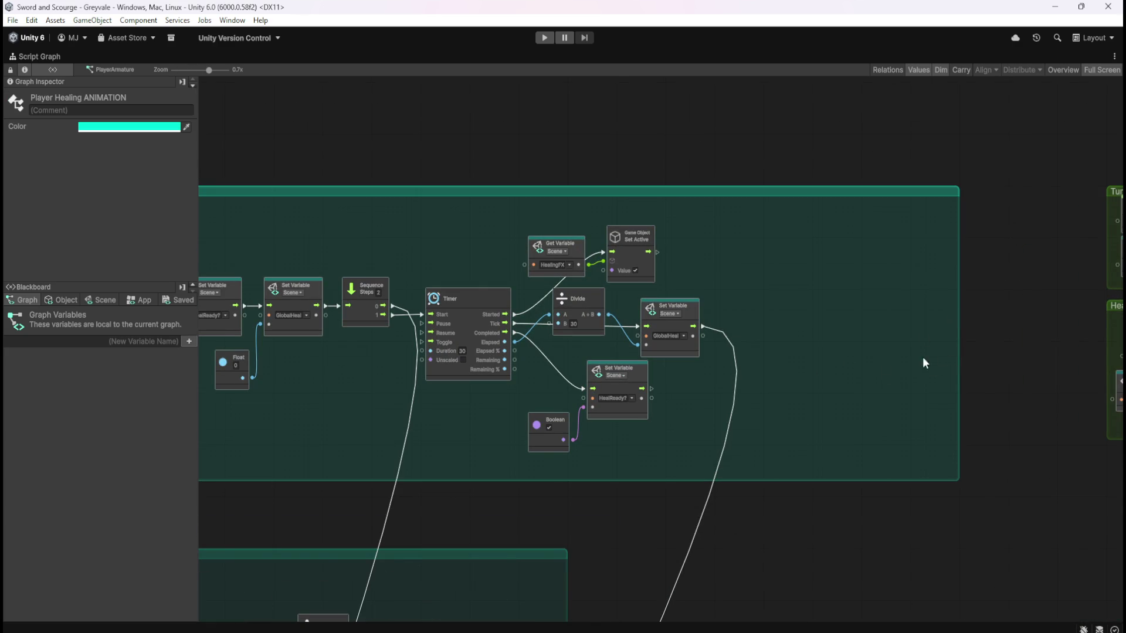
left_click_drag(960, 348, 764, 369)
Move both green healing groups left, closer to the Player Healing group
left_click_drag(878, 368, 470, 354)
left_click_drag(598, 138, 1006, 431)
left_click_drag(958, 294, 663, 318)
left_click(857, 295)
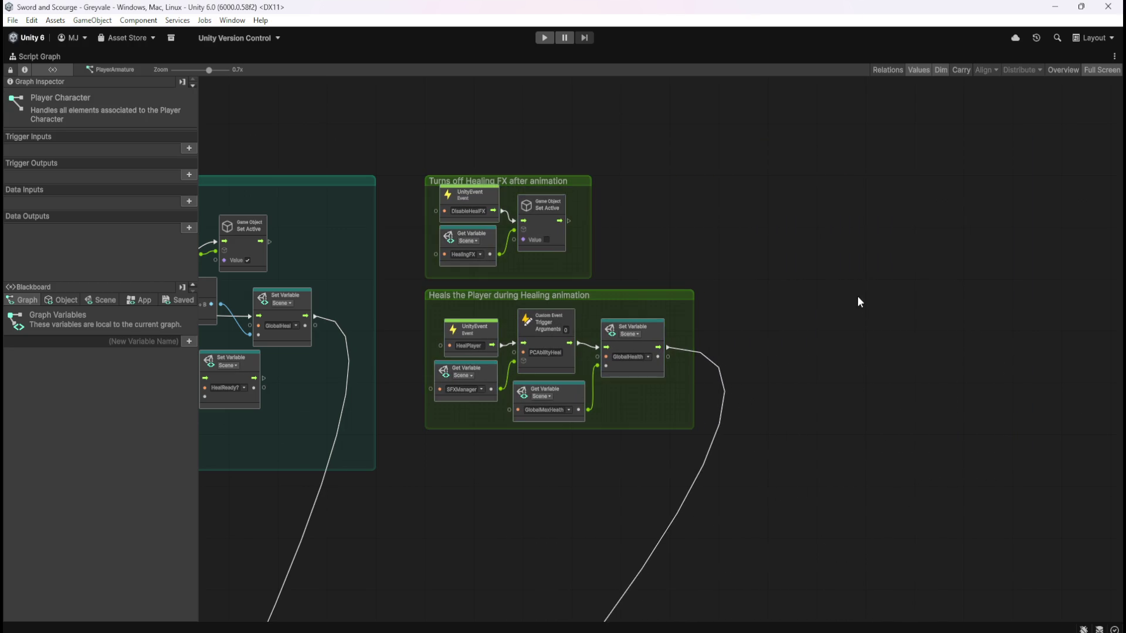
scroll(913, 322, "down", 10)
scroll(634, 333, "up", 2)
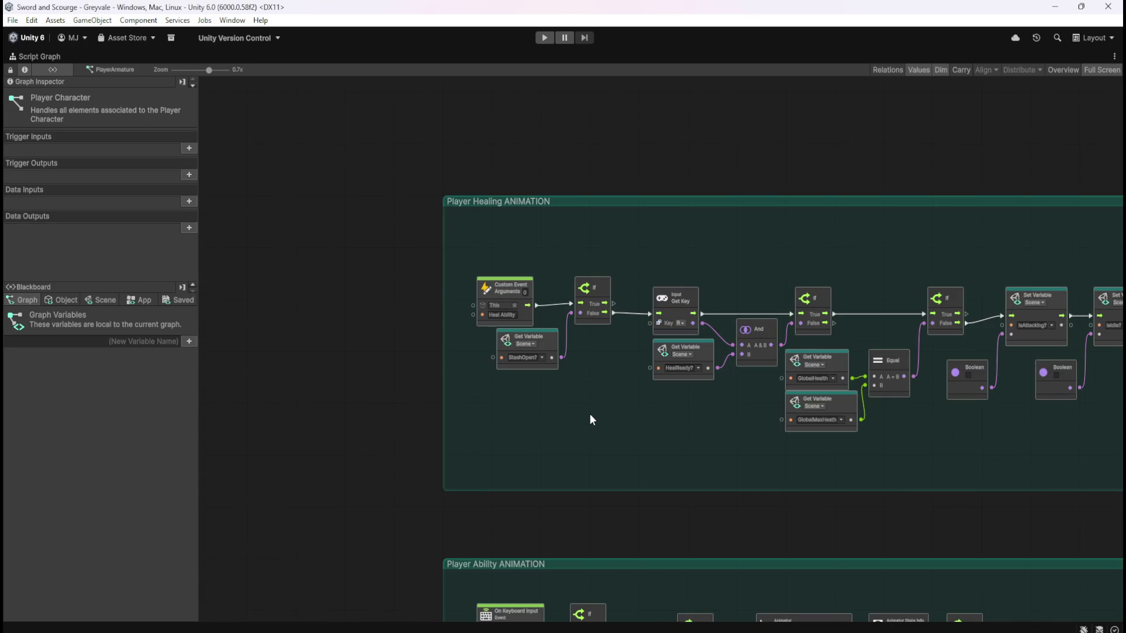
scroll(565, 252, "down", 8)
scroll(573, 430, "up", 3)
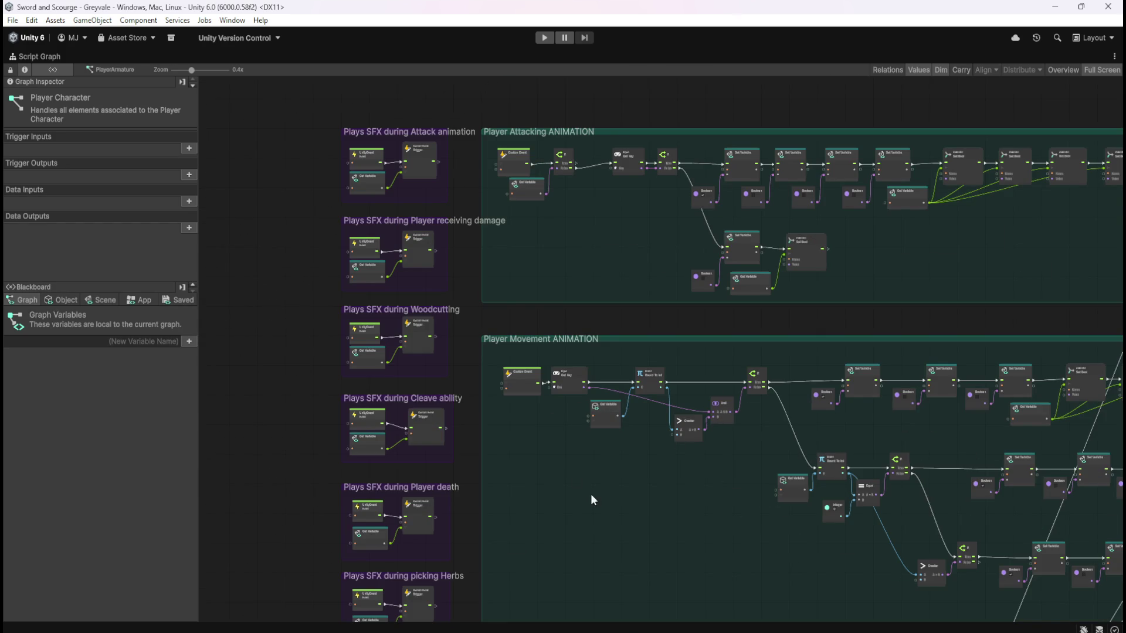
scroll(474, 263, "down", 3)
scroll(497, 242, "up", 5)
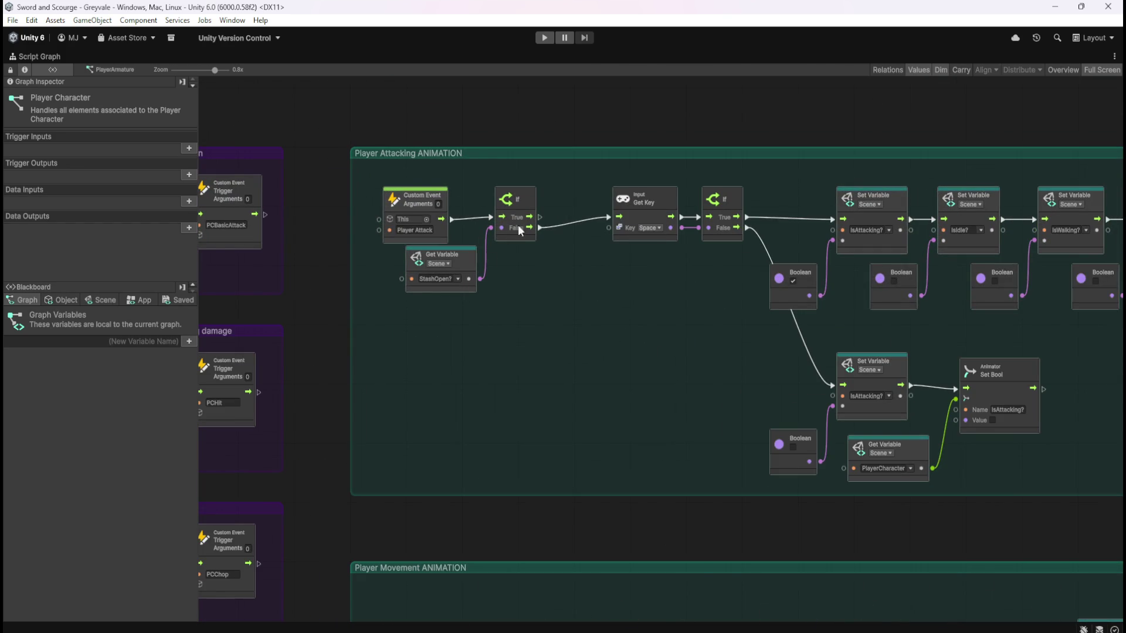
scroll(529, 551, "down", 5)
scroll(515, 218, "up", 6)
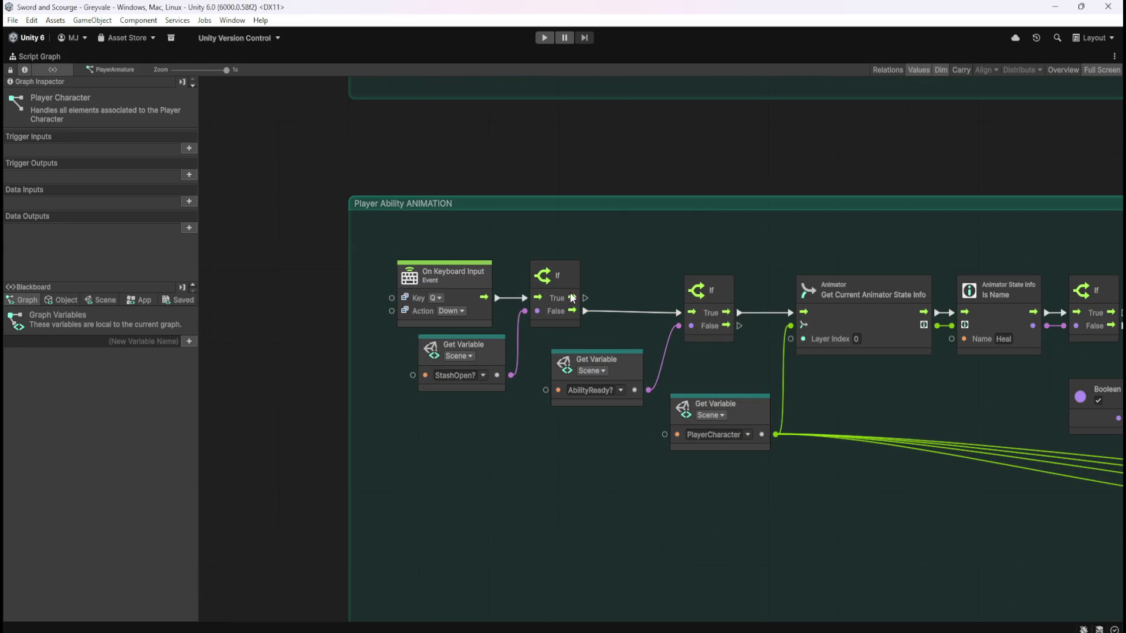
scroll(575, 515, "down", 4)
scroll(567, 215, "up", 5)
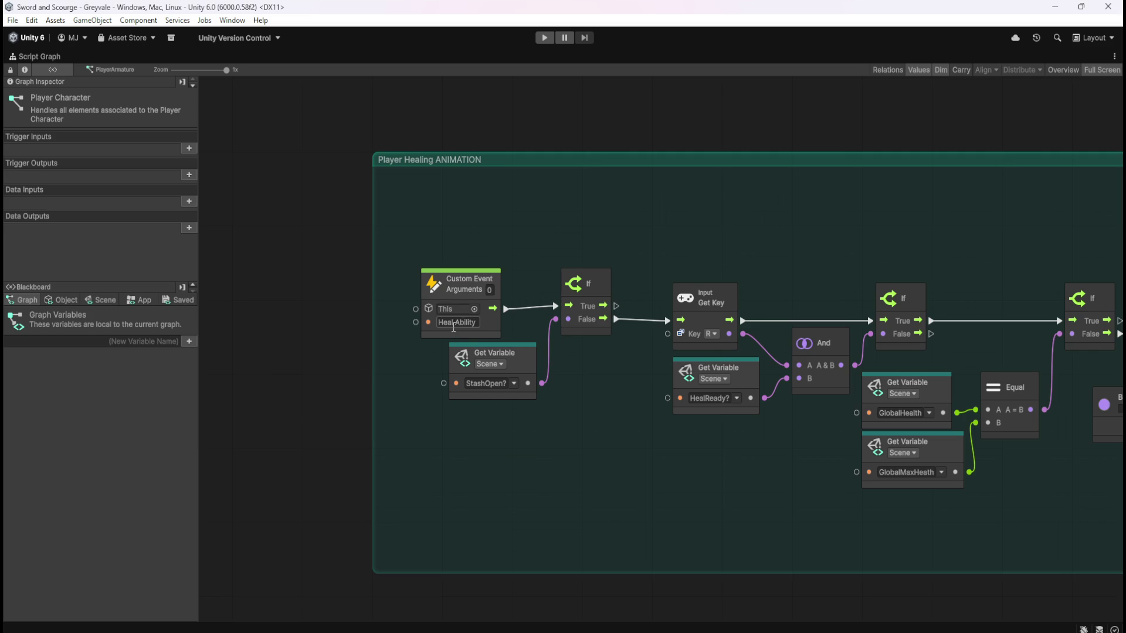
scroll(445, 309, "down", 10)
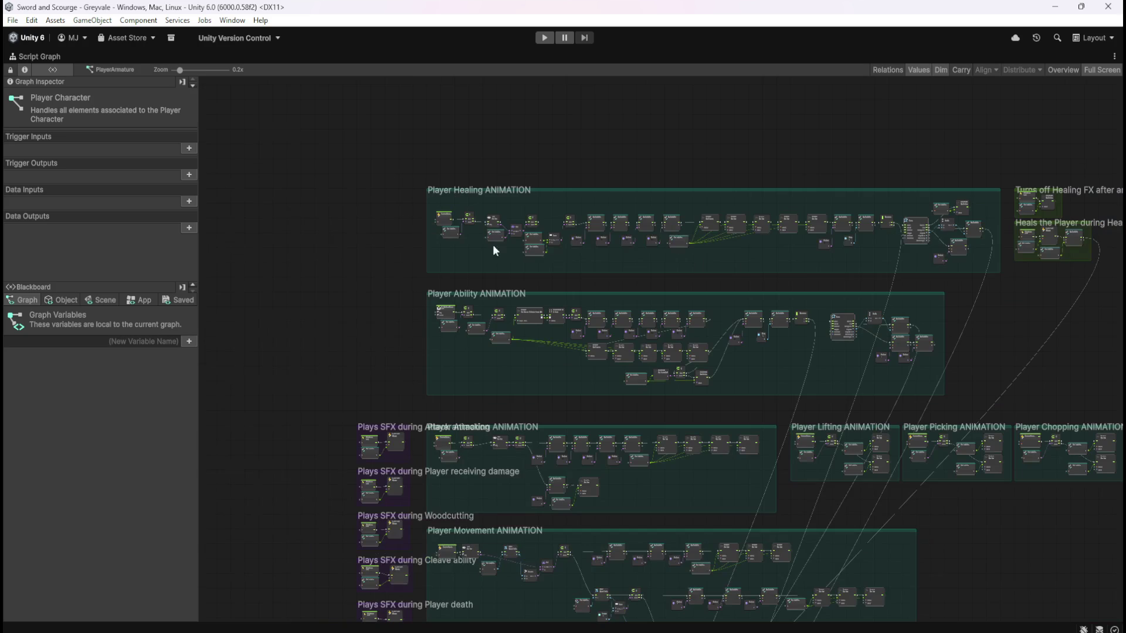
scroll(381, 363, "down", 10)
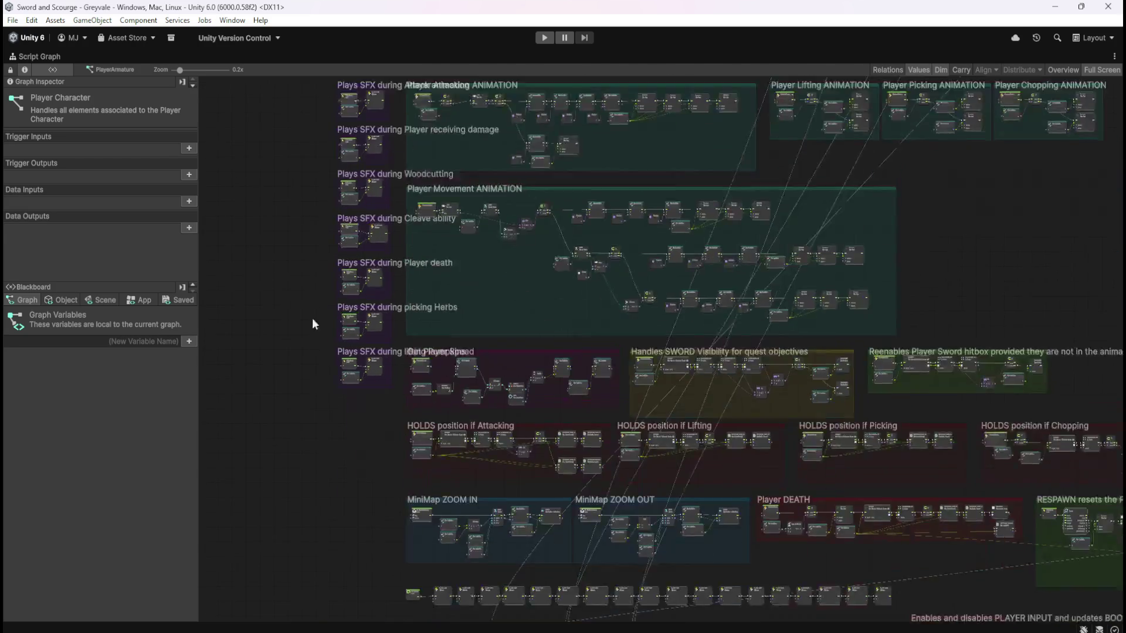
scroll(371, 425, "down", 15)
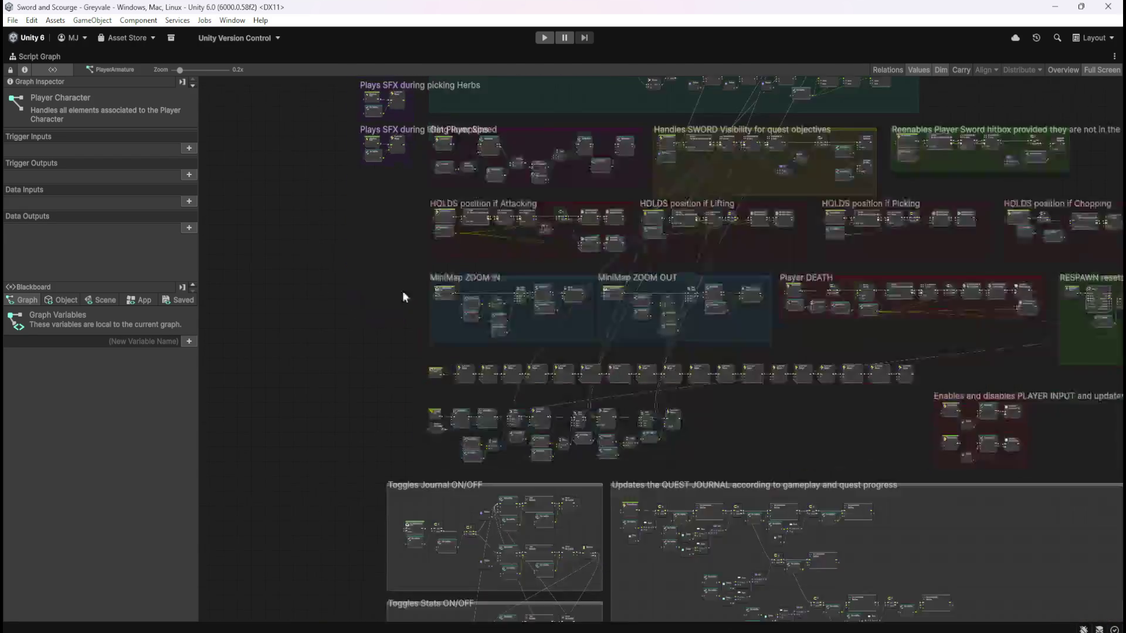
scroll(400, 237, "down", 10)
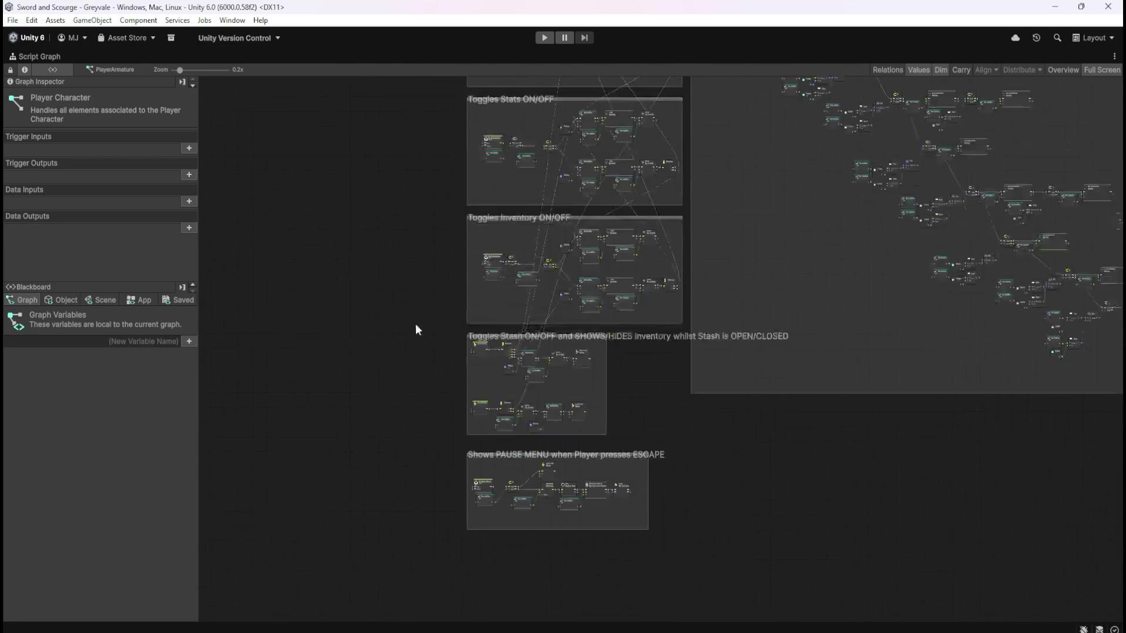
scroll(463, 275, "up", 6)
scroll(464, 278, "up", 1)
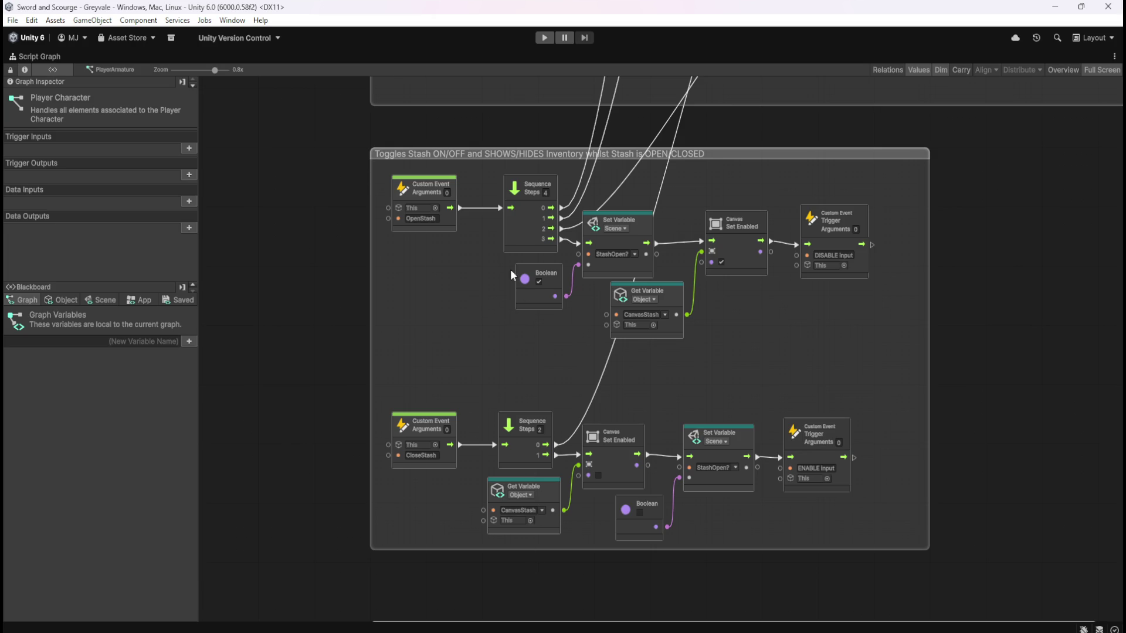
scroll(508, 267, "down", 3)
scroll(481, 288, "down", 2)
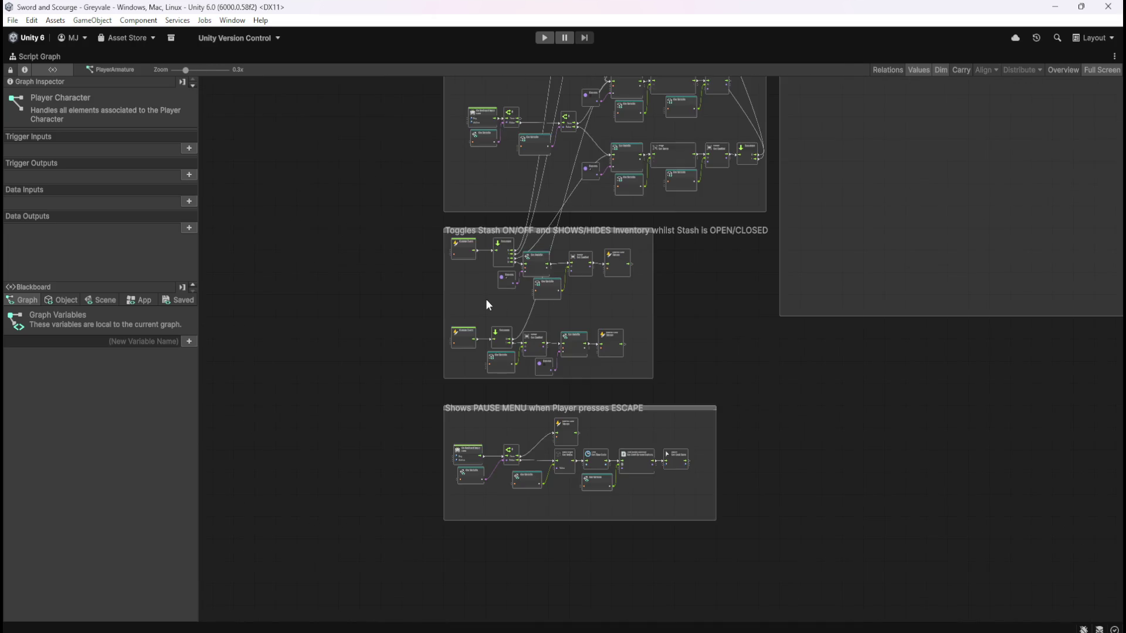
scroll(487, 301, "up", 4)
scroll(515, 469, "down", 3)
scroll(524, 529, "down", 2)
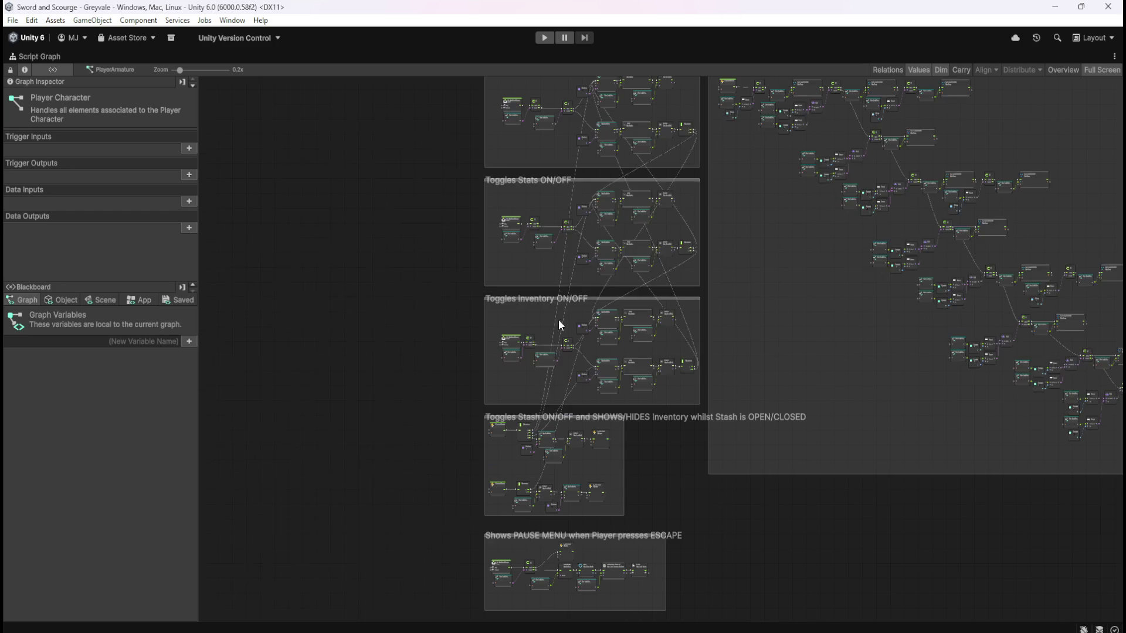
scroll(558, 328, "up", 4)
scroll(599, 464, "up", 2)
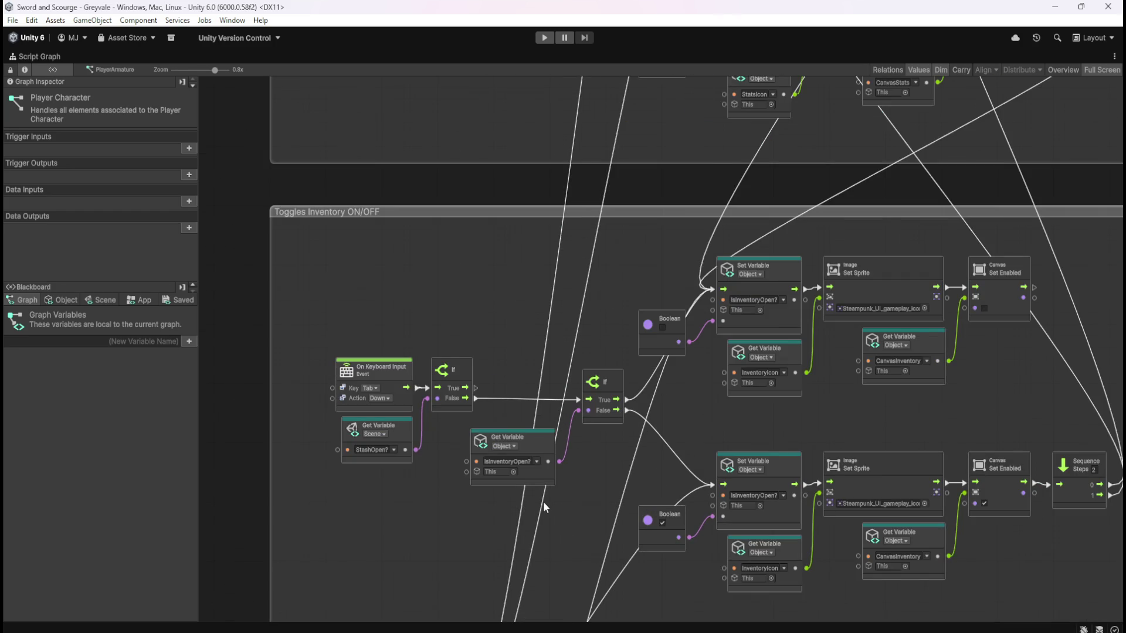
scroll(542, 501, "down", 2)
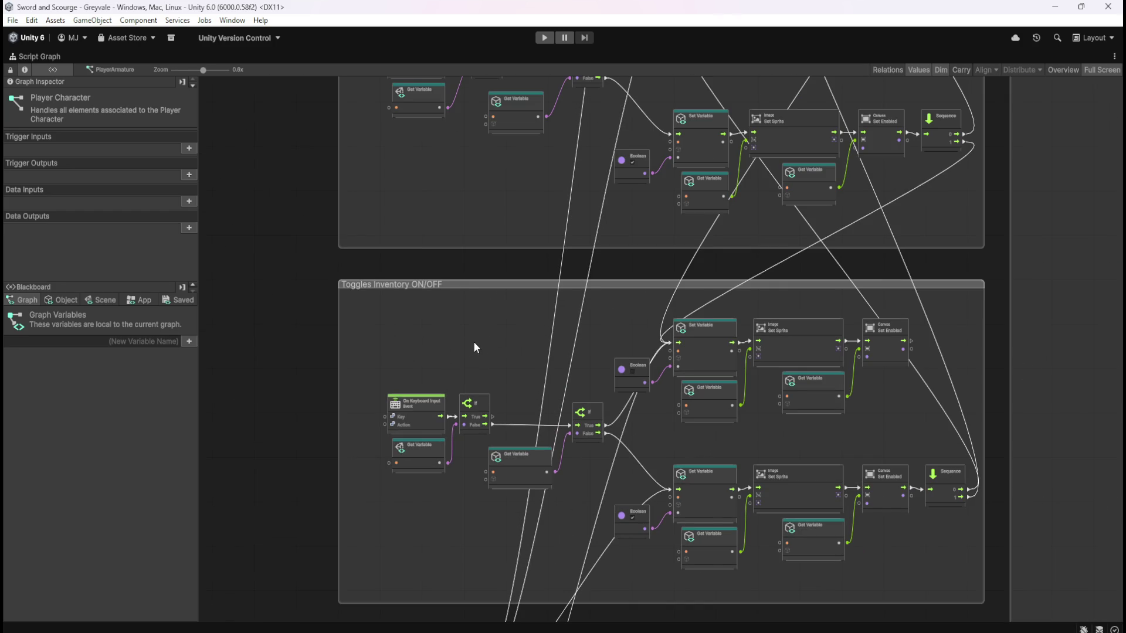
scroll(581, 495, "up", 2)
scroll(495, 399, "down", 2)
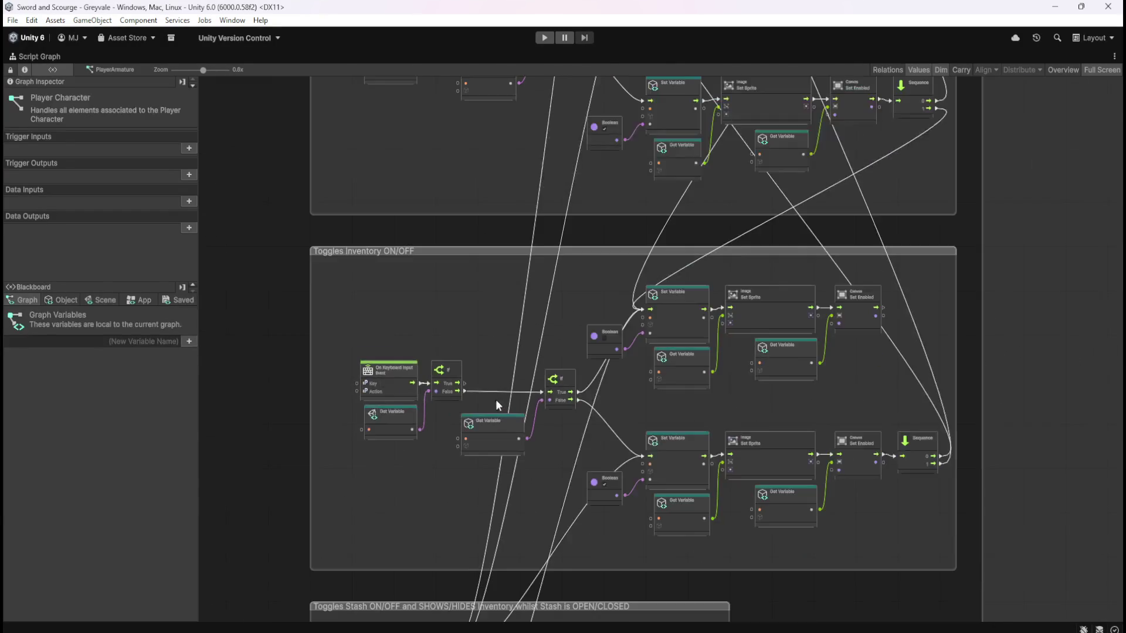
scroll(515, 456, "up", 2)
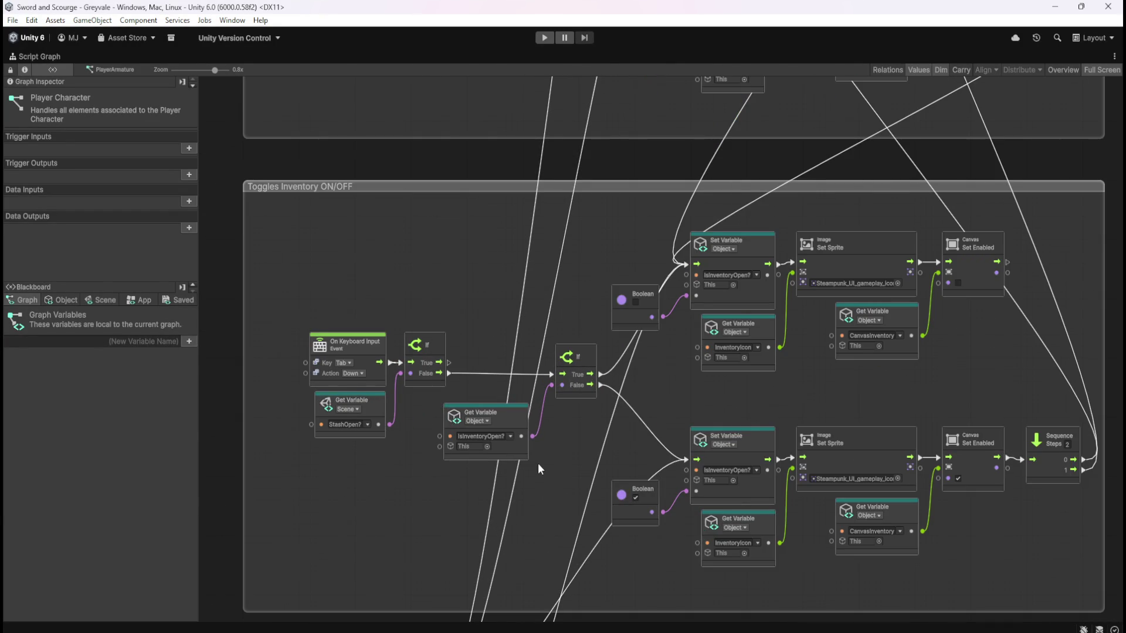
scroll(525, 534, "down", 4)
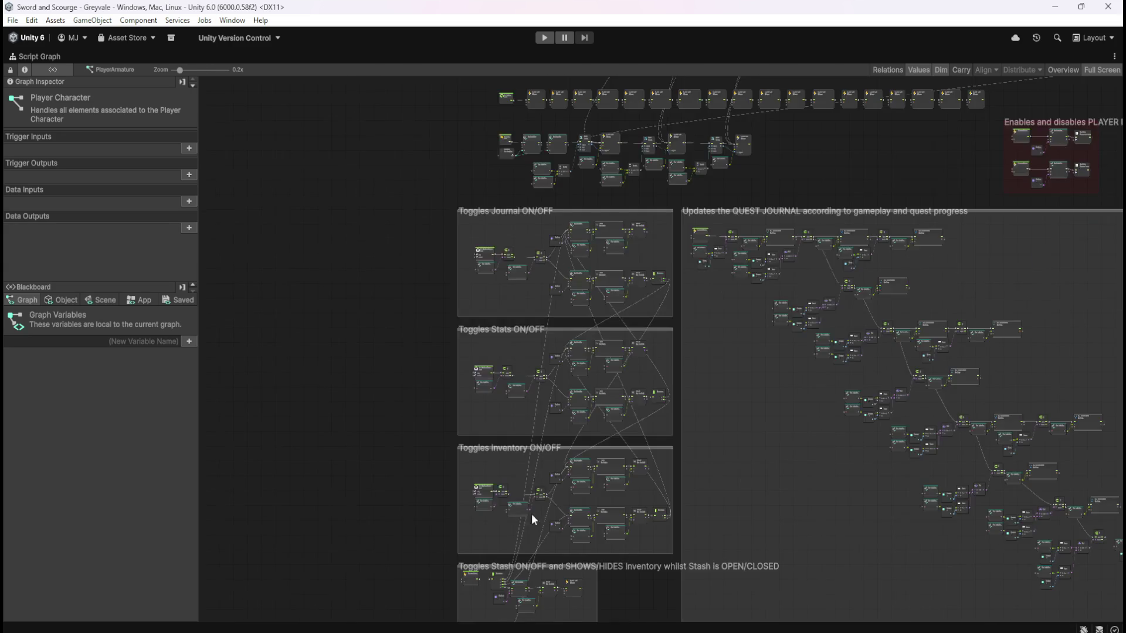
scroll(494, 237, "up", 2)
scroll(494, 244, "up", 3)
left_click_drag(631, 422, 552, 413)
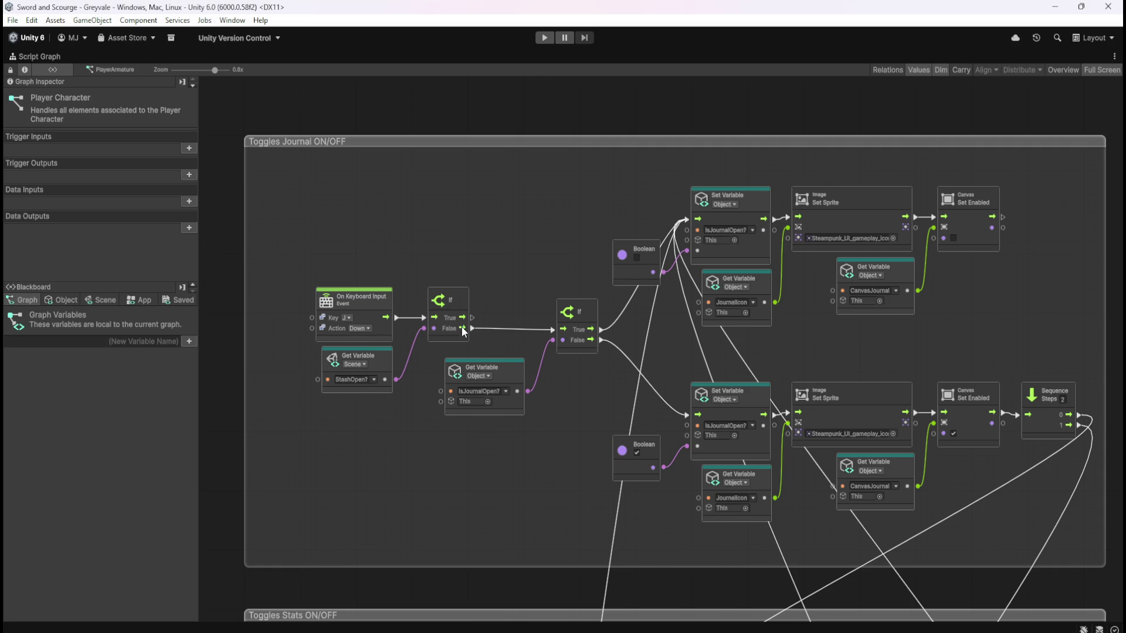
scroll(540, 131, "down", 3)
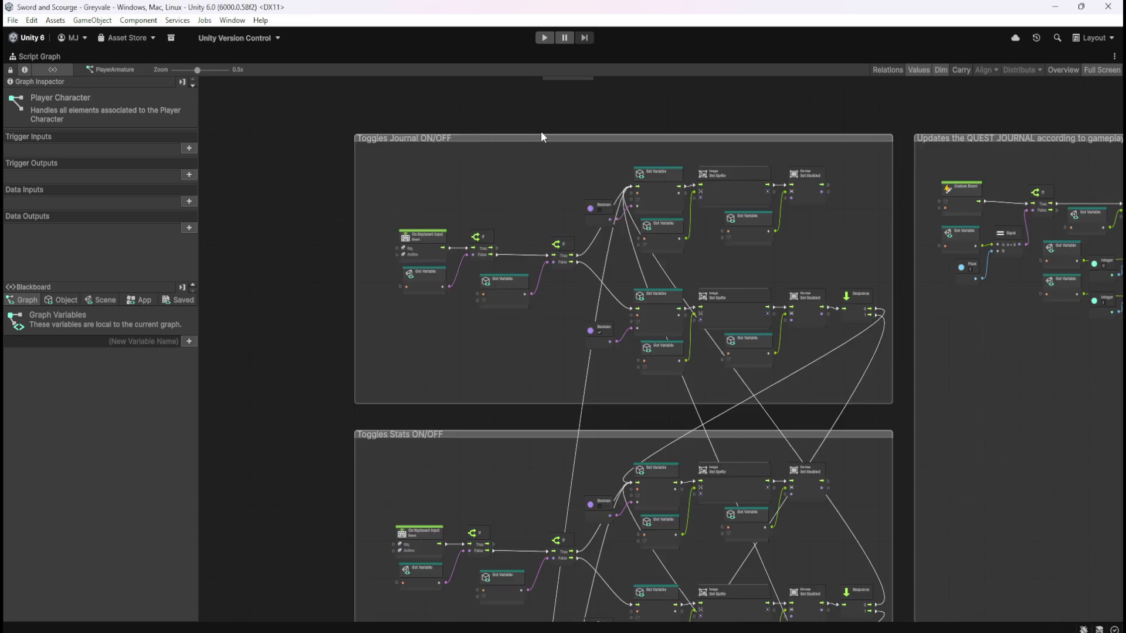
scroll(519, 523, "up", 3)
scroll(554, 375, "down", 5)
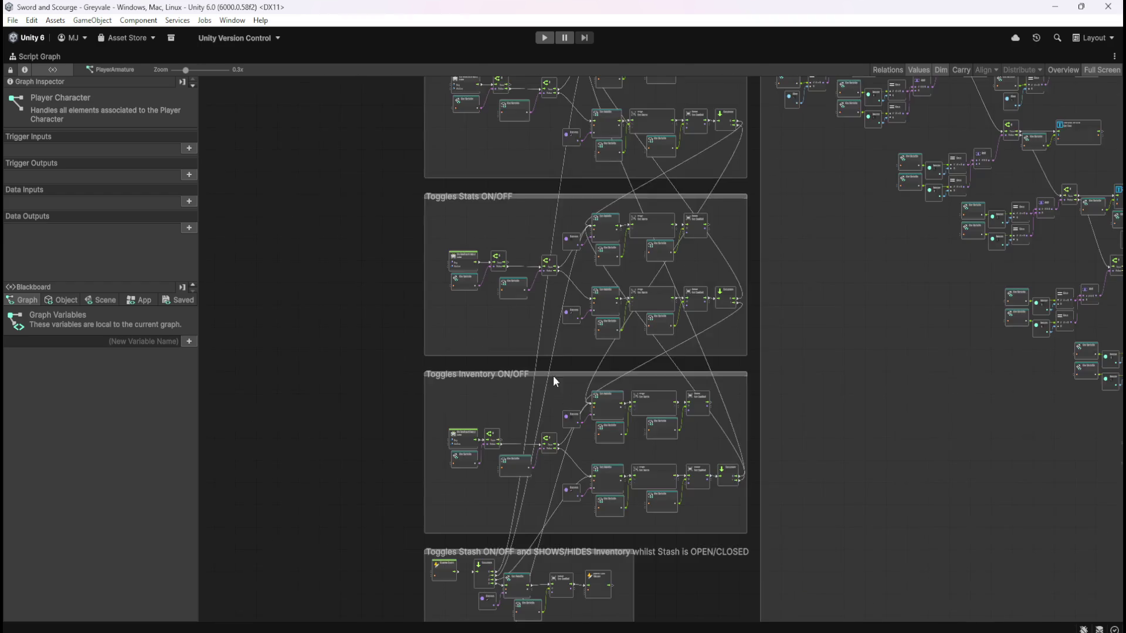
scroll(510, 497, "up", 3)
scroll(459, 321, "down", 3)
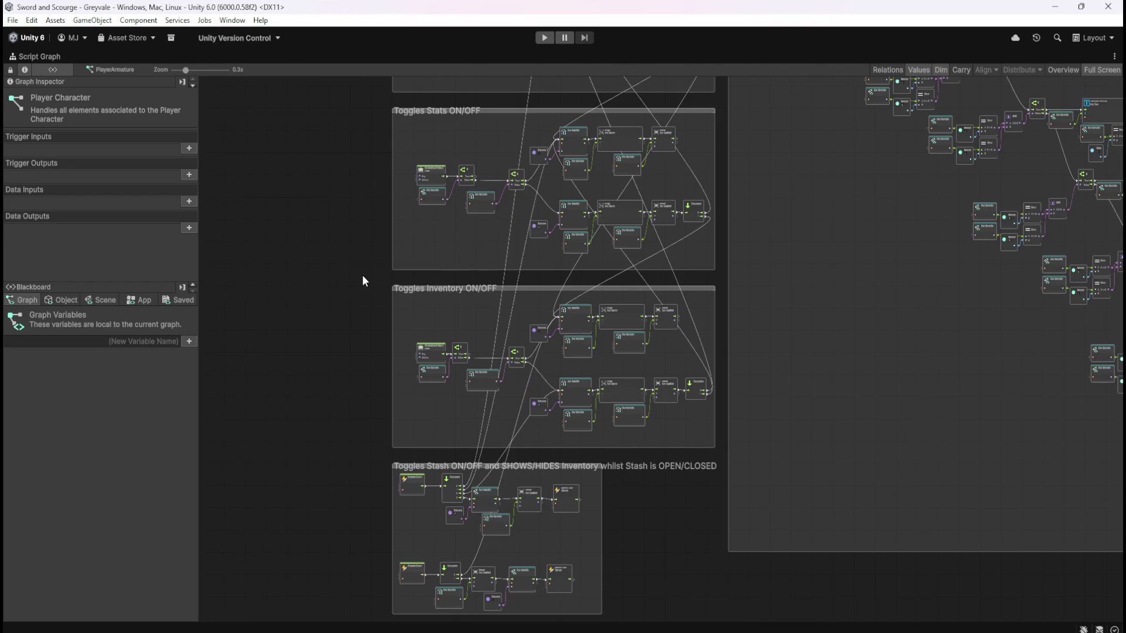
scroll(386, 519, "down", 3)
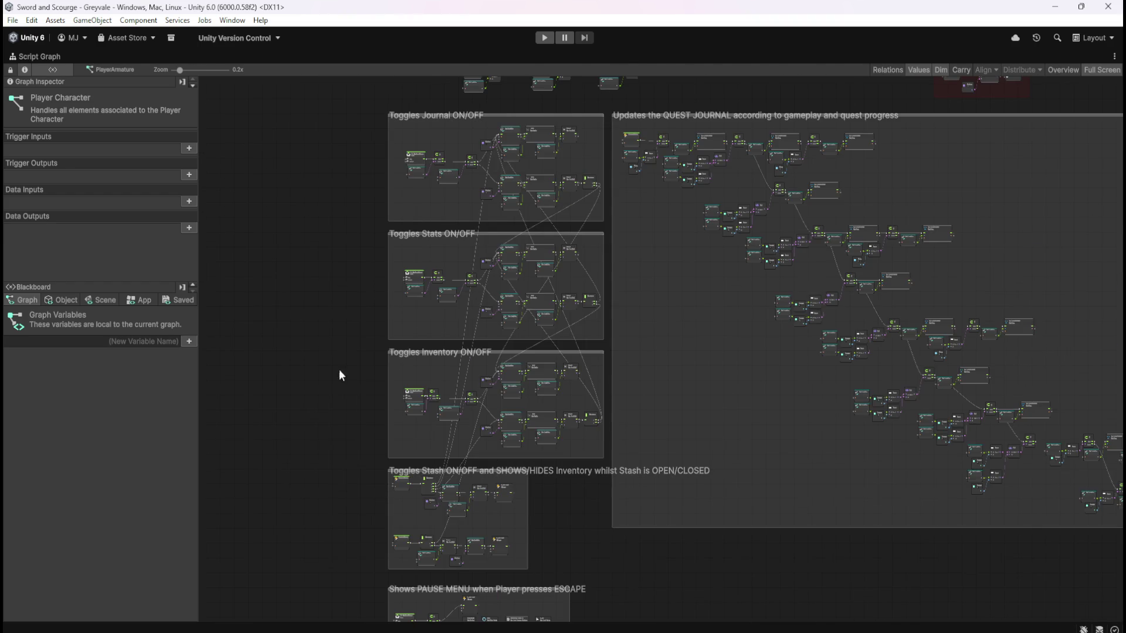
scroll(782, 256, "up", 8)
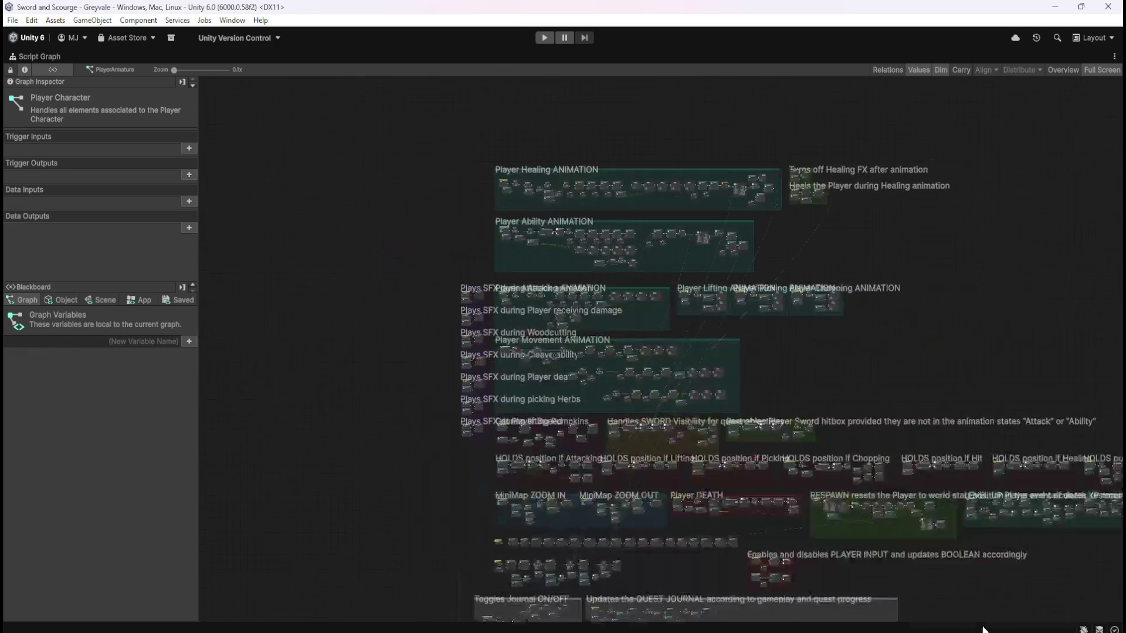
Zoom the Script Graph out to 0.1x to survey the whole Player Character graph
scroll(596, 335, "up", 10)
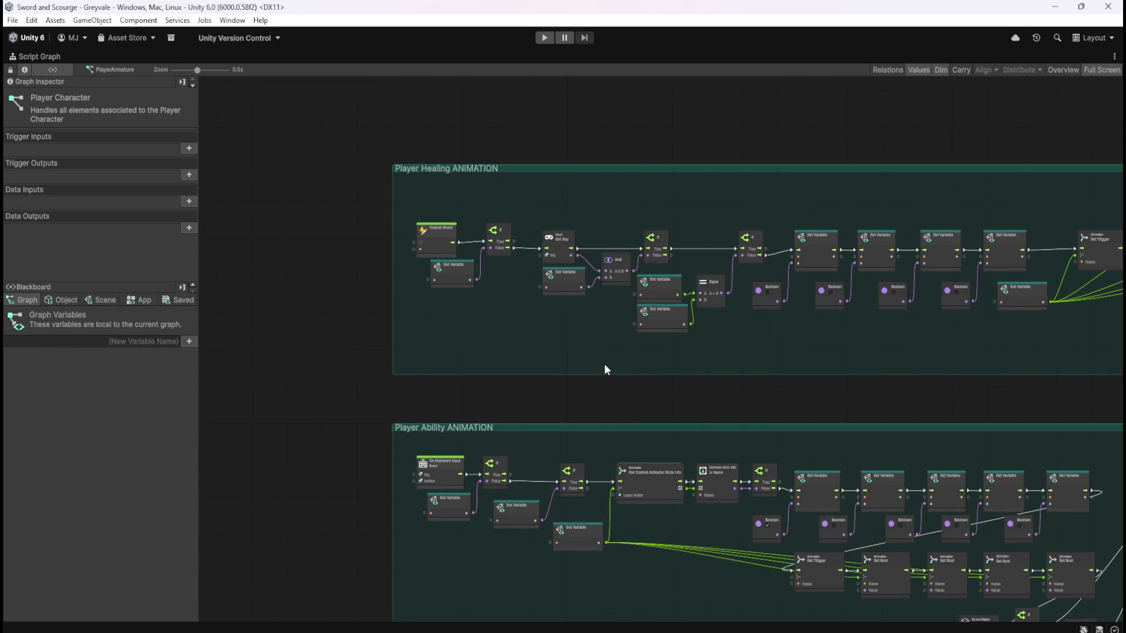
scroll(524, 238, "up", 4)
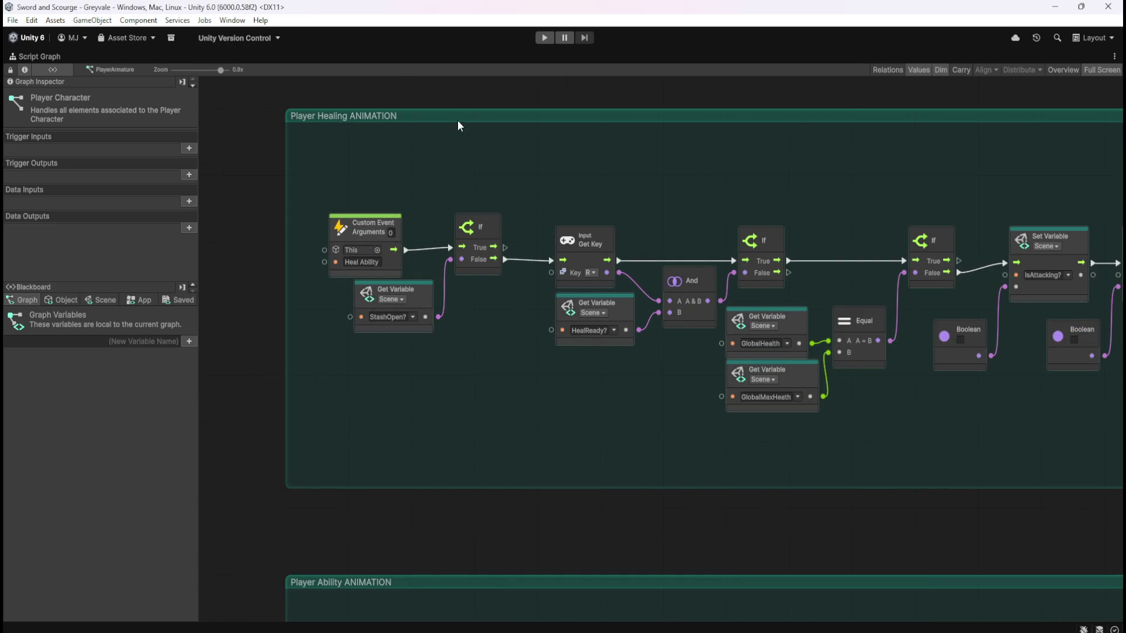
scroll(475, 176, "down", 5)
scroll(455, 330, "up", 1)
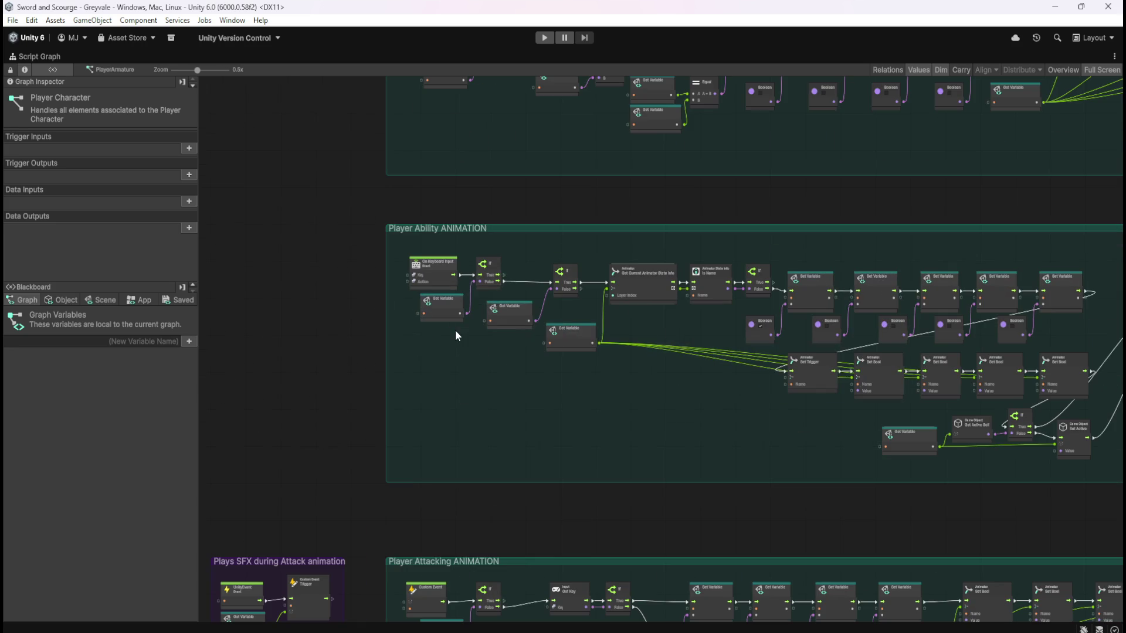
scroll(467, 237, "down", 3)
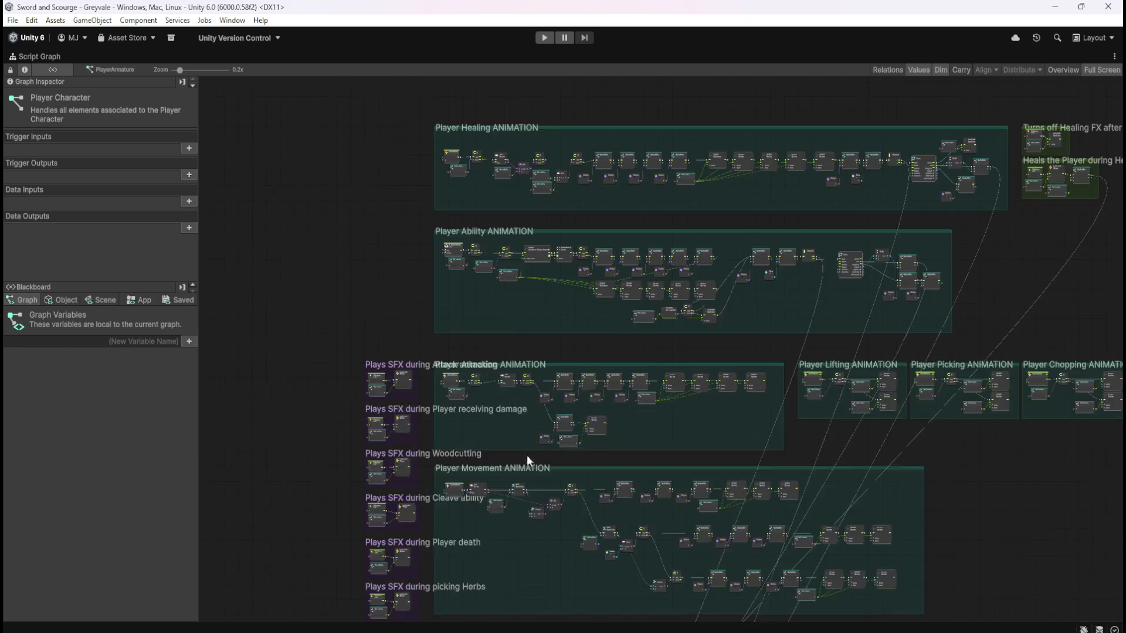
scroll(403, 364, "up", 4)
scroll(403, 364, "down", 1)
scroll(475, 300, "down", 2)
scroll(497, 289, "down", 3)
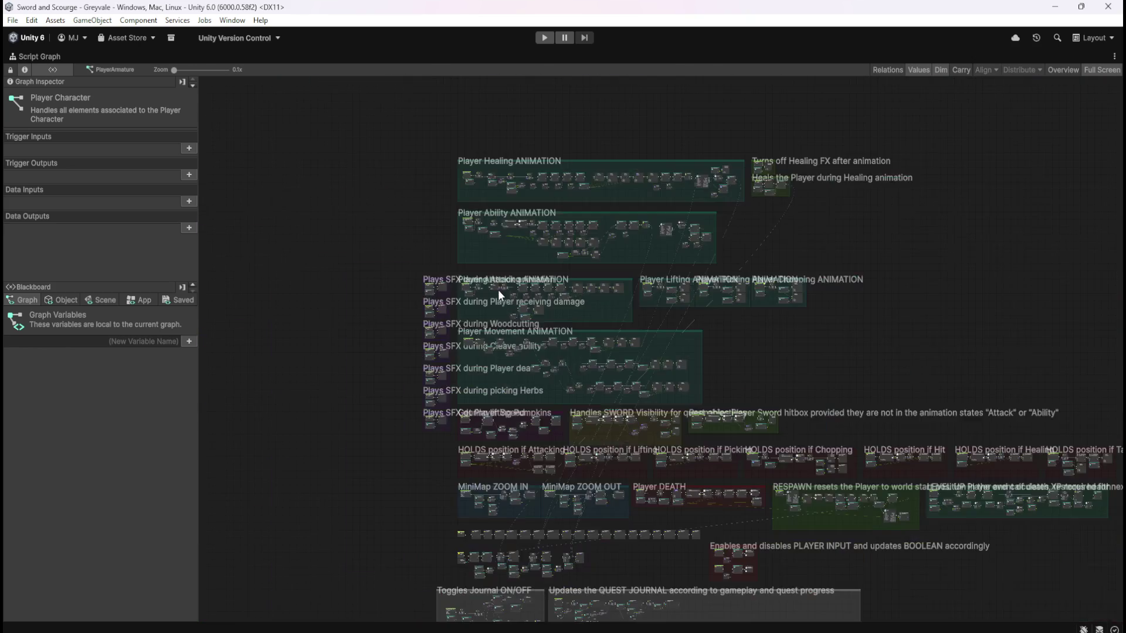
scroll(413, 506, "up", 2)
Pan to the Toggles groups, restore the full editor layout, and start Play mode
scroll(447, 332, "down", 2)
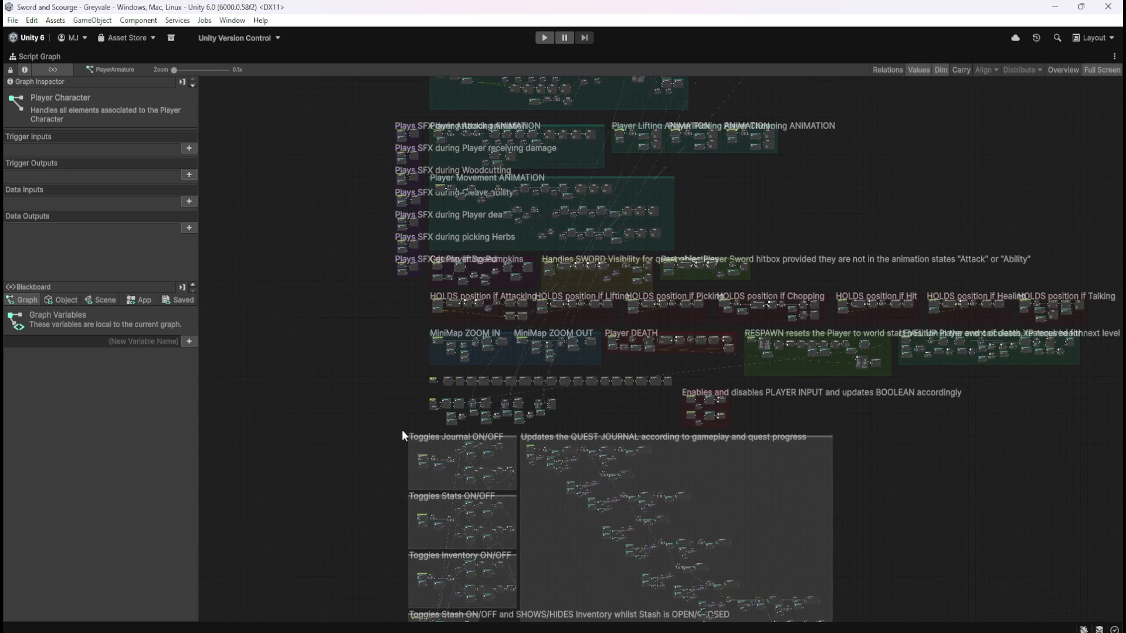
left_click_drag(402, 433, 418, 263)
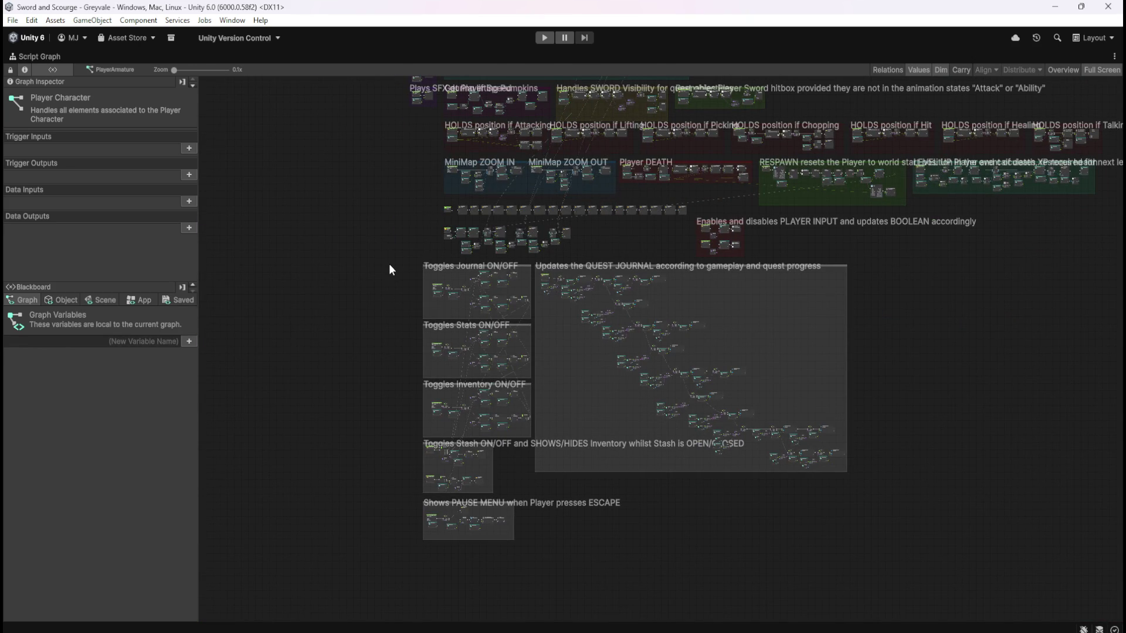
key("shift+space")
left_click(543, 39)
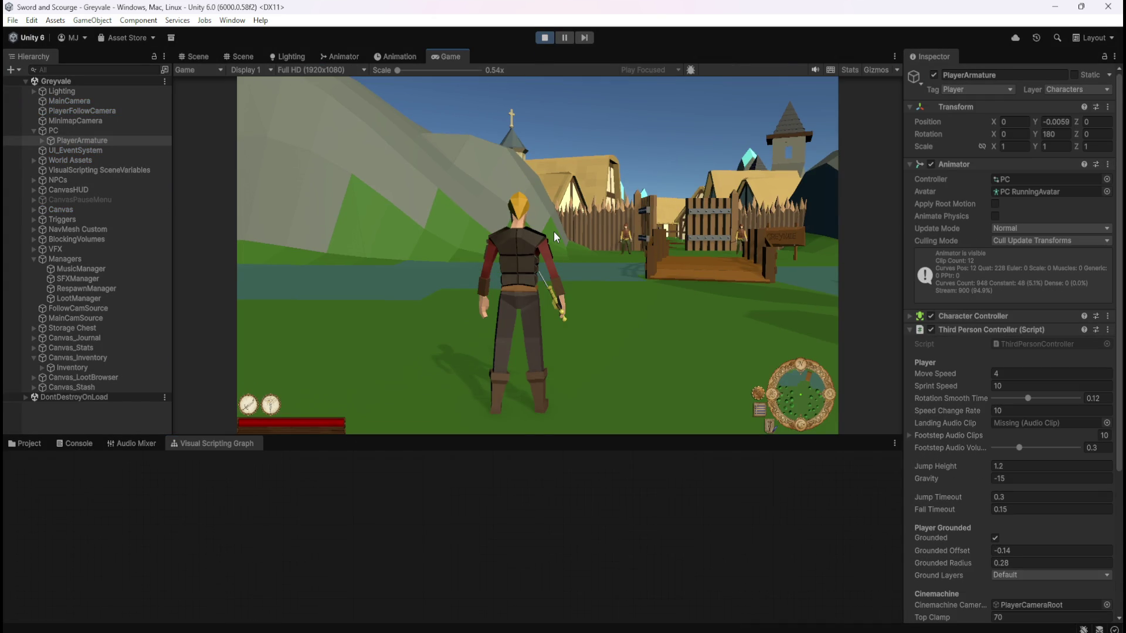
Run the character across the bridge, through the gate and village to the chest, and open the Stash
left_click(564, 234)
key("w")
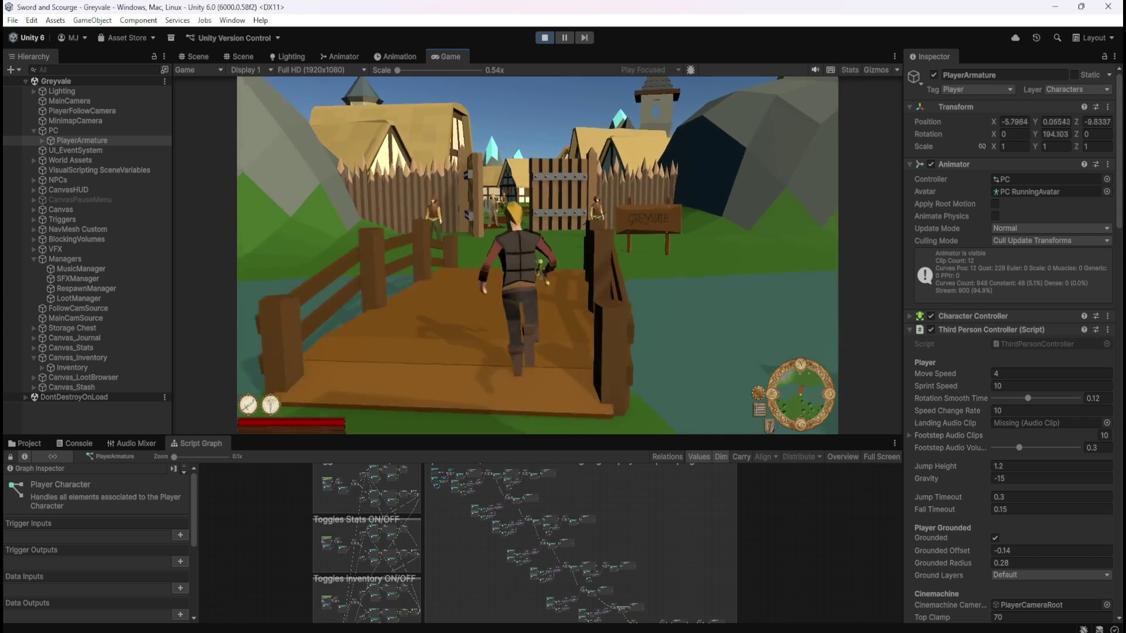
key("w")
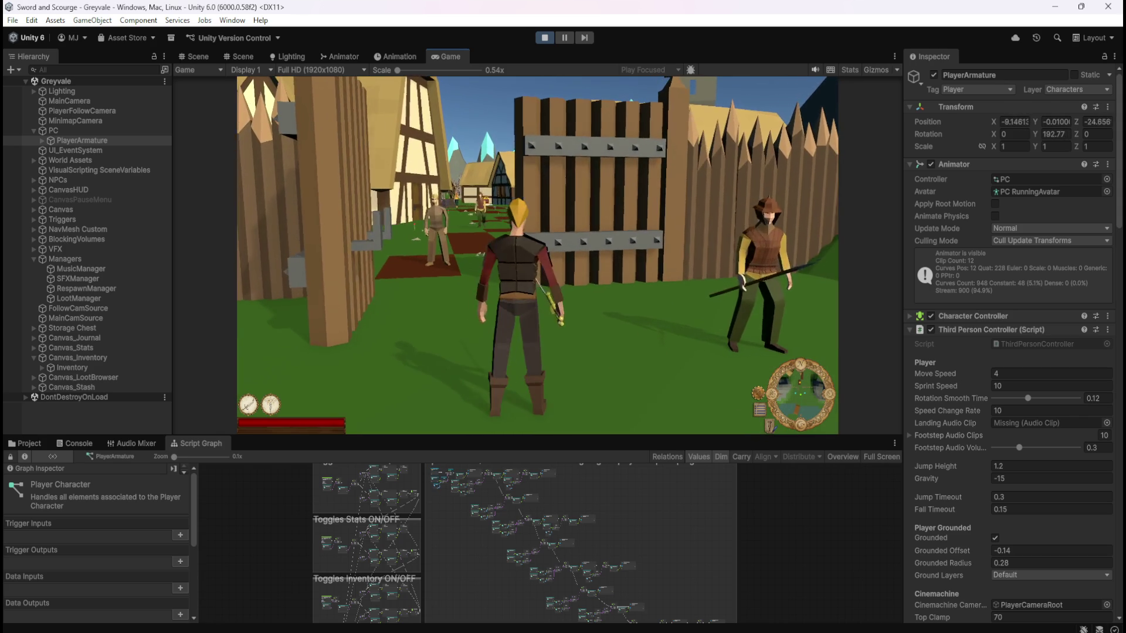
key("w")
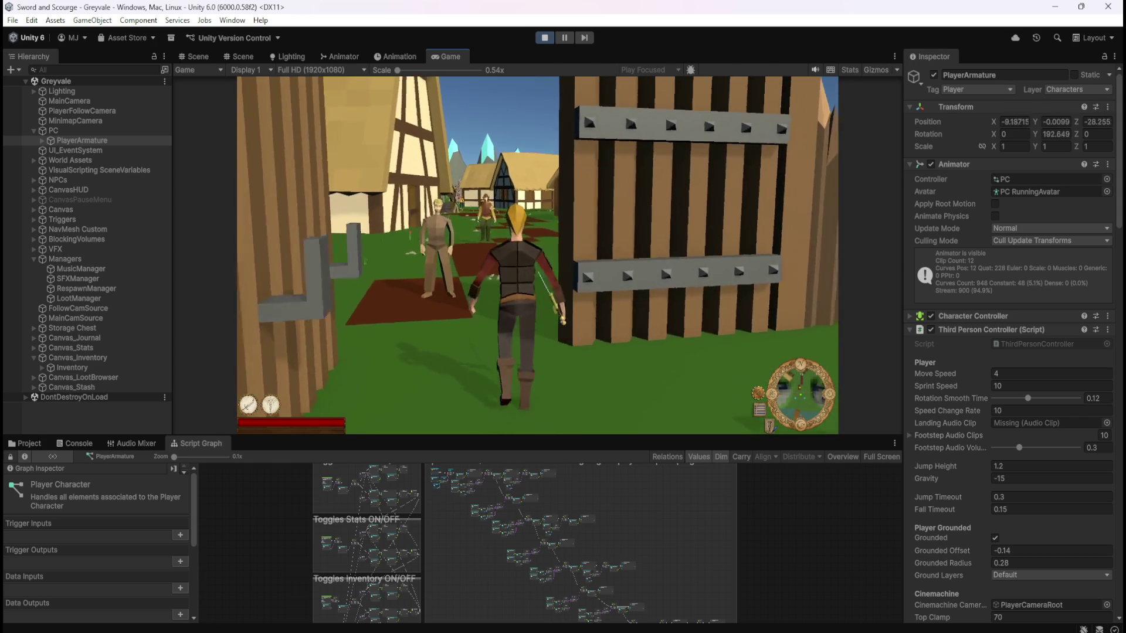
key("w")
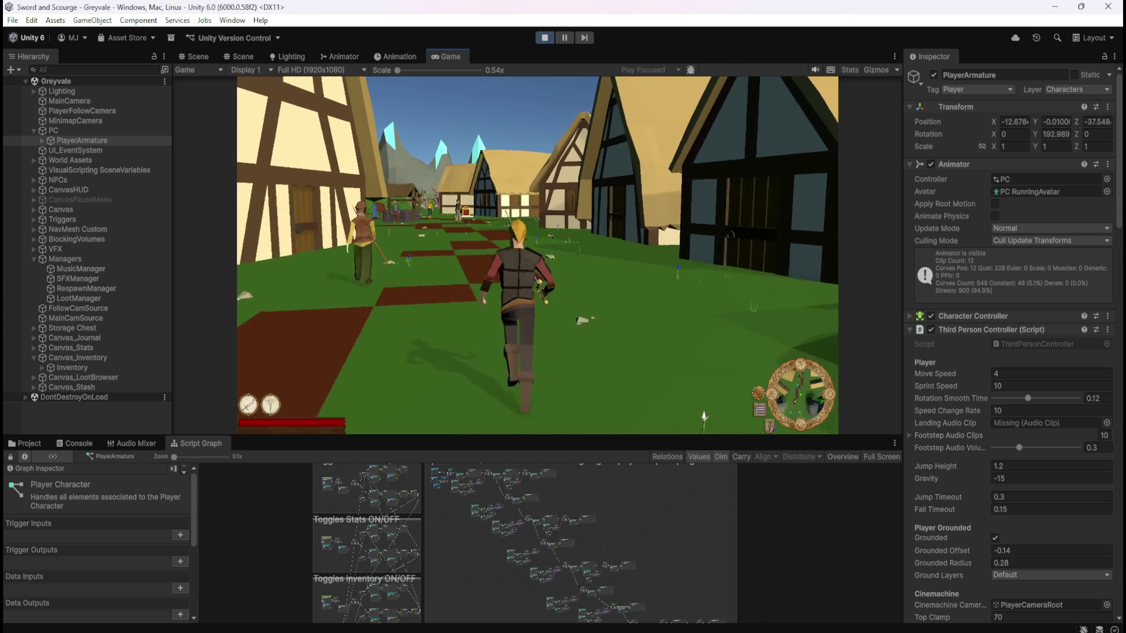
key("w")
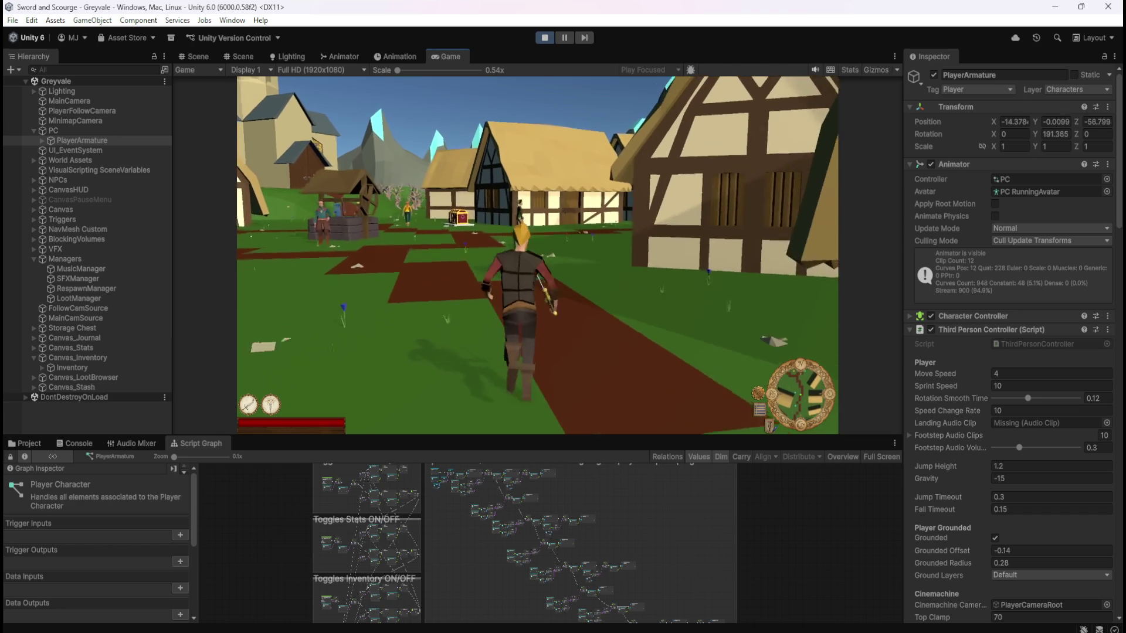
key("w")
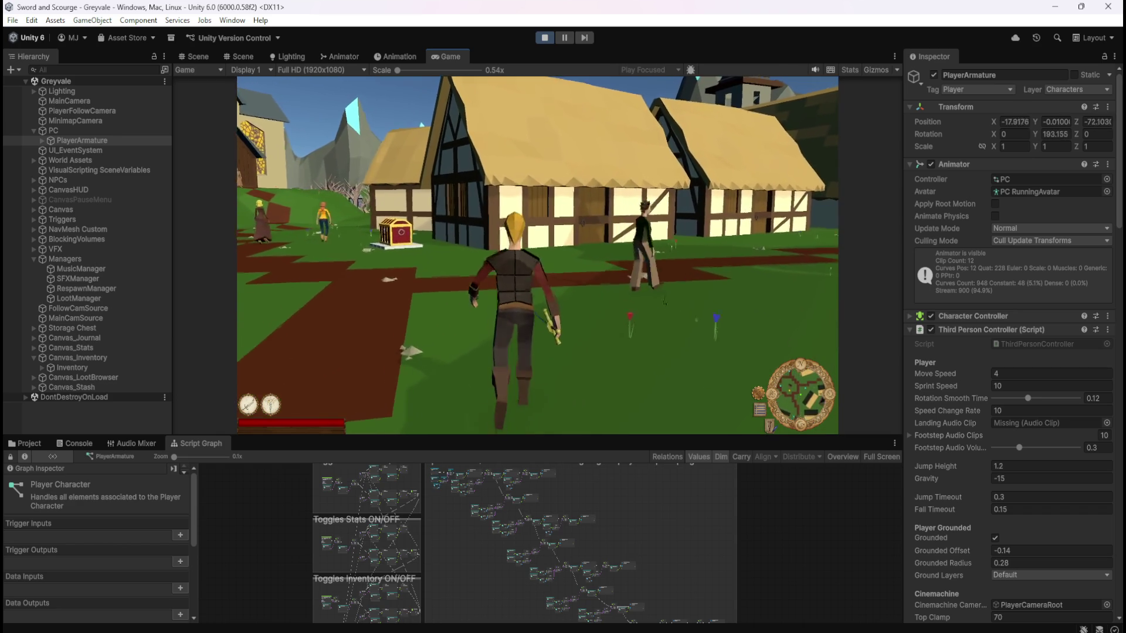
key("w")
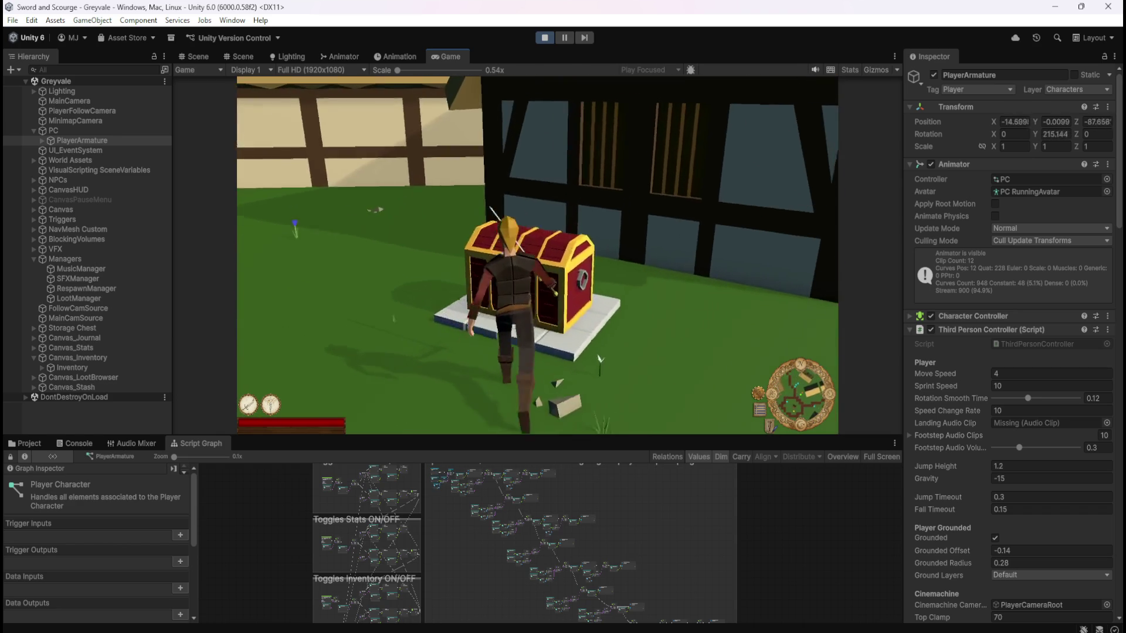
key("w")
key("e")
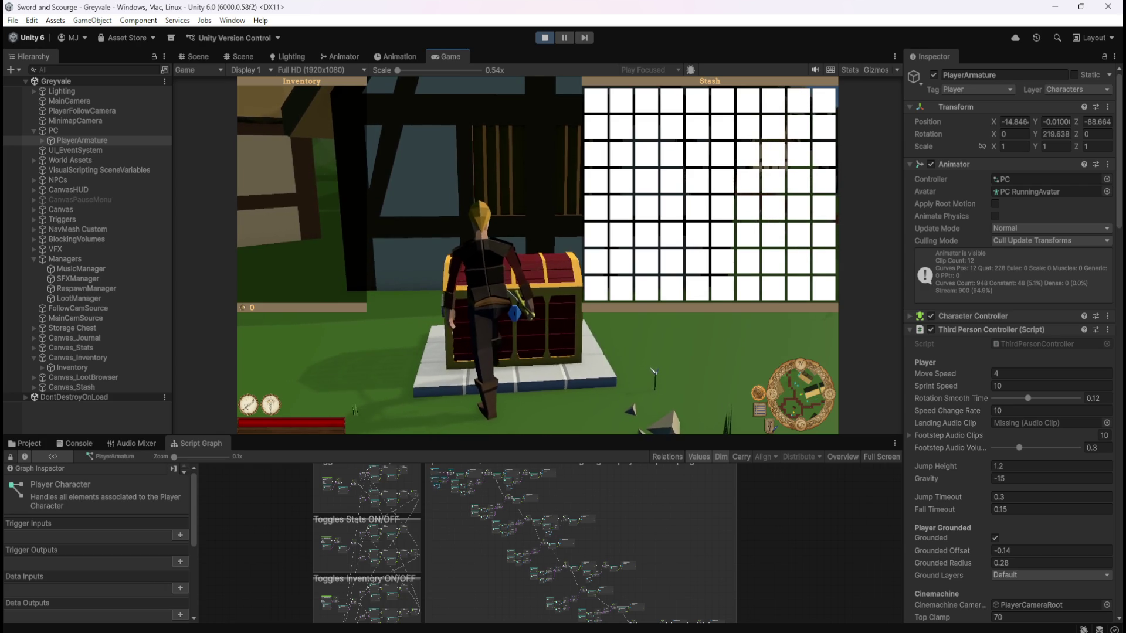
Close the Stash and Inventory, then bring the Player ANIMATION groups into view in the graph
key("Escape")
scroll(625, 507, "down", 5)
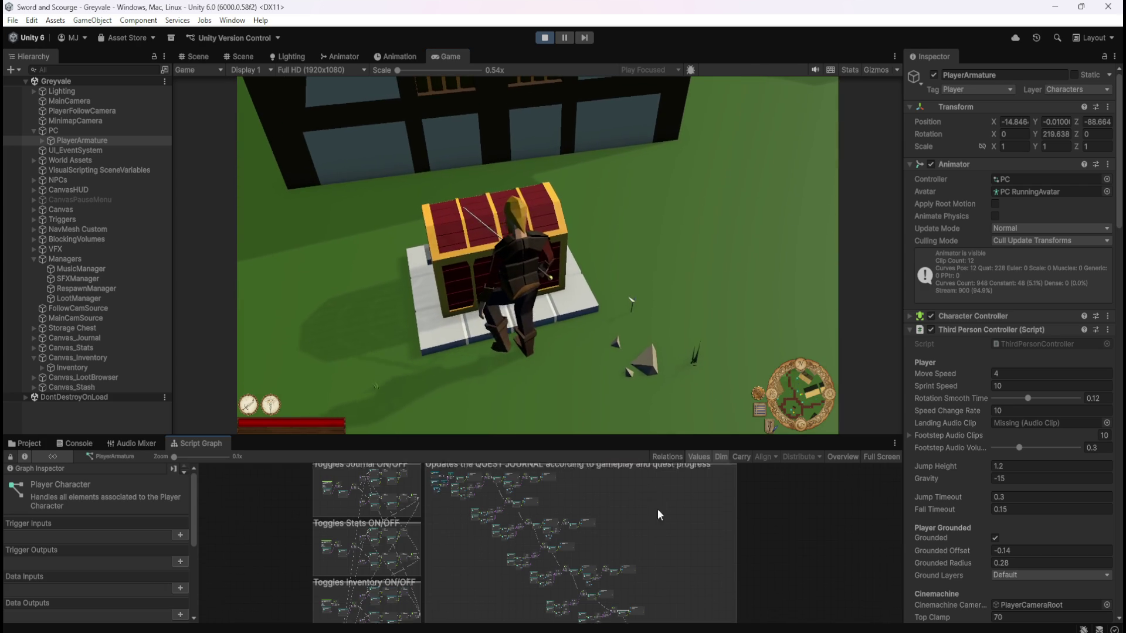
scroll(406, 484, "down", 3)
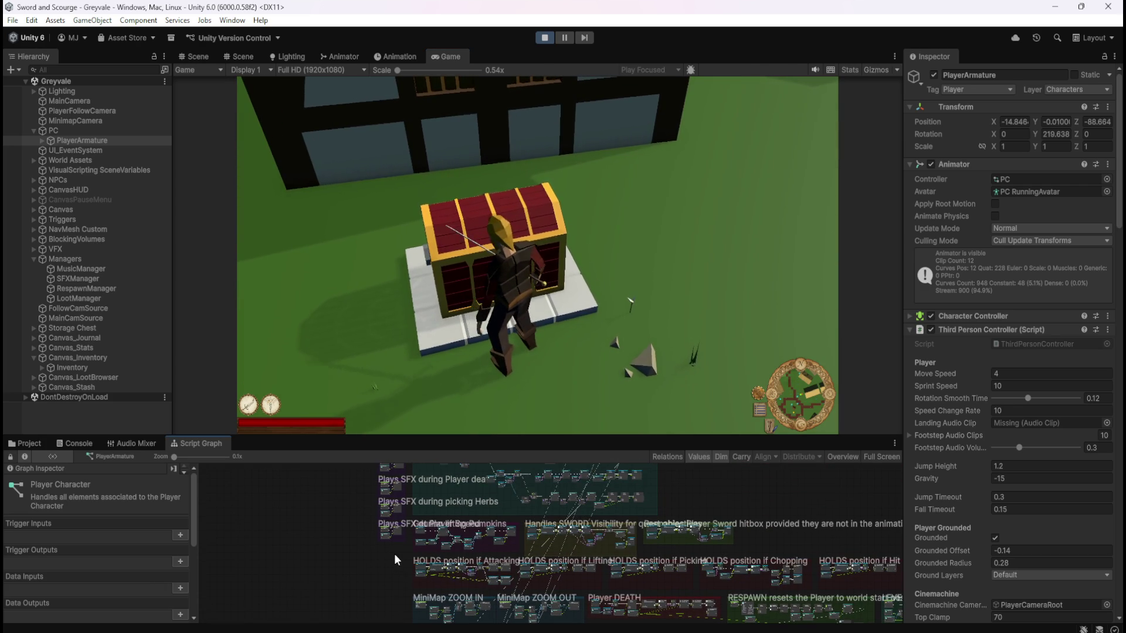
left_click_drag(440, 483, 448, 575)
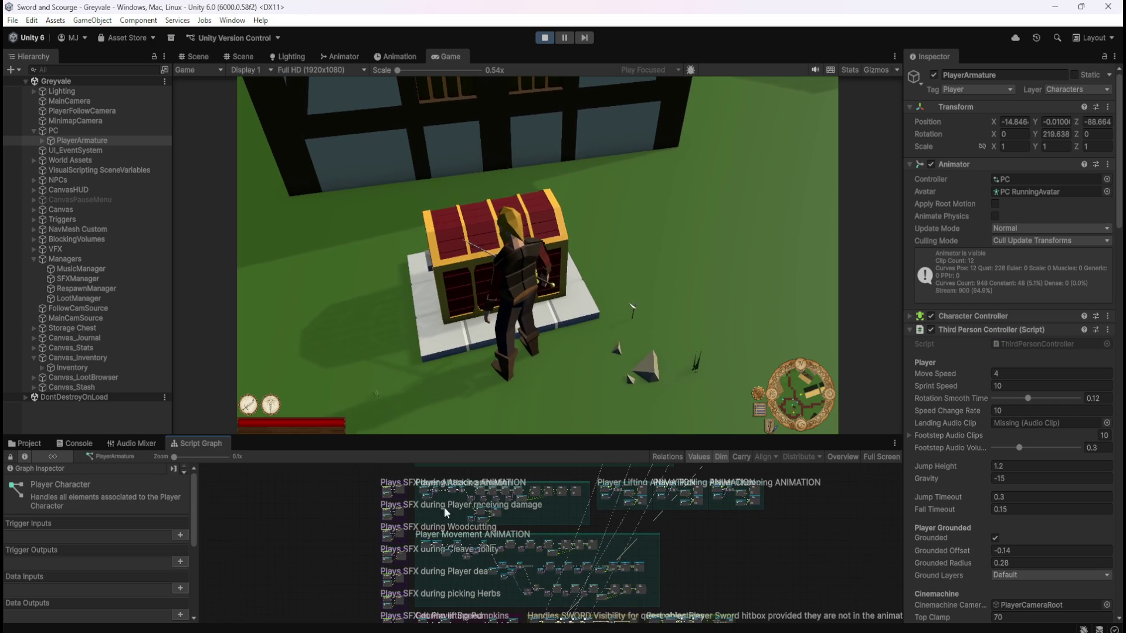
left_click_drag(333, 490, 325, 569)
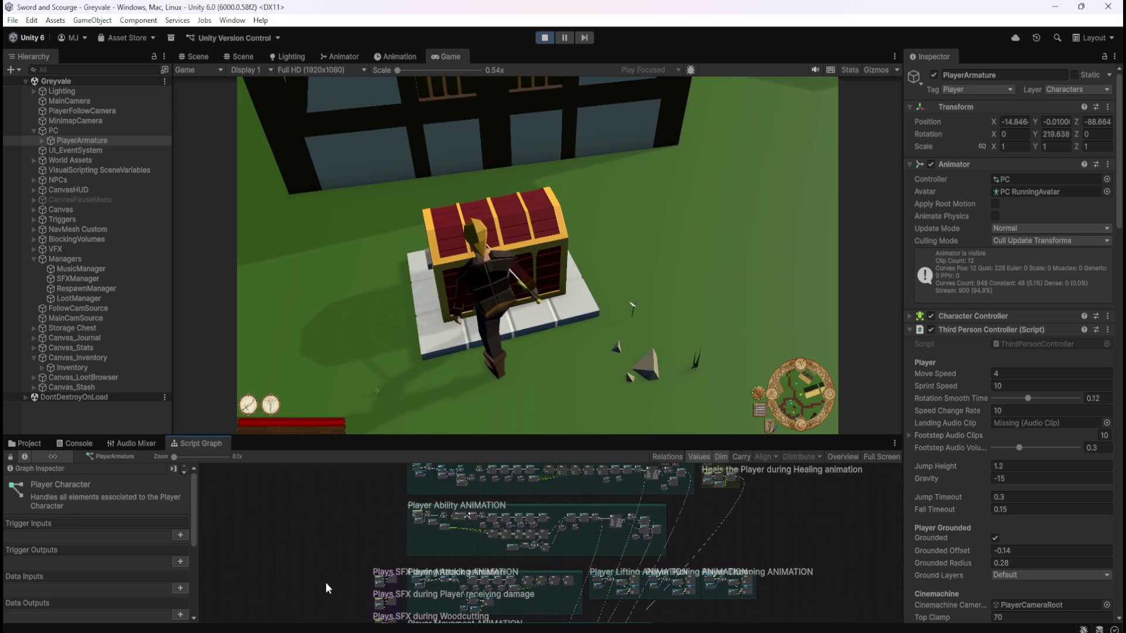
scroll(410, 606, "up", 5)
scroll(430, 593, "down", 4)
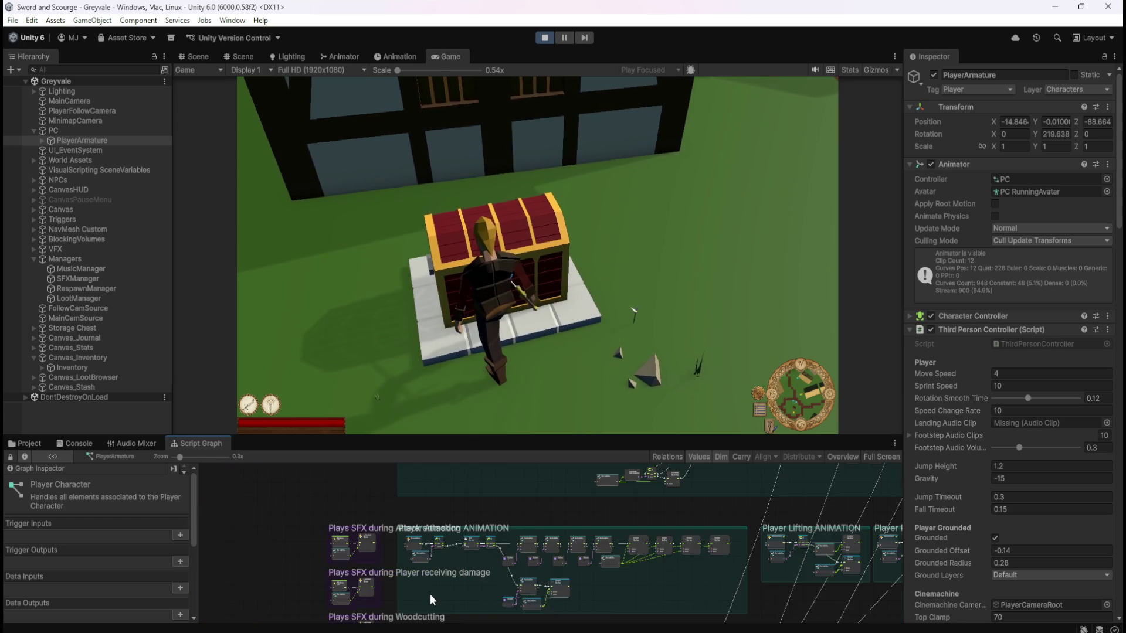
scroll(441, 532, "up", 1)
scroll(448, 594, "down", 3)
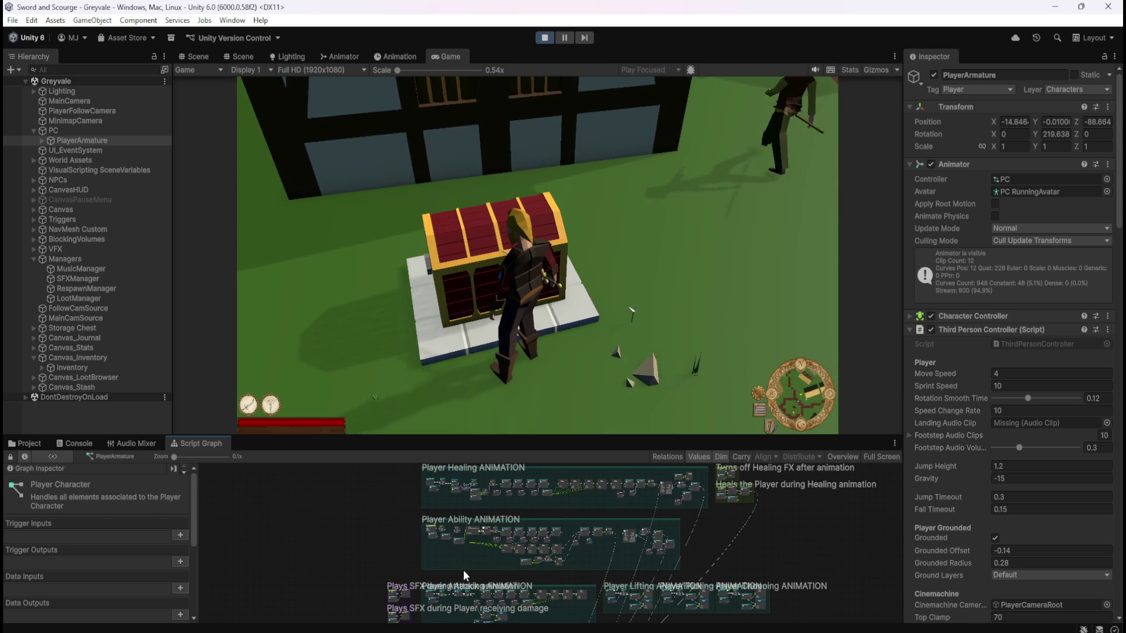
Reopen the Stash and Inventory at the chest, then close them again
left_click(617, 303)
key("e")
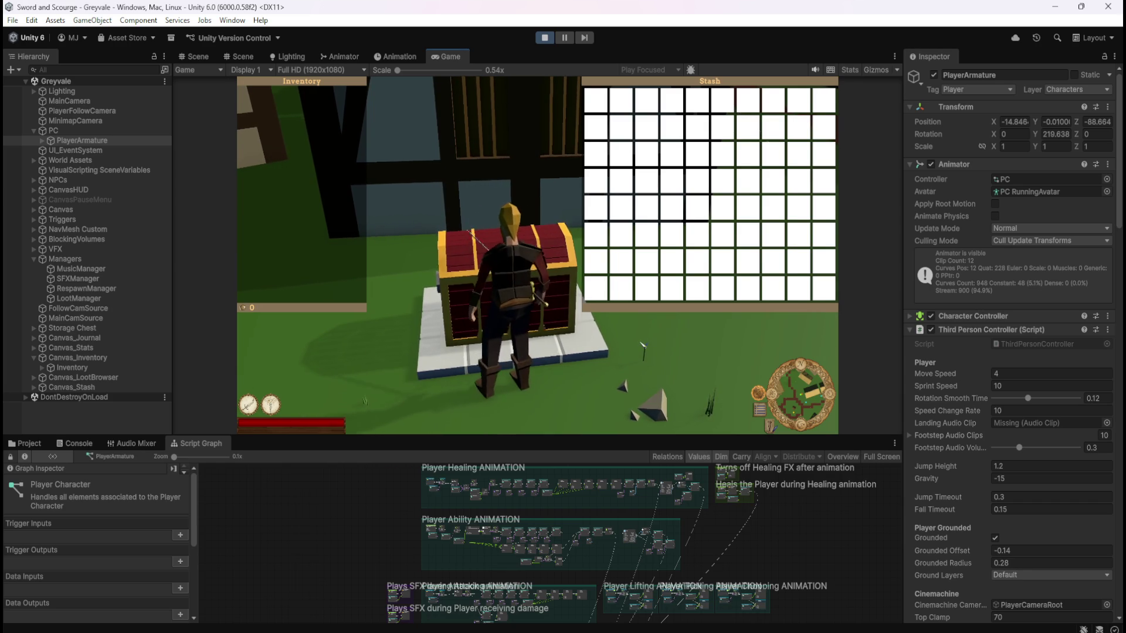
key("Escape")
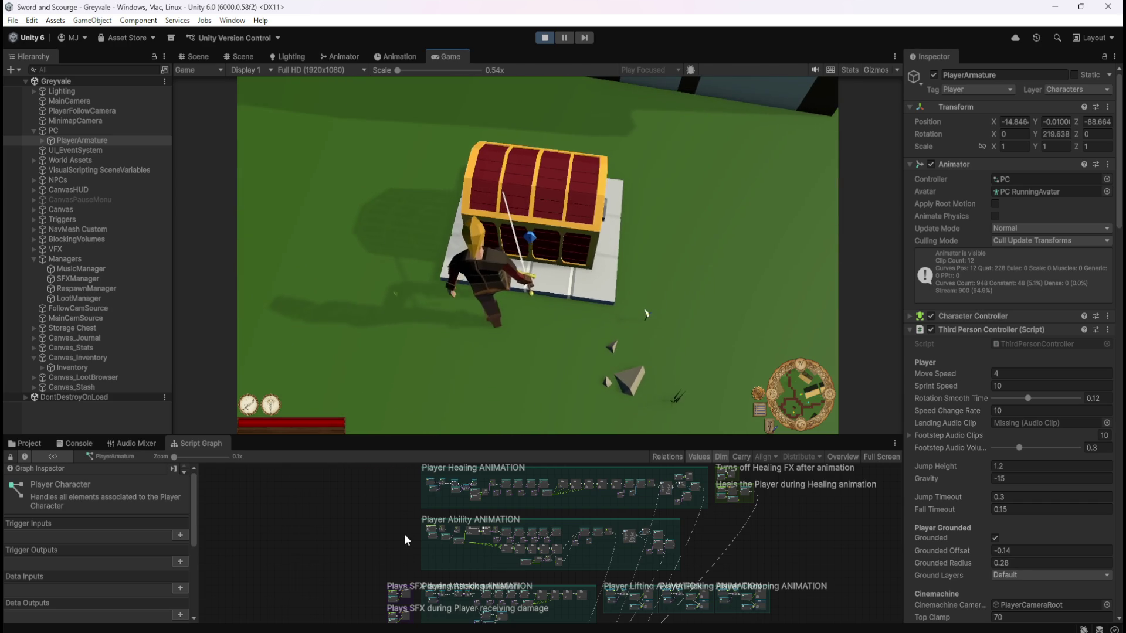
Enlarge the Script Graph panel, zoom into Player Ability and Player Healing ANIMATION, and close the Stash
left_click_drag(434, 437, 438, 329)
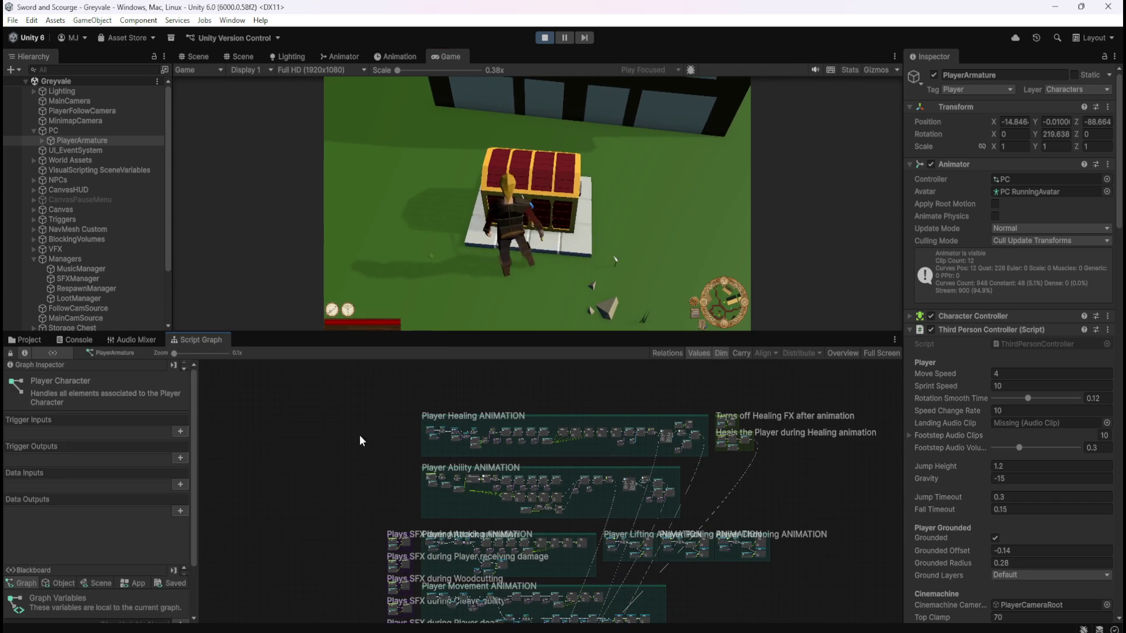
scroll(408, 488, "up", 2)
scroll(536, 523, "up", 3)
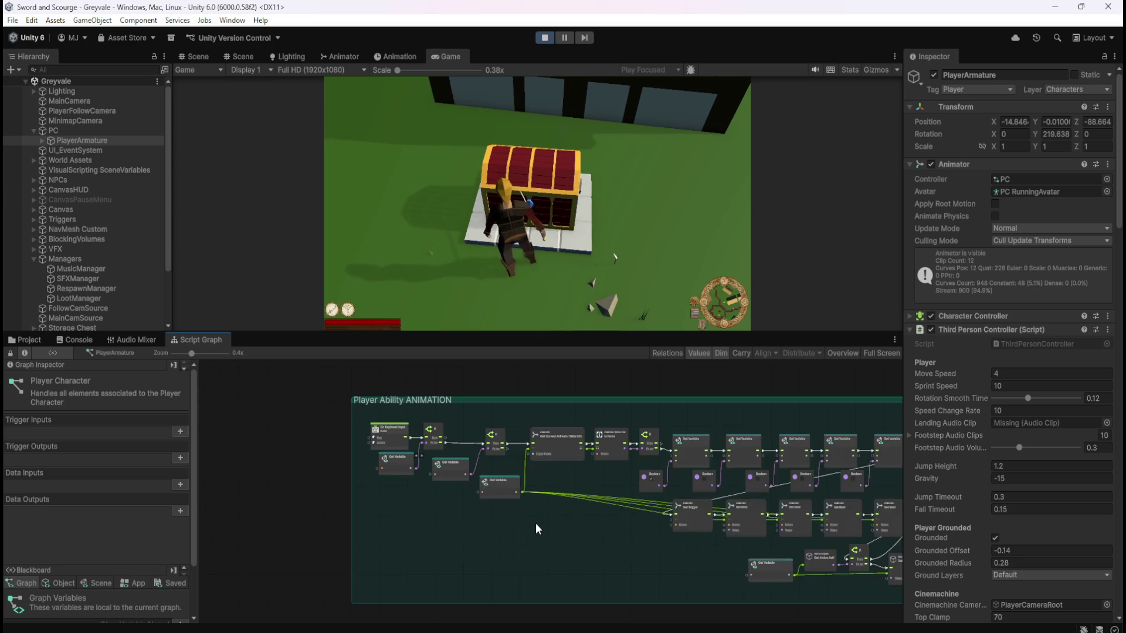
scroll(428, 446, "up", 1)
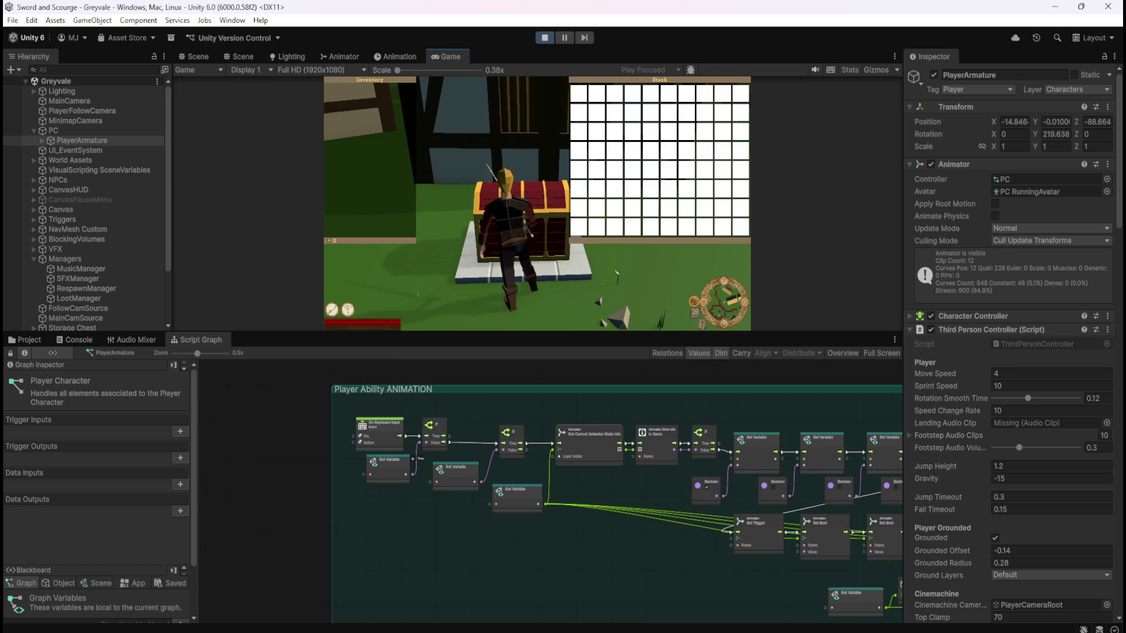
key("Escape")
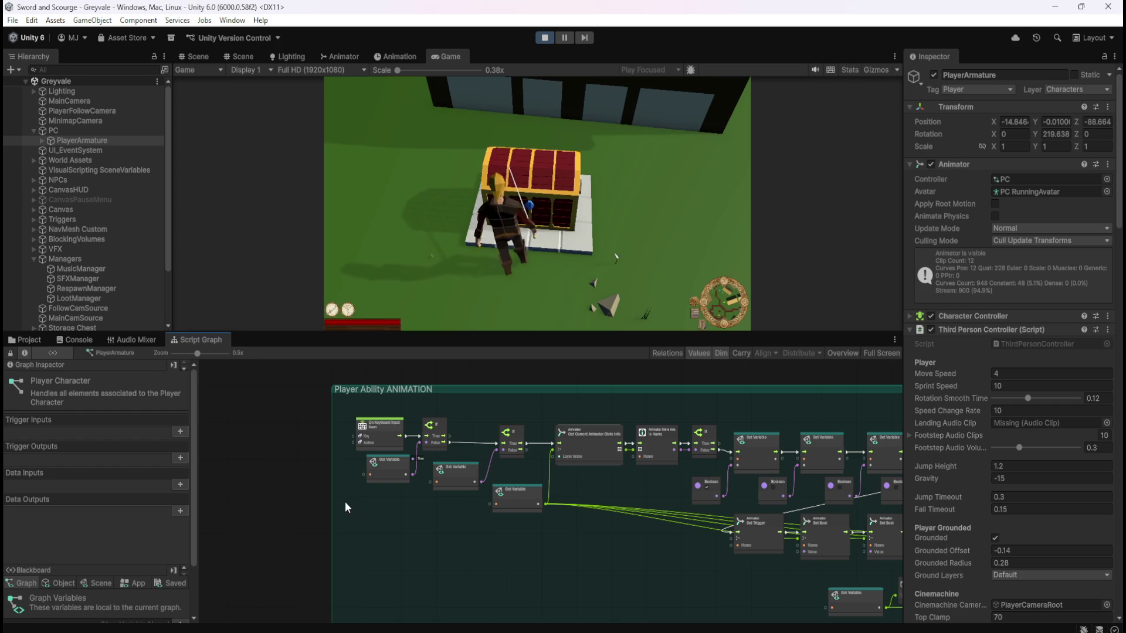
scroll(333, 581, "down", 5)
scroll(374, 555, "up", 6)
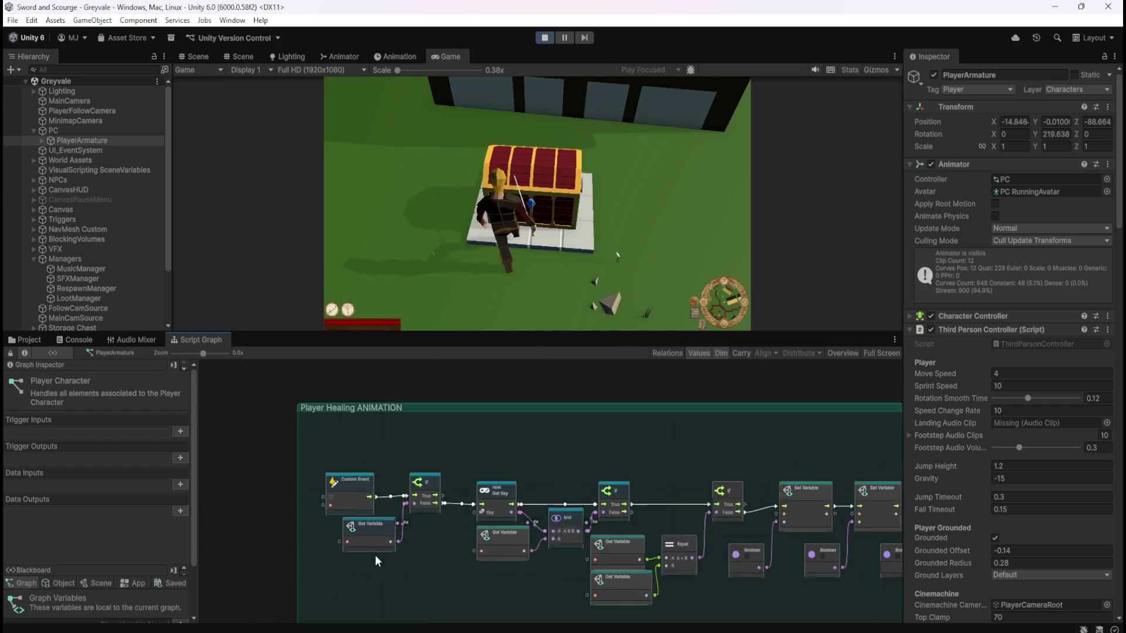
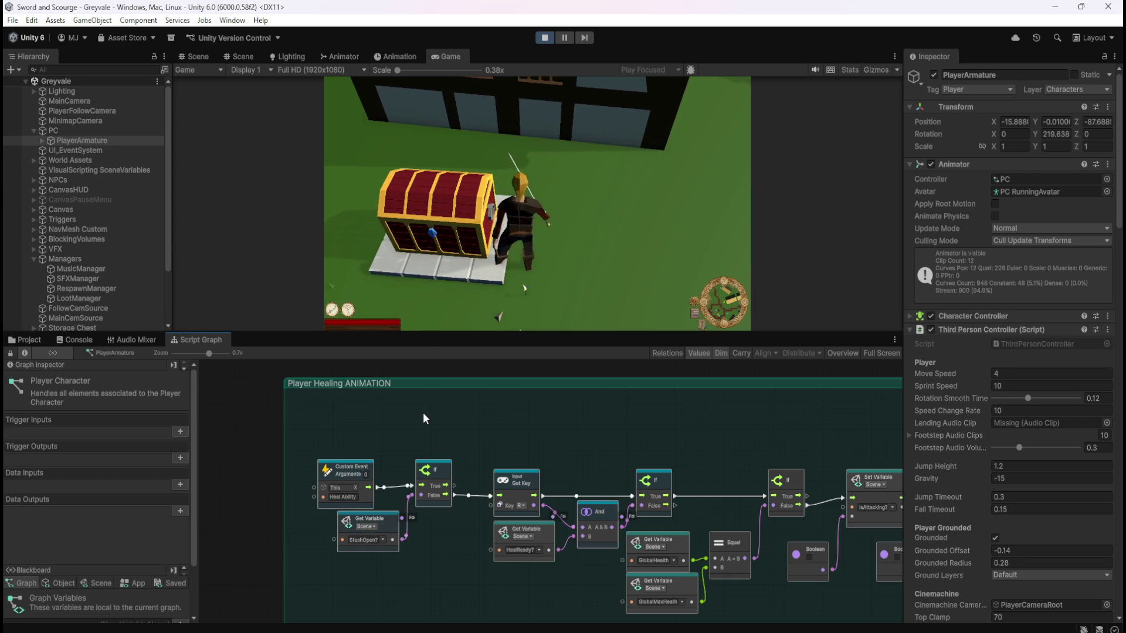
Walk the character around the chest with WASD and trigger its Q ability twice
scroll(458, 406, "down", 3)
scroll(459, 405, "down", 2)
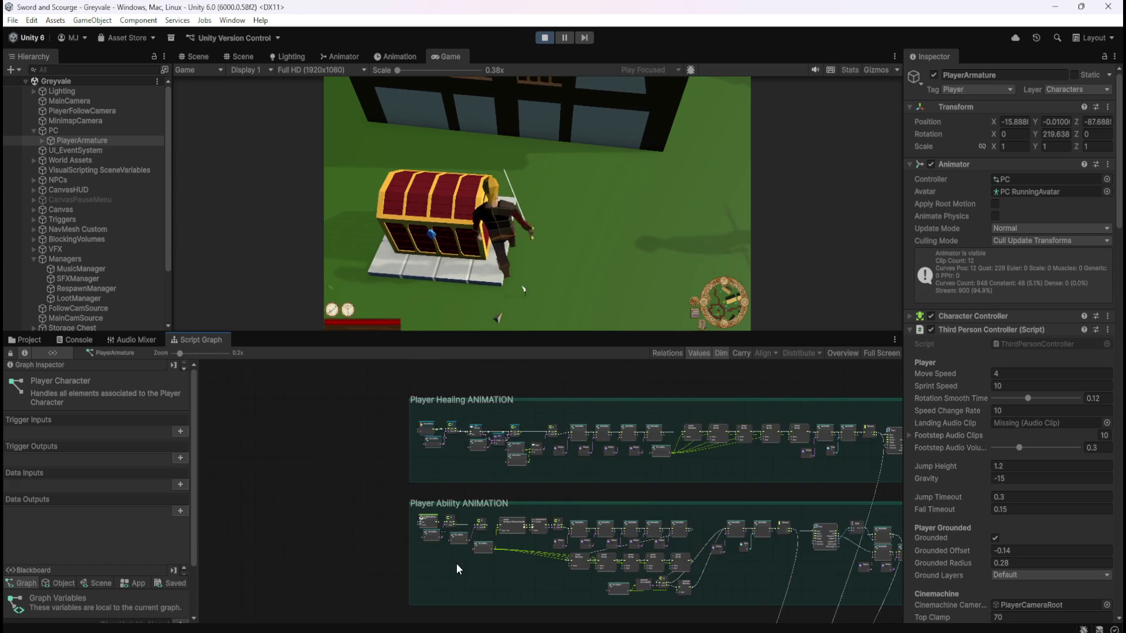
scroll(420, 472, "up", 6)
left_click(450, 300)
key("w")
key("q")
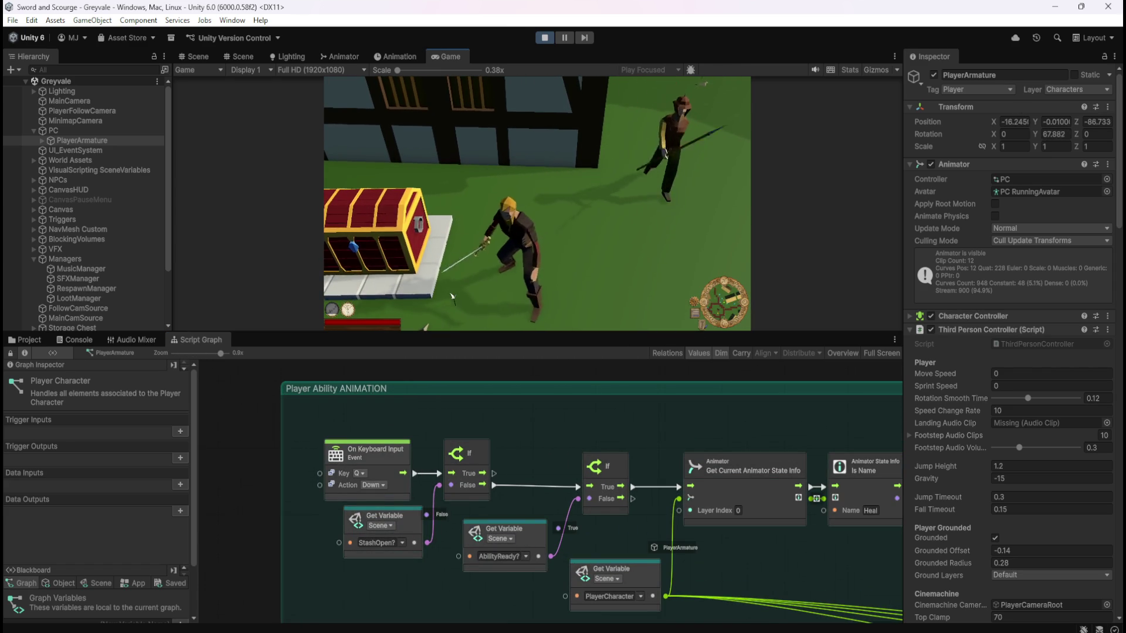
key("s")
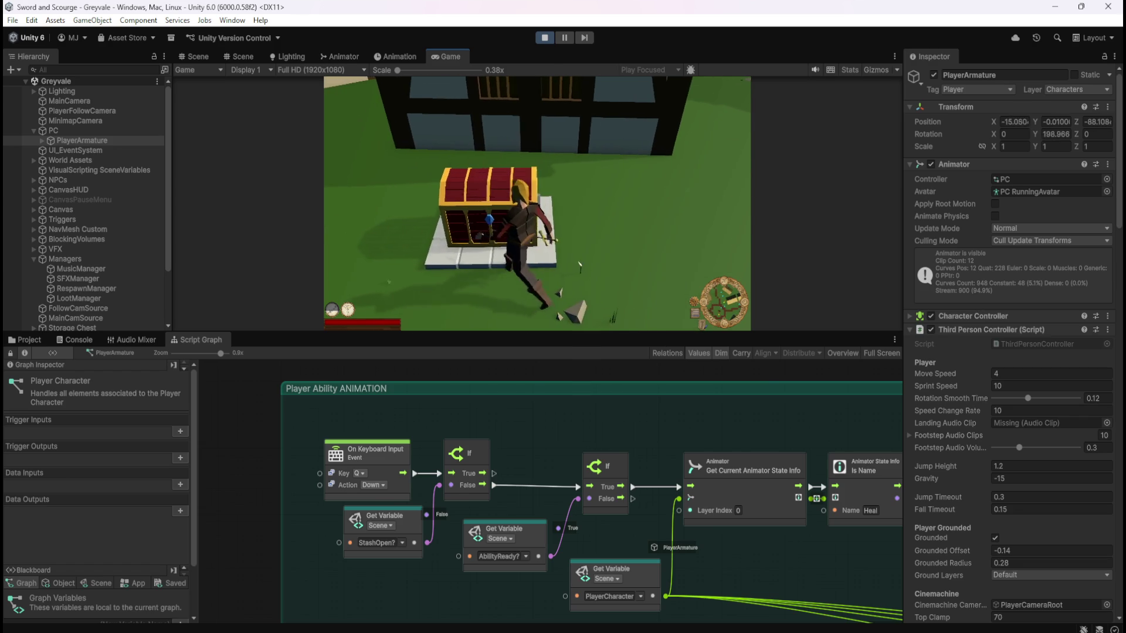
key("w")
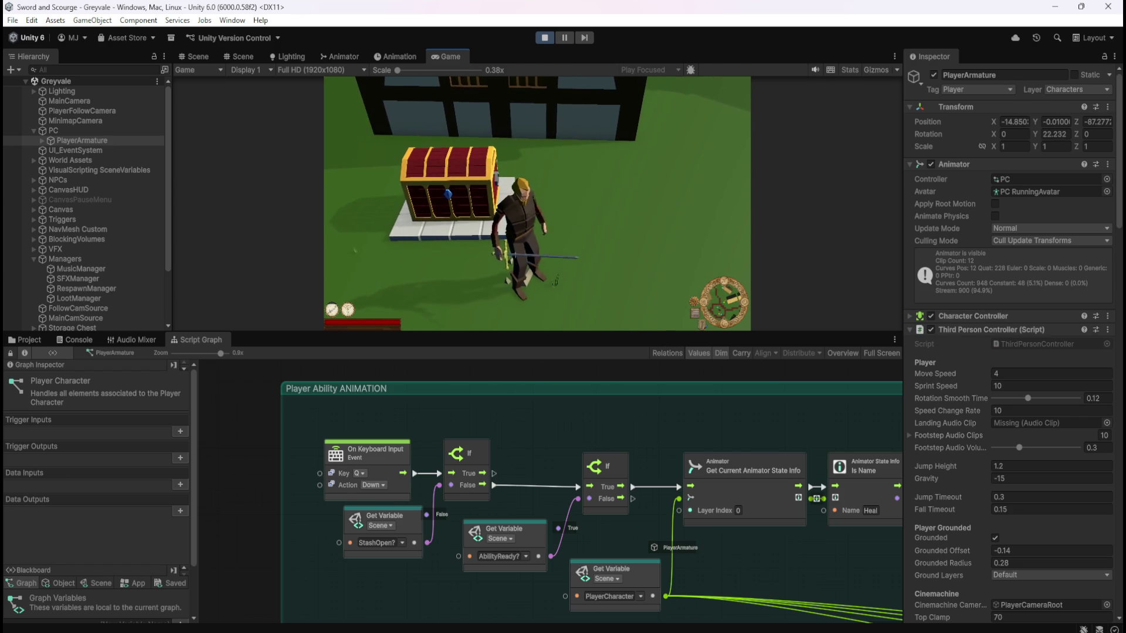
key("q")
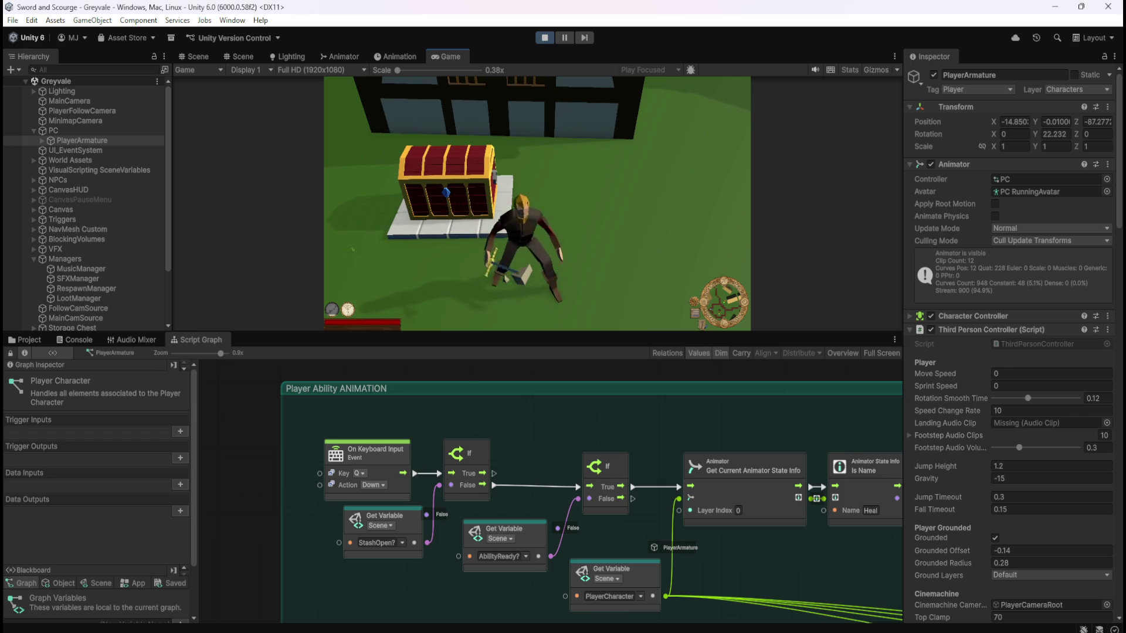
Open the Inventory and Stash at the chest with E and try the ability while they are open
key("w")
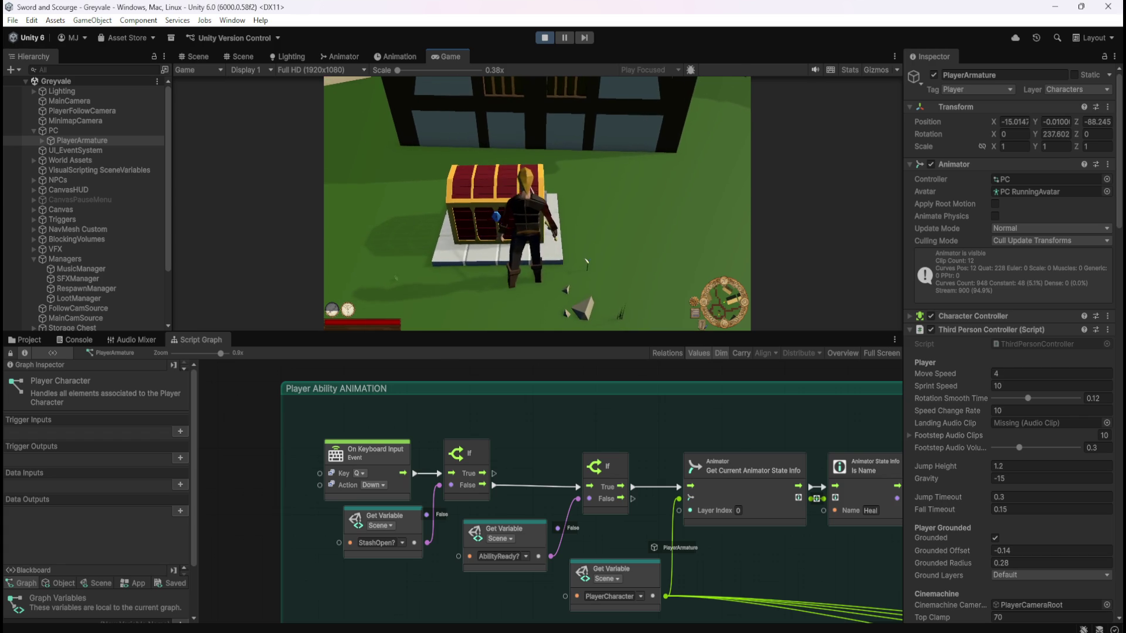
key("e")
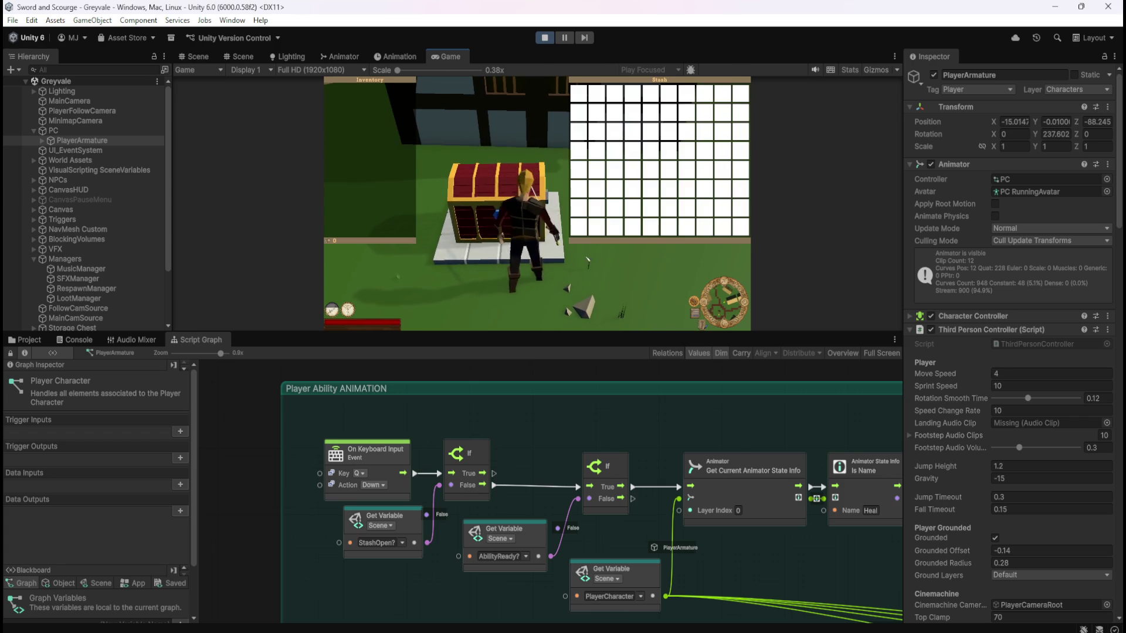
key("q")
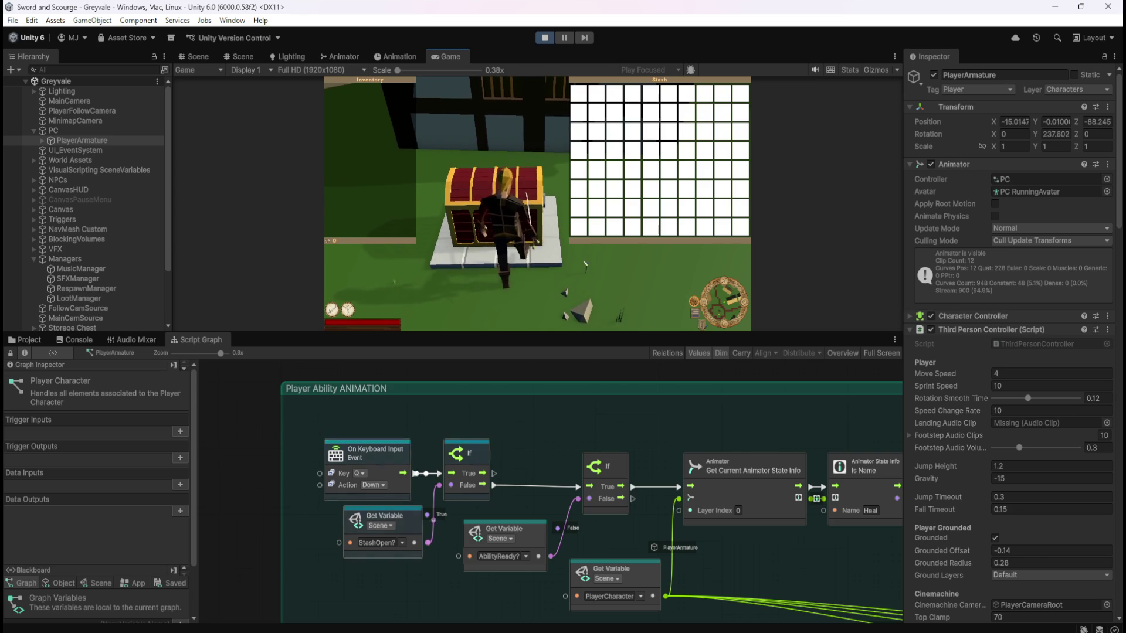
key("q")
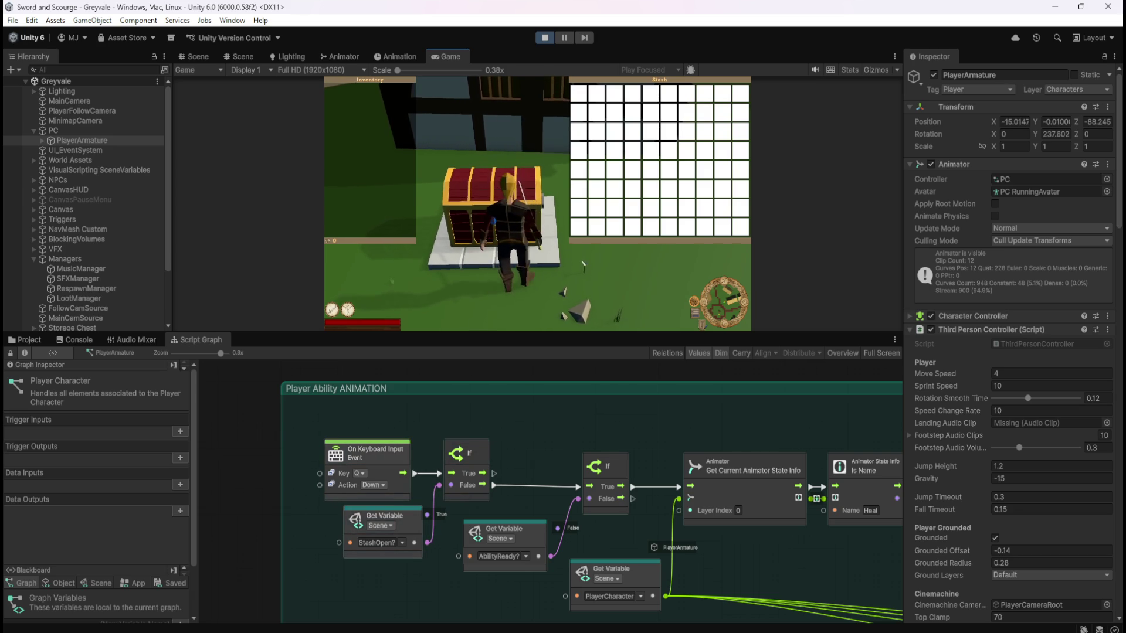
scroll(550, 435, "down", 5)
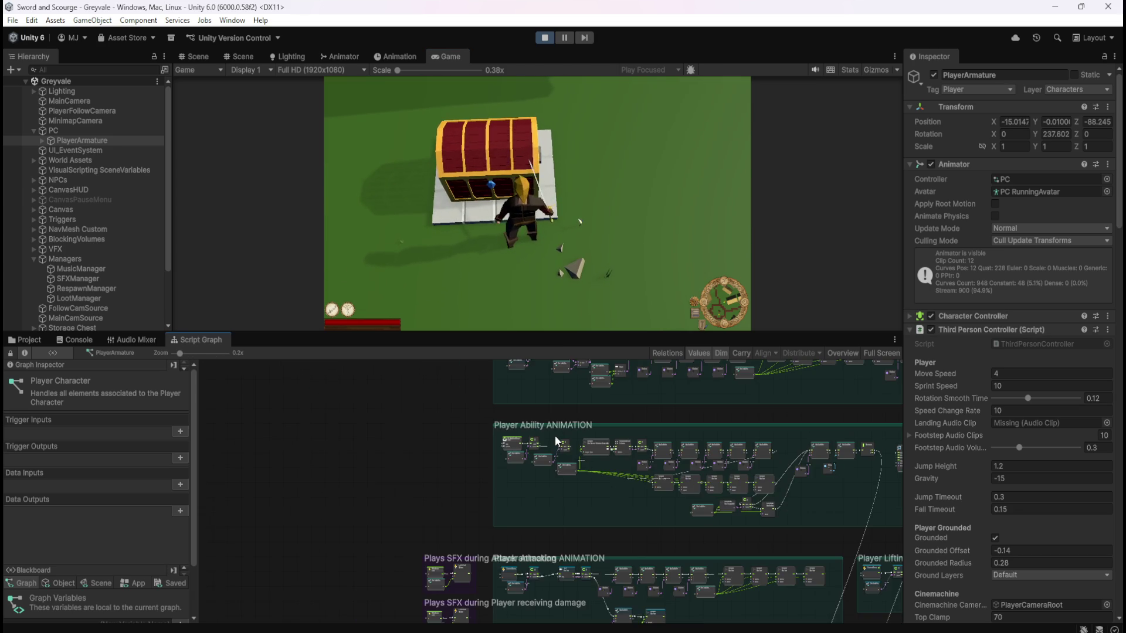
Pan through the Player Attacking ANIMATION group's Set Variable and Animator Set Bool nodes
scroll(539, 395, "up", 5)
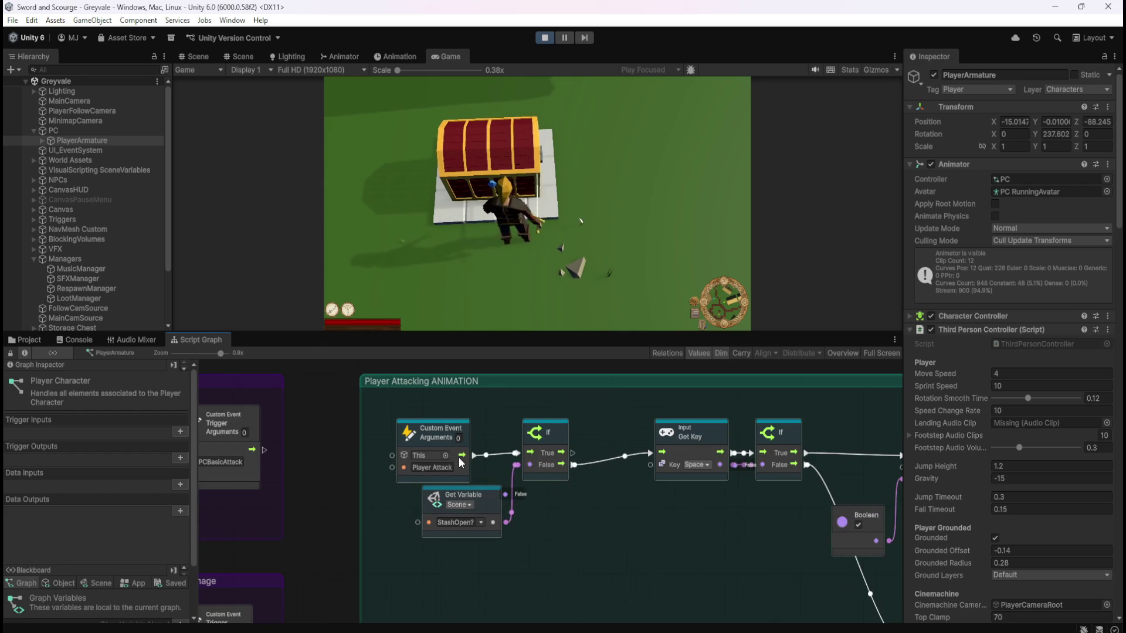
scroll(357, 451, "down", 6)
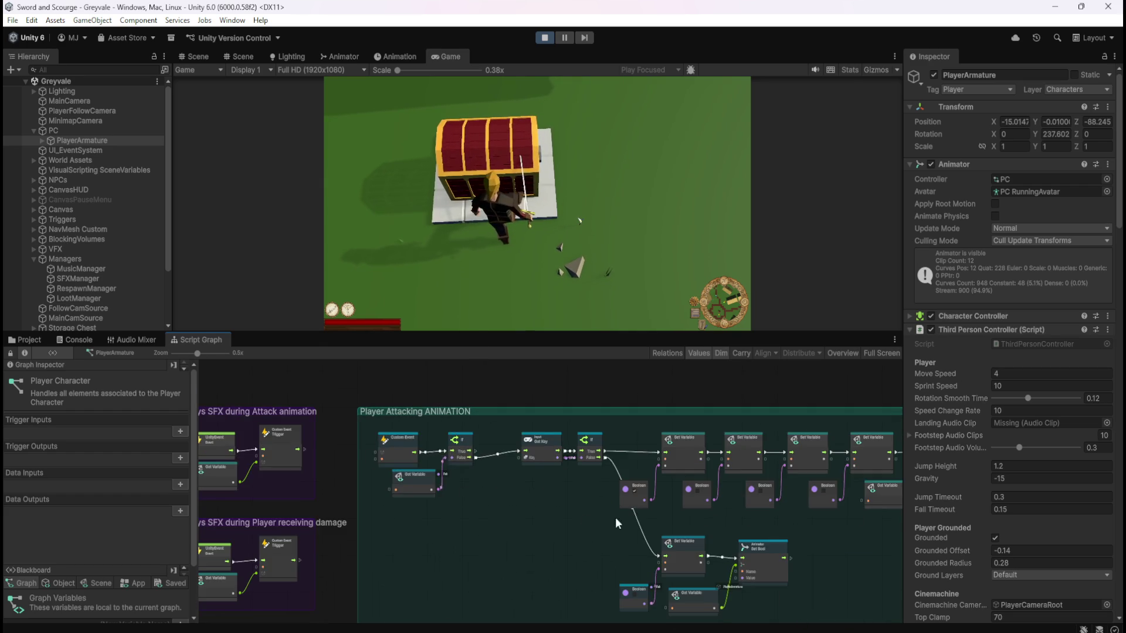
scroll(512, 490, "up", 6)
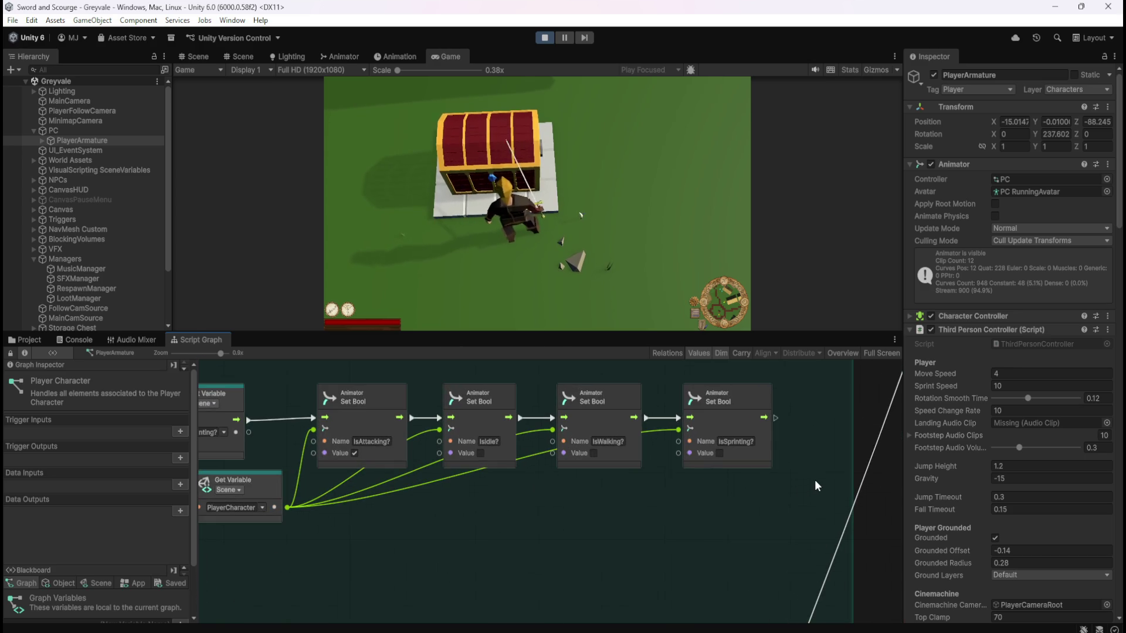
scroll(814, 479, "down", 5)
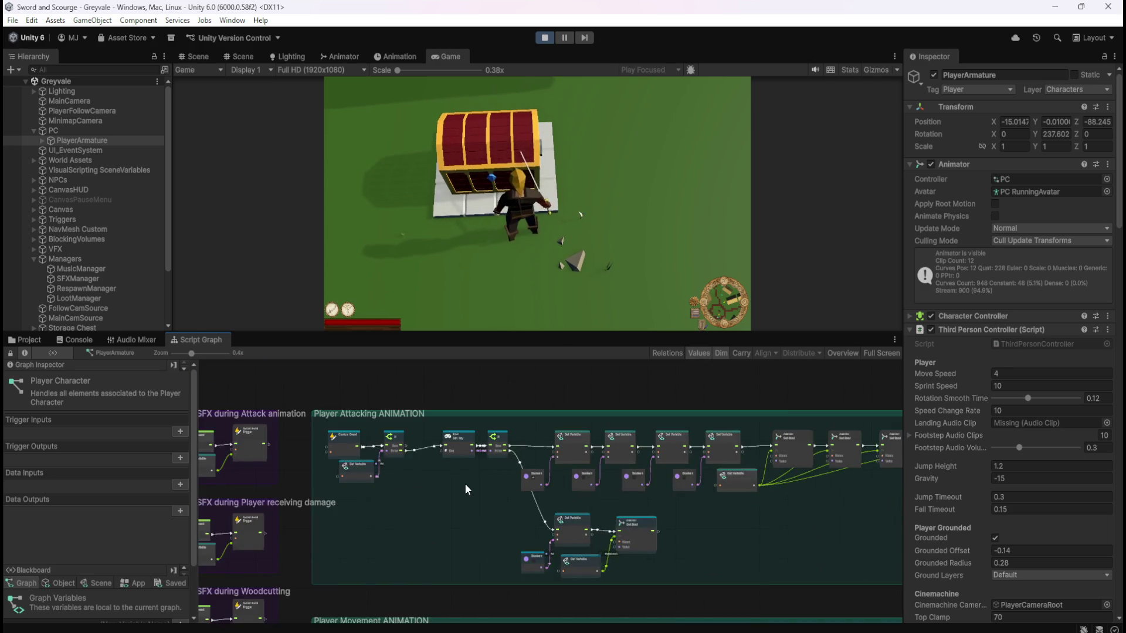
scroll(465, 486, "up", 4)
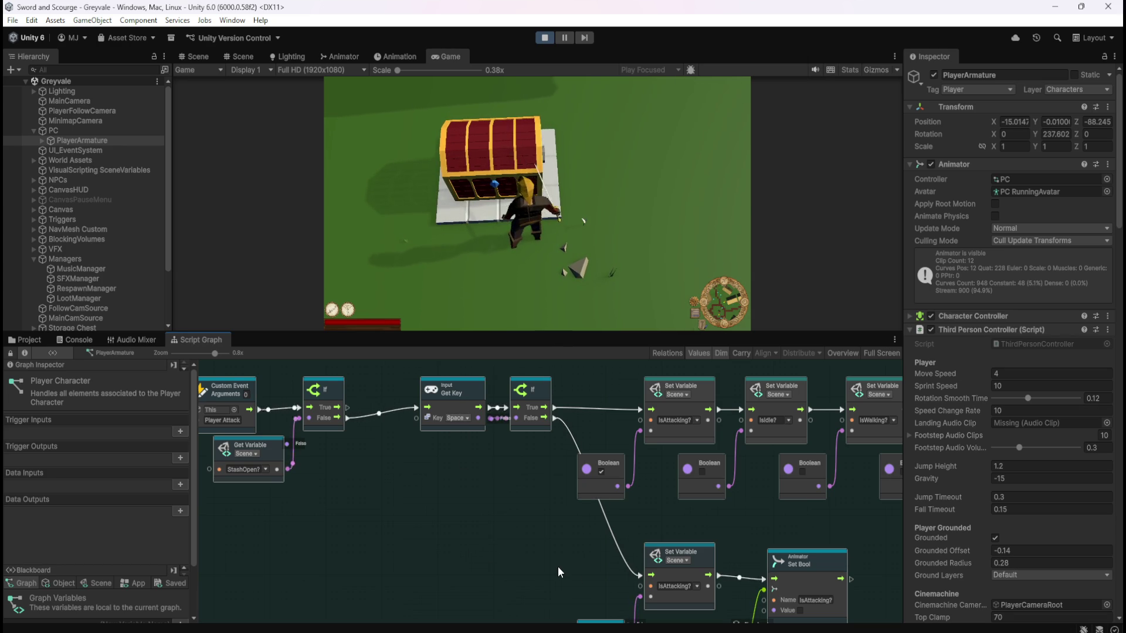
left_click_drag(414, 487, 592, 516)
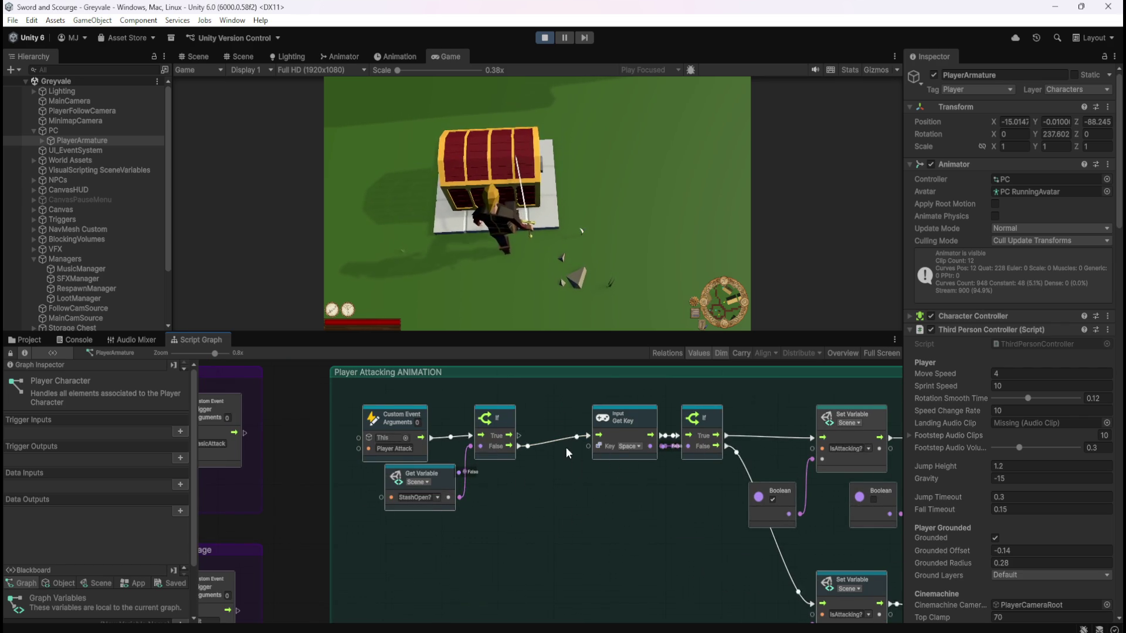
mouse_move(659, 571)
left_mouse_down()
mouse_move(469, 454)
mouse_move(242, 492)
left_mouse_up()
mouse_move(752, 508)
left_mouse_down()
mouse_move(544, 581)
mouse_move(361, 553)
left_mouse_up()
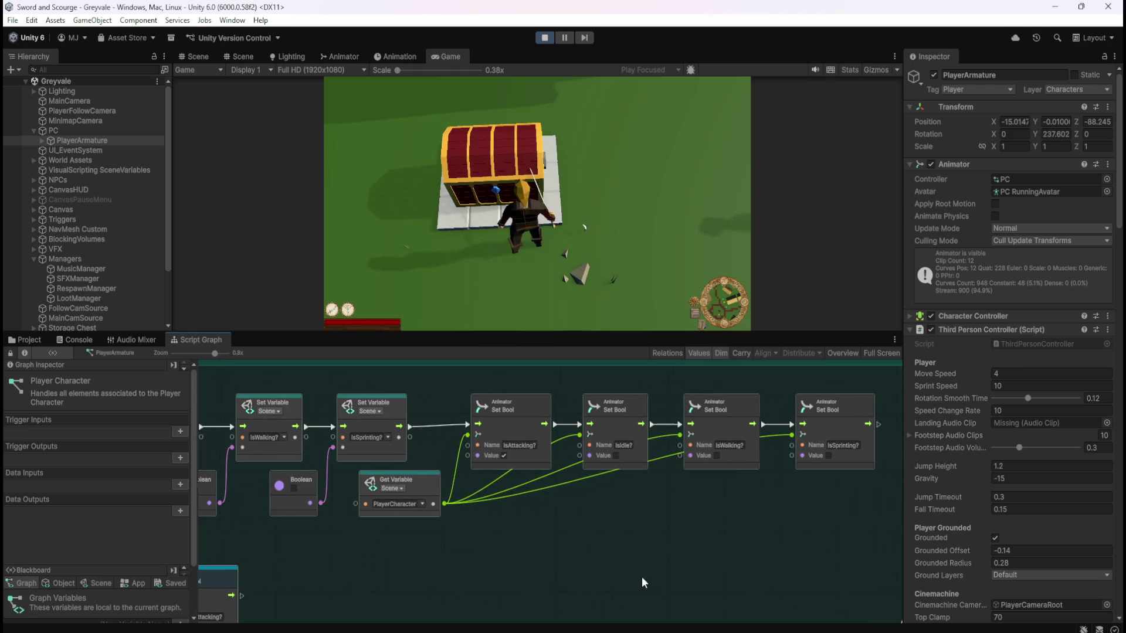
left_click_drag(641, 576, 410, 560)
Bring the StashOpen? and IsAttacking? nodes into view, then pause the game with Escape
left_click_drag(301, 570, 685, 567)
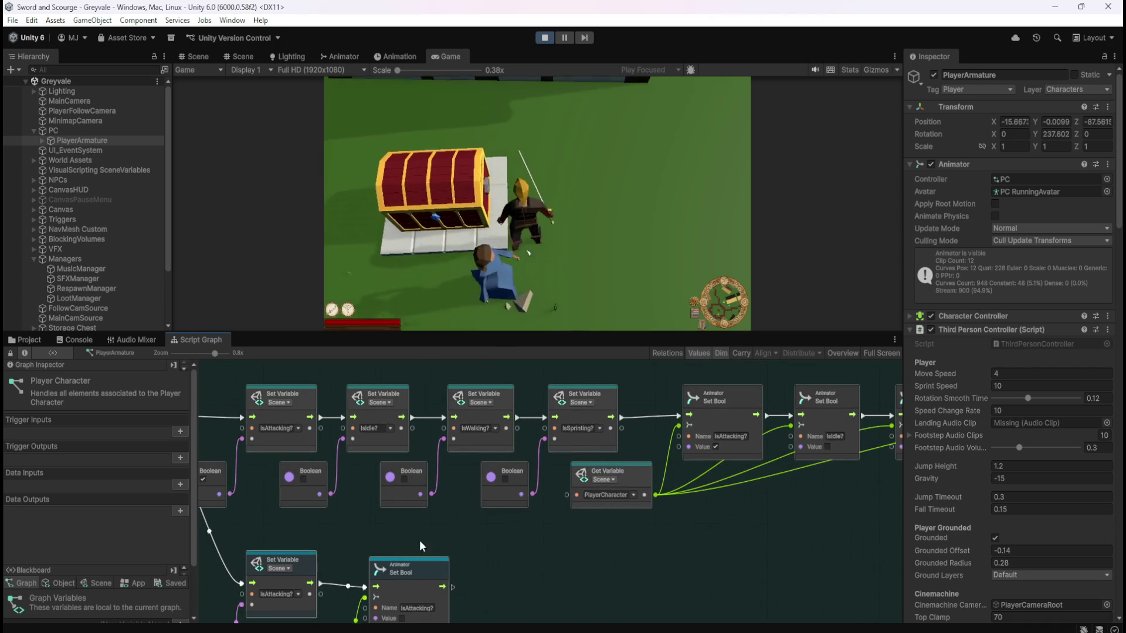
left_click_drag(363, 512, 538, 480)
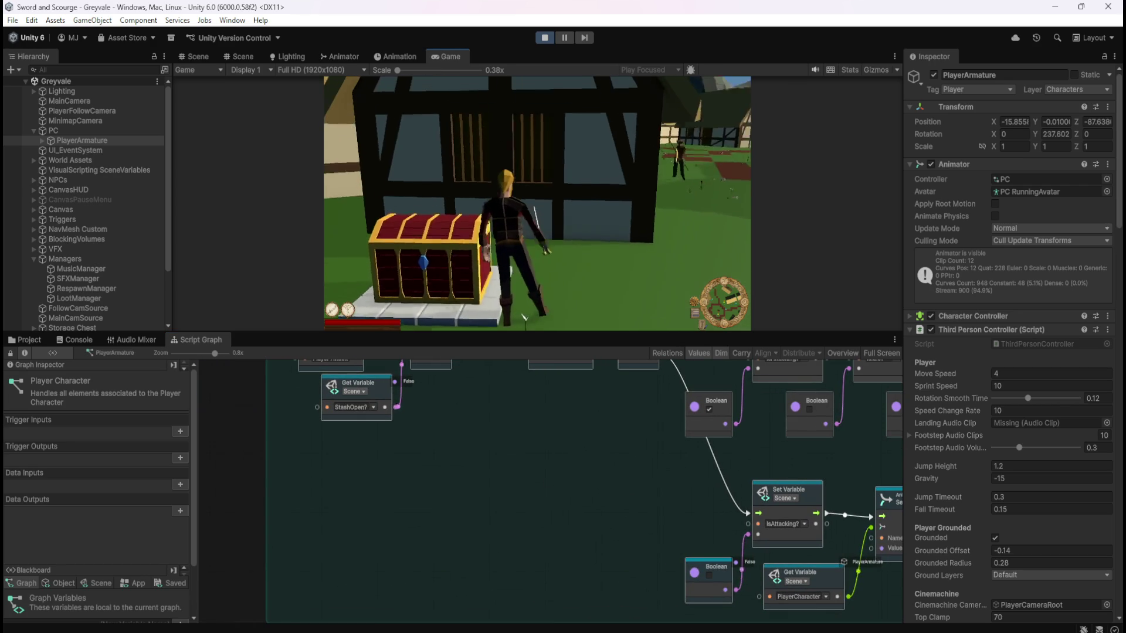
key("Escape")
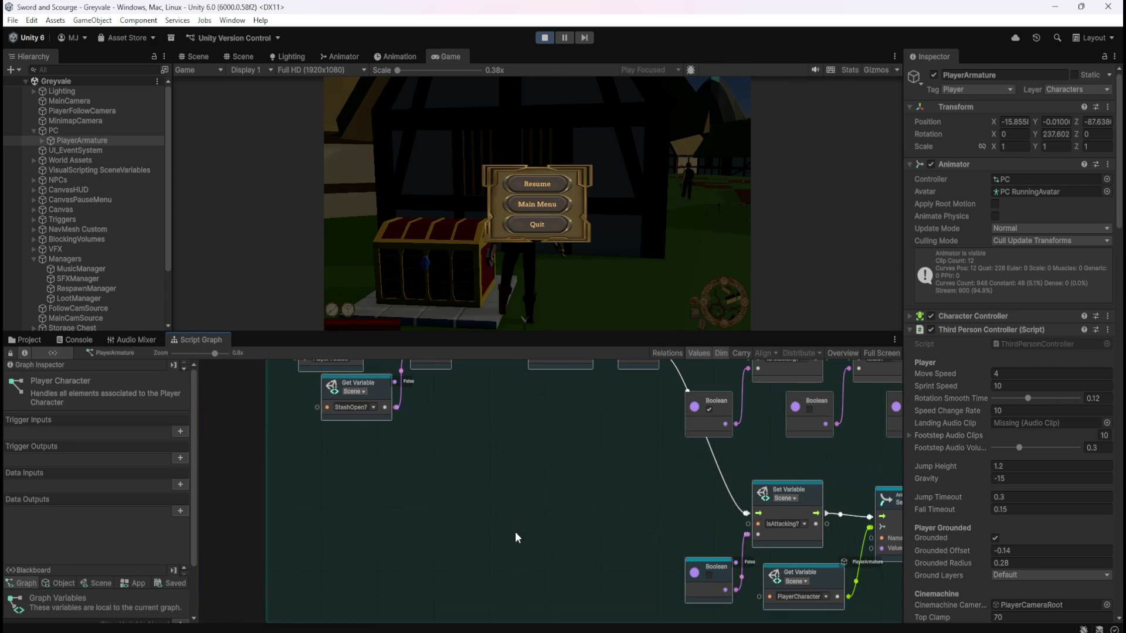
scroll(516, 532, "down", 6)
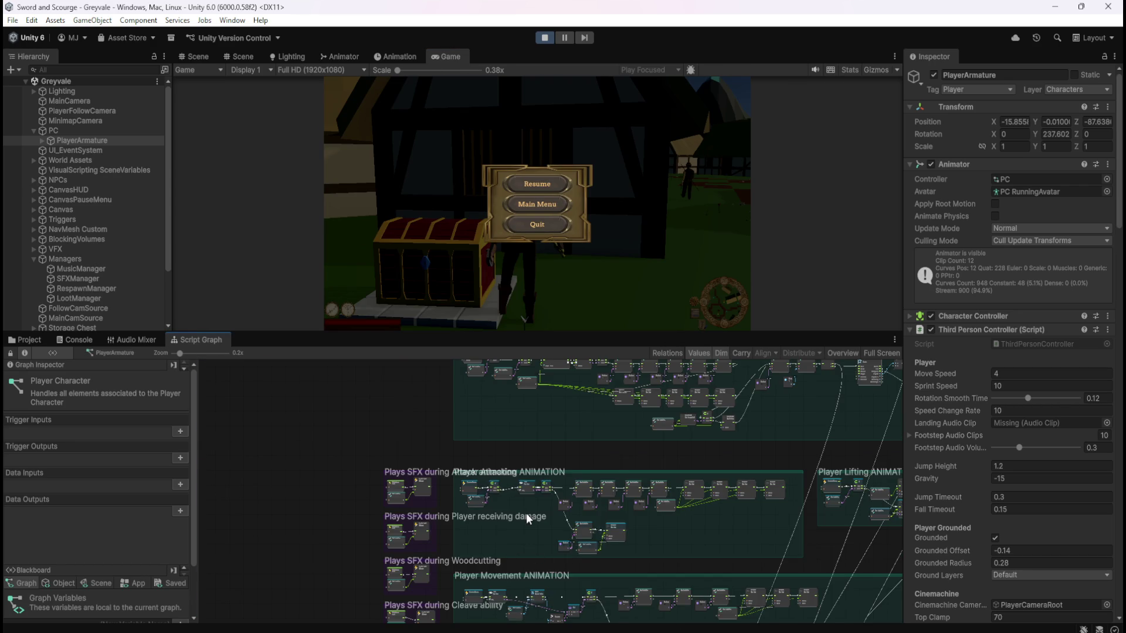
scroll(526, 512, "up", 6)
scroll(495, 523, "down", 2)
scroll(487, 502, "up", 5)
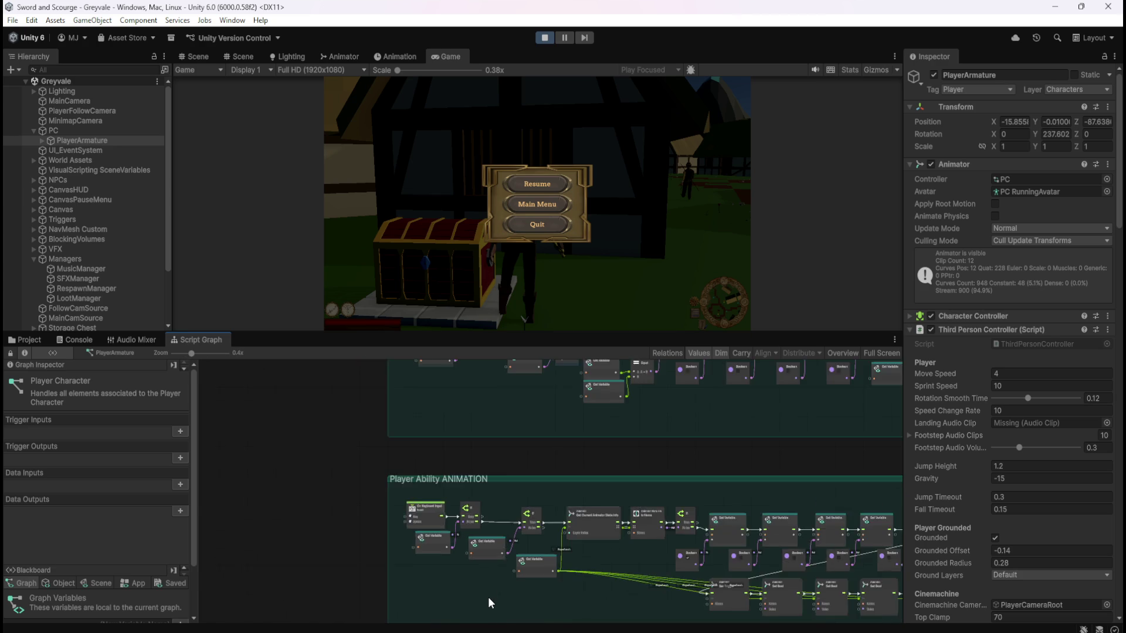
scroll(487, 597, "up", 2)
scroll(728, 481, "down", 2)
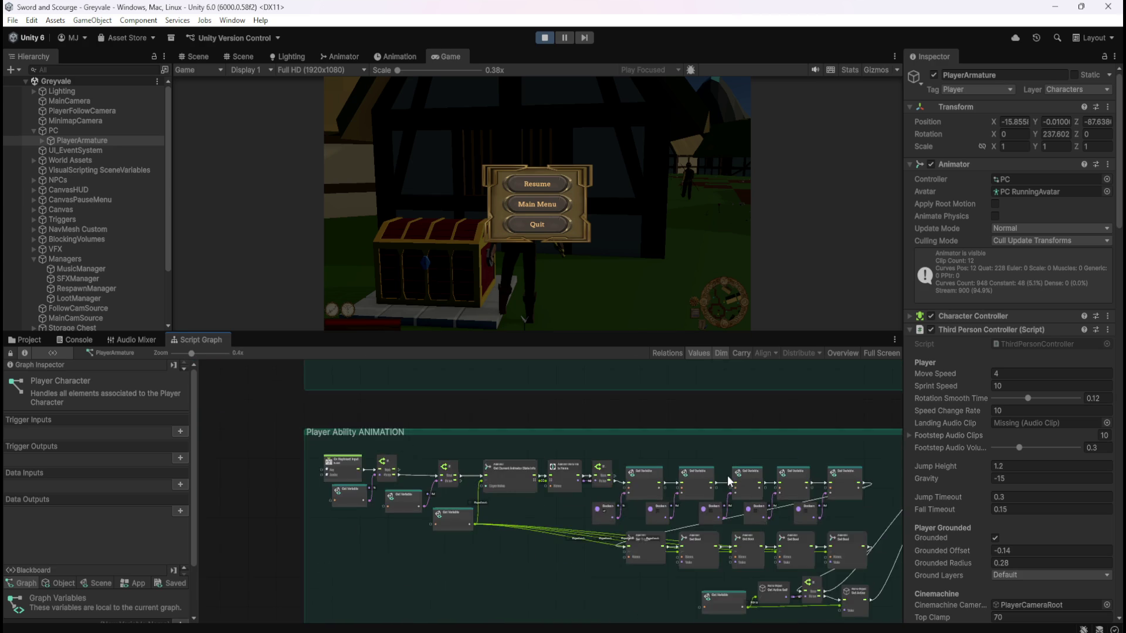
scroll(728, 481, "up", 3)
scroll(728, 481, "down", 3)
scroll(465, 505, "up", 4)
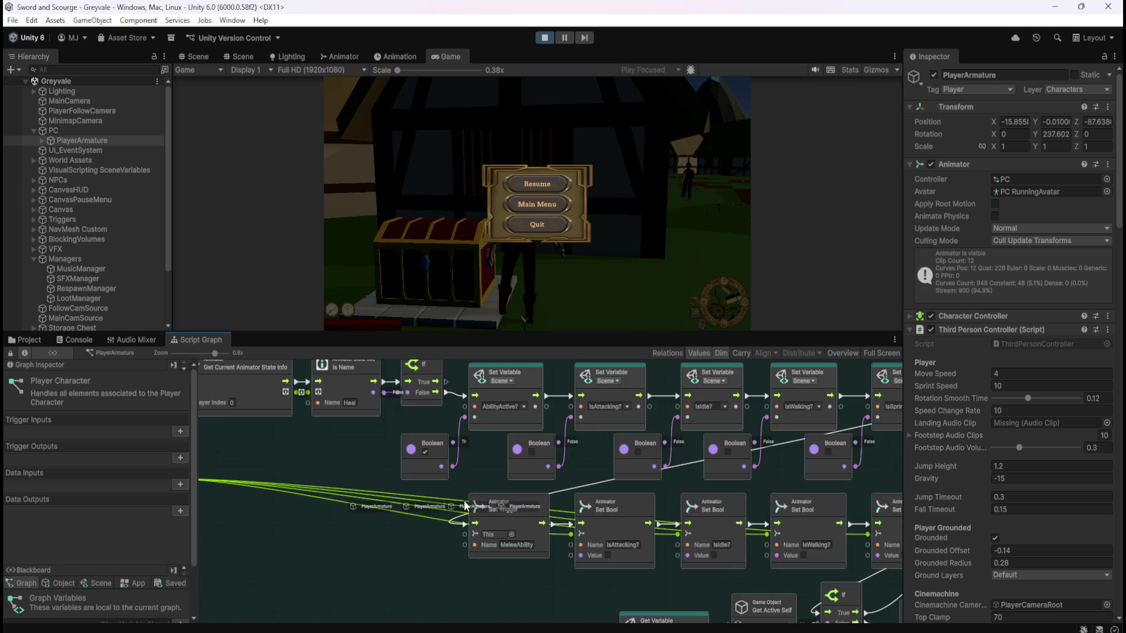
scroll(745, 522, "down", 3)
scroll(389, 462, "up", 5)
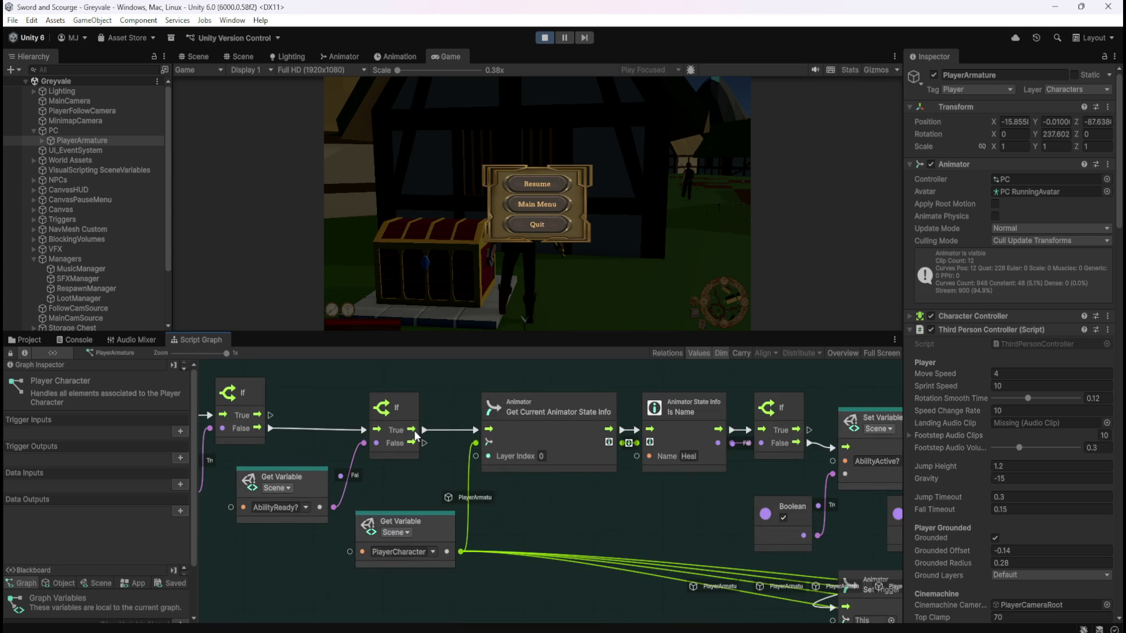
scroll(293, 487, "down", 3)
scroll(317, 487, "up", 2)
scroll(336, 486, "down", 2)
scroll(719, 509, "up", 2)
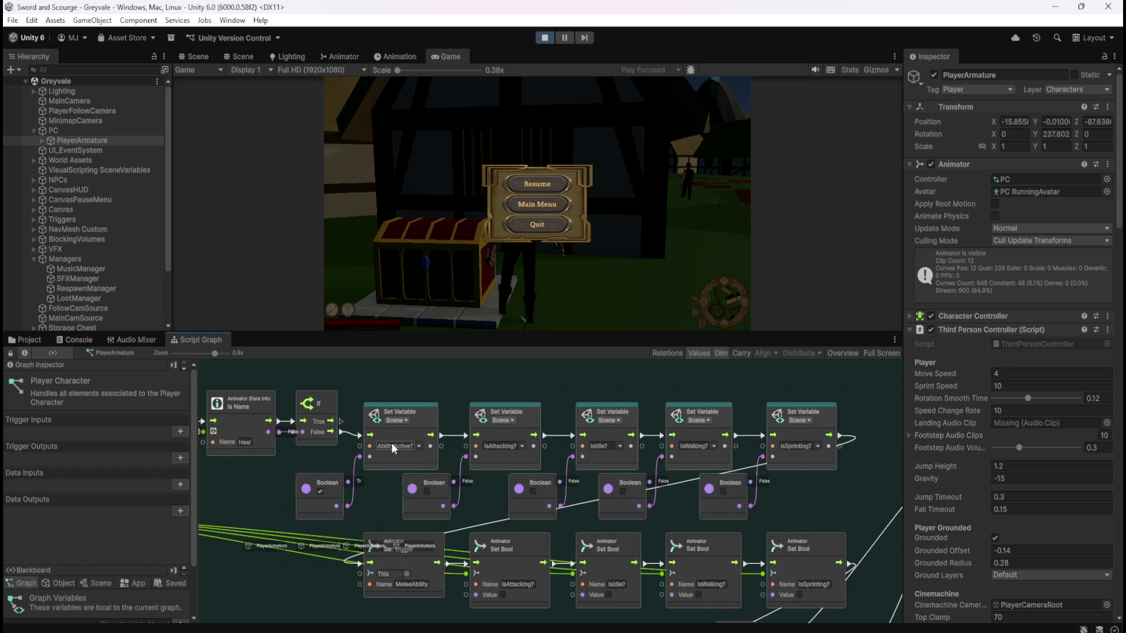
scroll(391, 442, "up", 1)
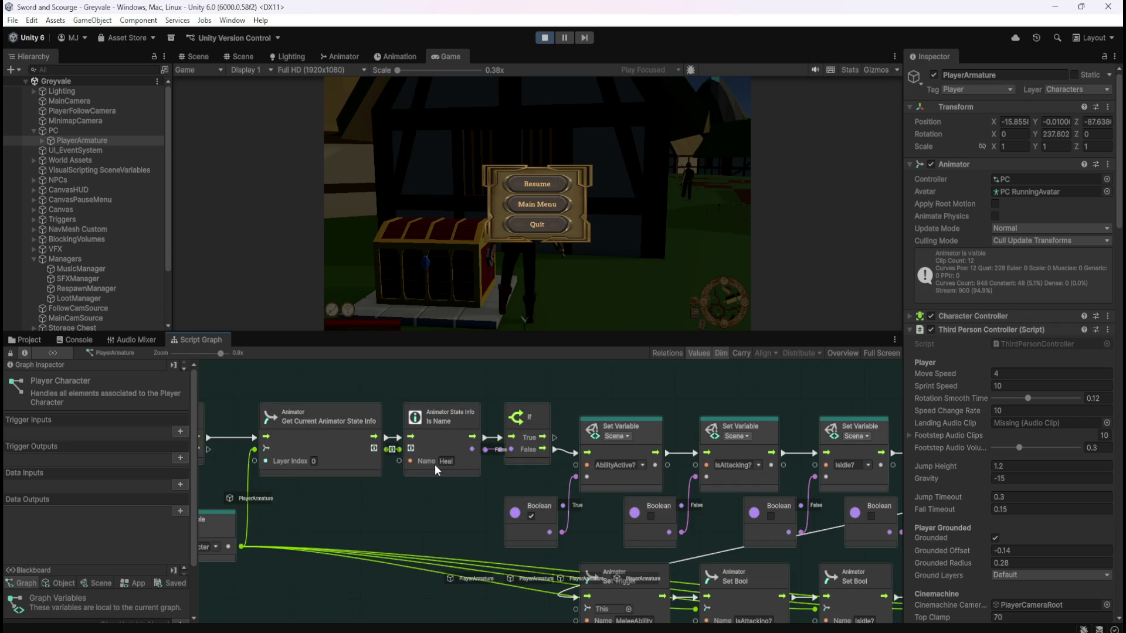
scroll(758, 477, "down", 4)
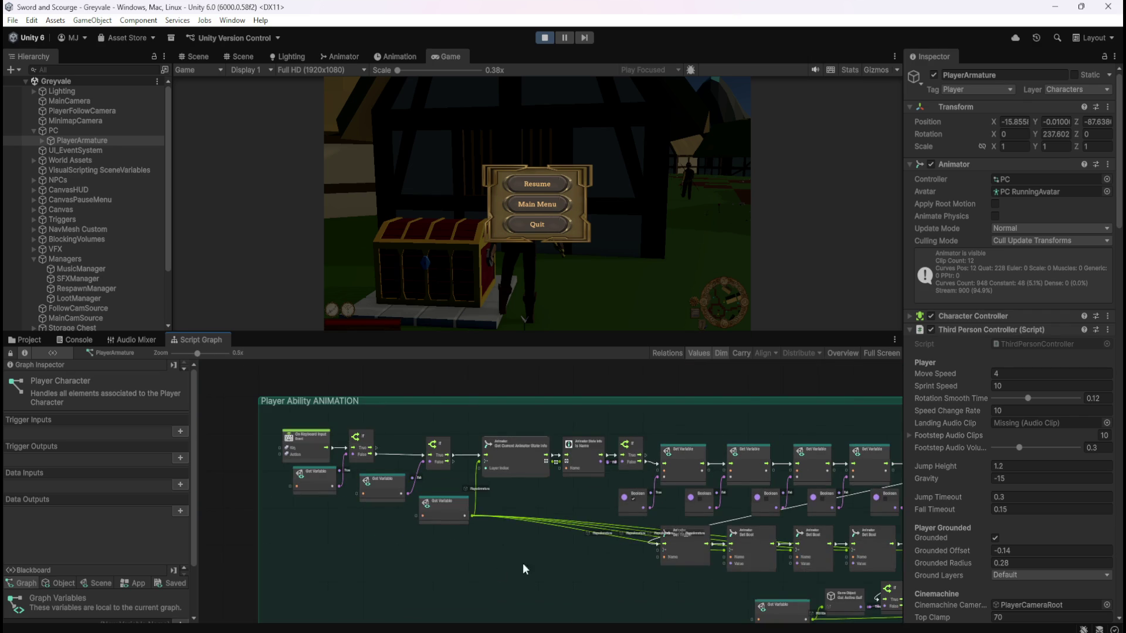
scroll(656, 522, "up", 3)
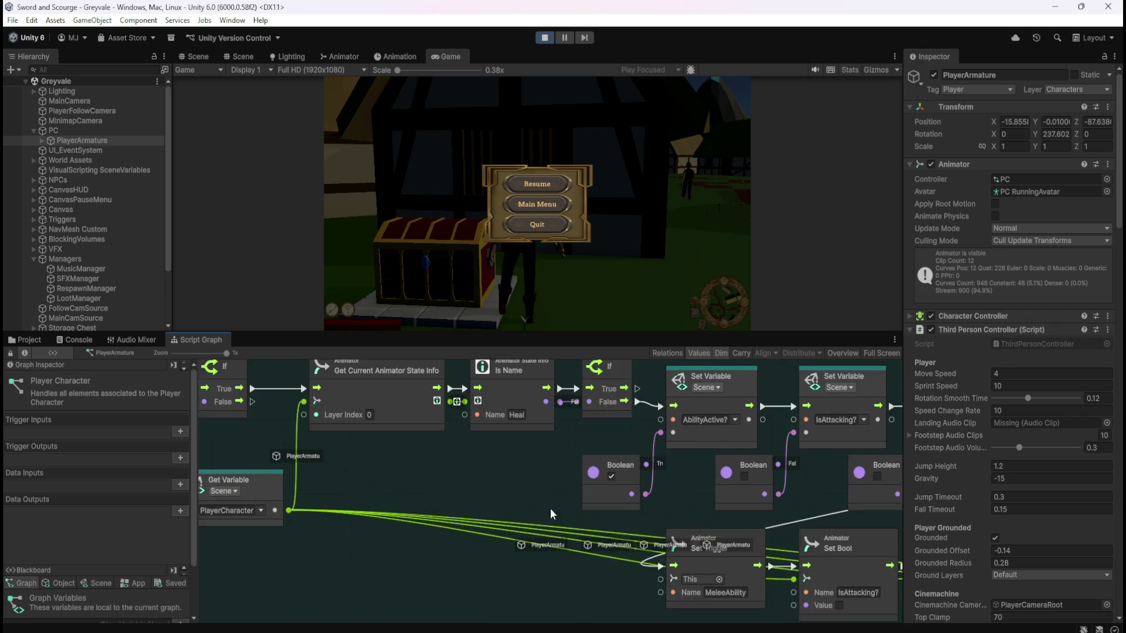
scroll(343, 490, "down", 3)
scroll(750, 501, "up", 3)
scroll(751, 501, "down", 2)
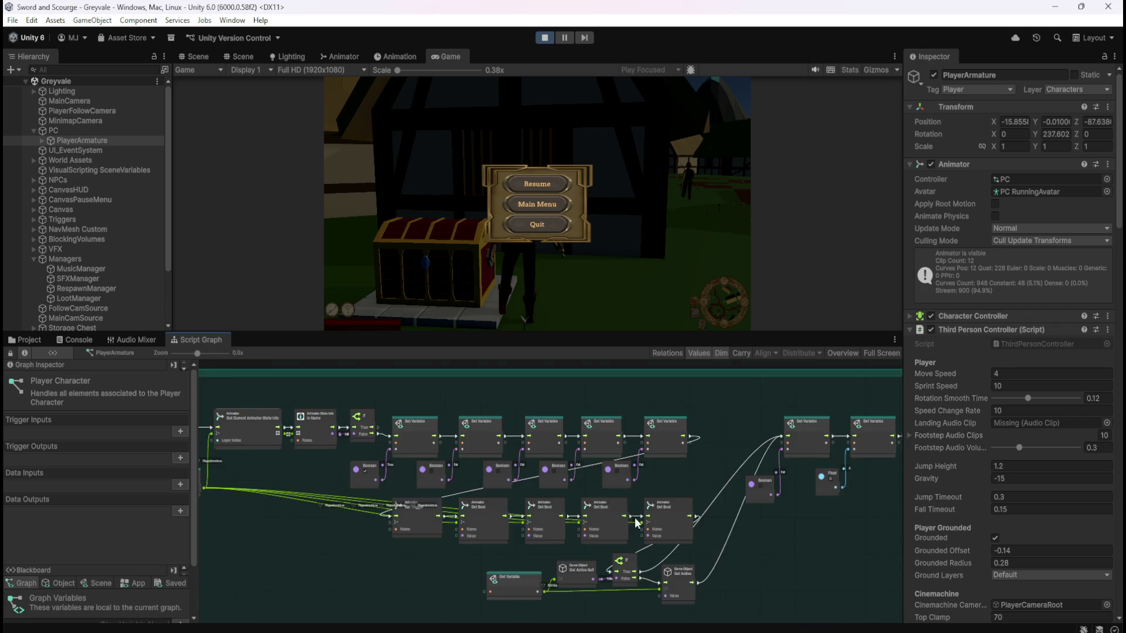
scroll(472, 610, "up", 2)
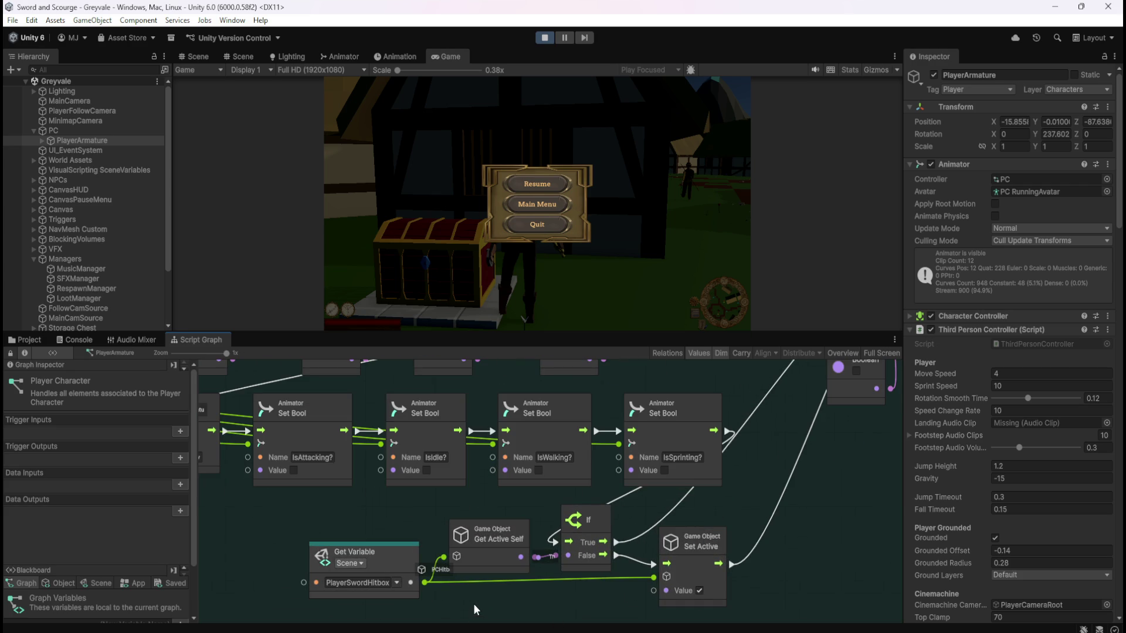
scroll(284, 567, "down", 2)
scroll(448, 573, "up", 3)
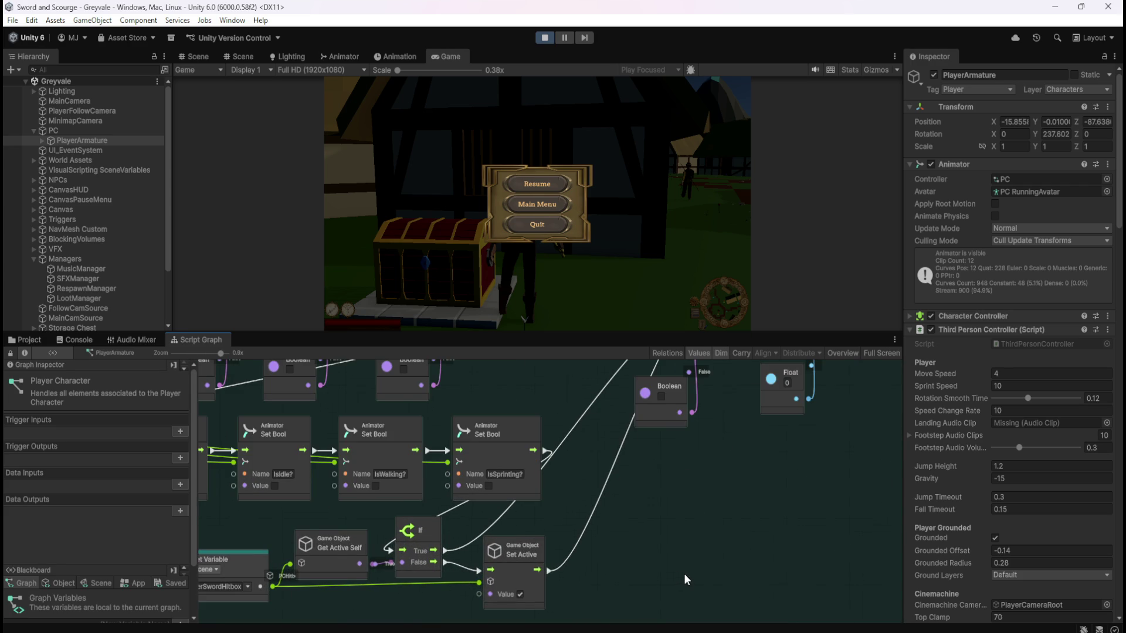
scroll(684, 573, "down", 3)
scroll(516, 480, "up", 2)
scroll(515, 481, "up", 2)
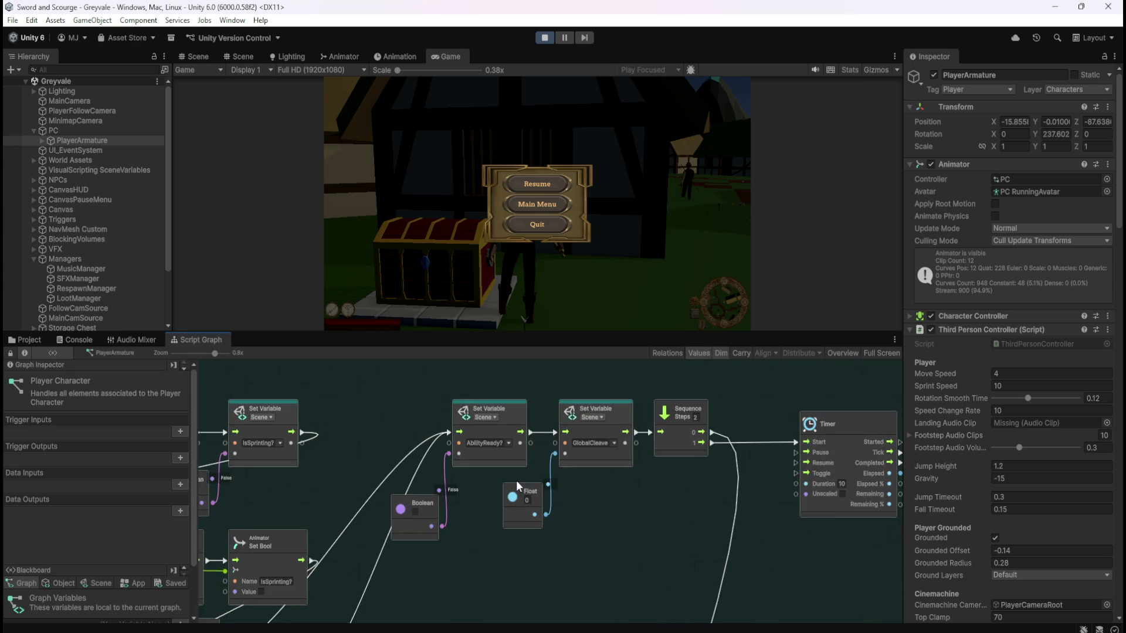
scroll(314, 507, "down", 5)
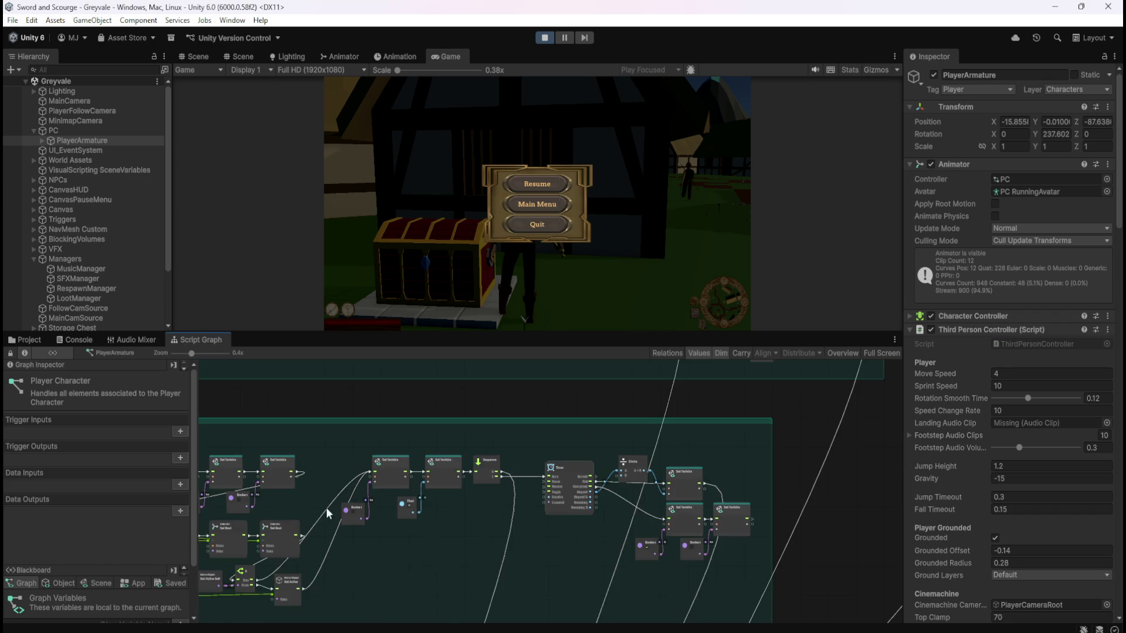
scroll(792, 521, "down", 2)
scroll(317, 374, "up", 5)
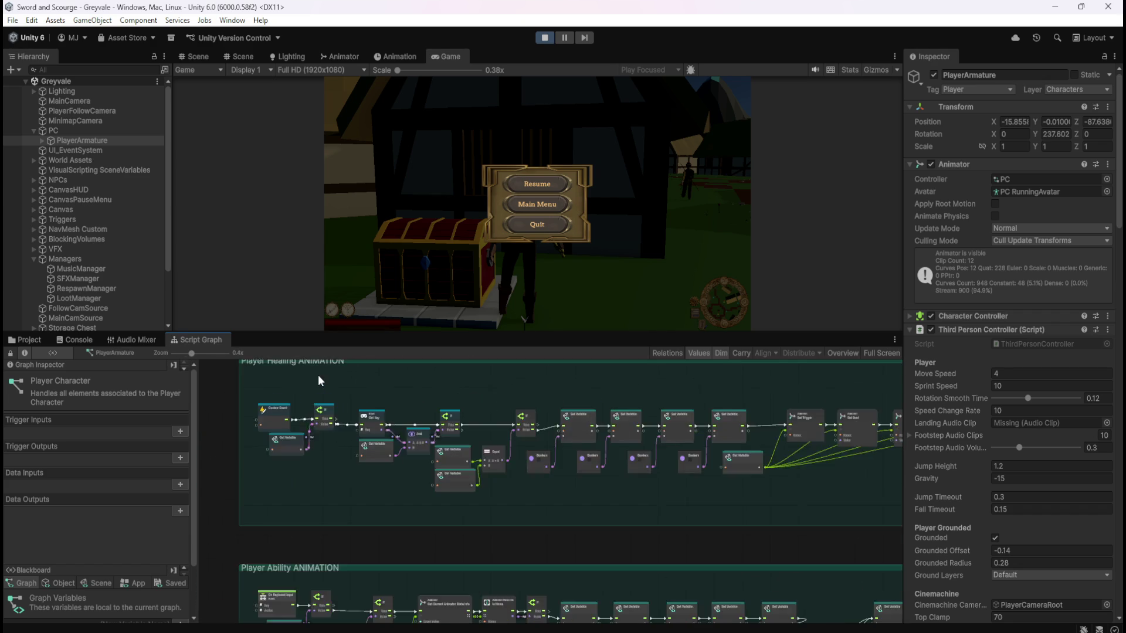
scroll(299, 481, "up", 2)
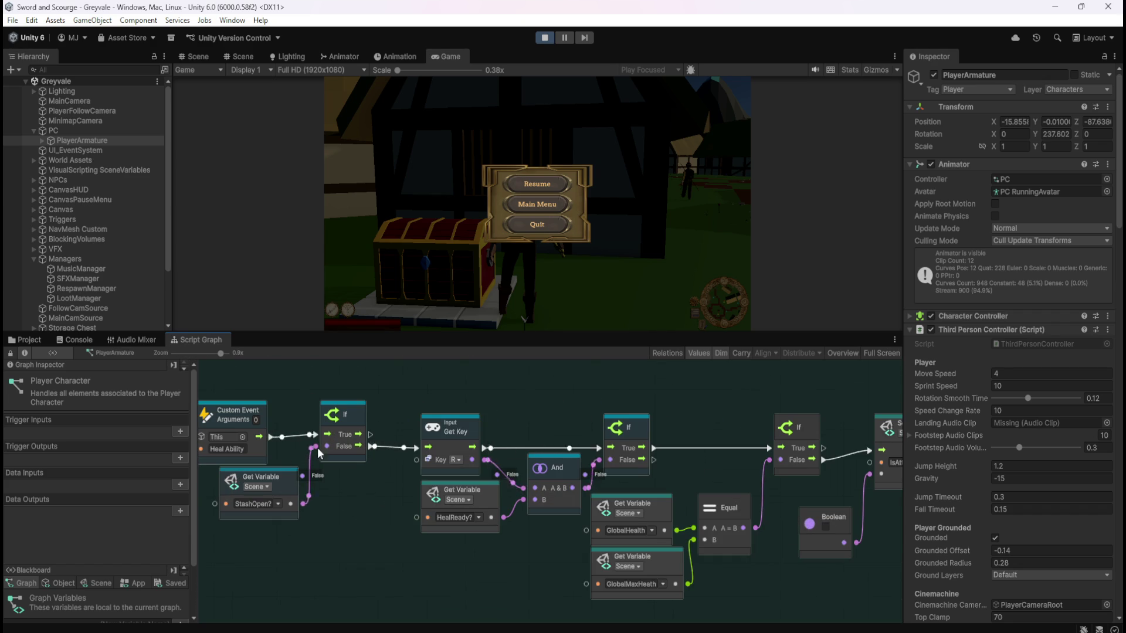
mouse_move(350, 511)
left_mouse_down()
mouse_move(463, 590)
mouse_move(357, 500)
left_mouse_up()
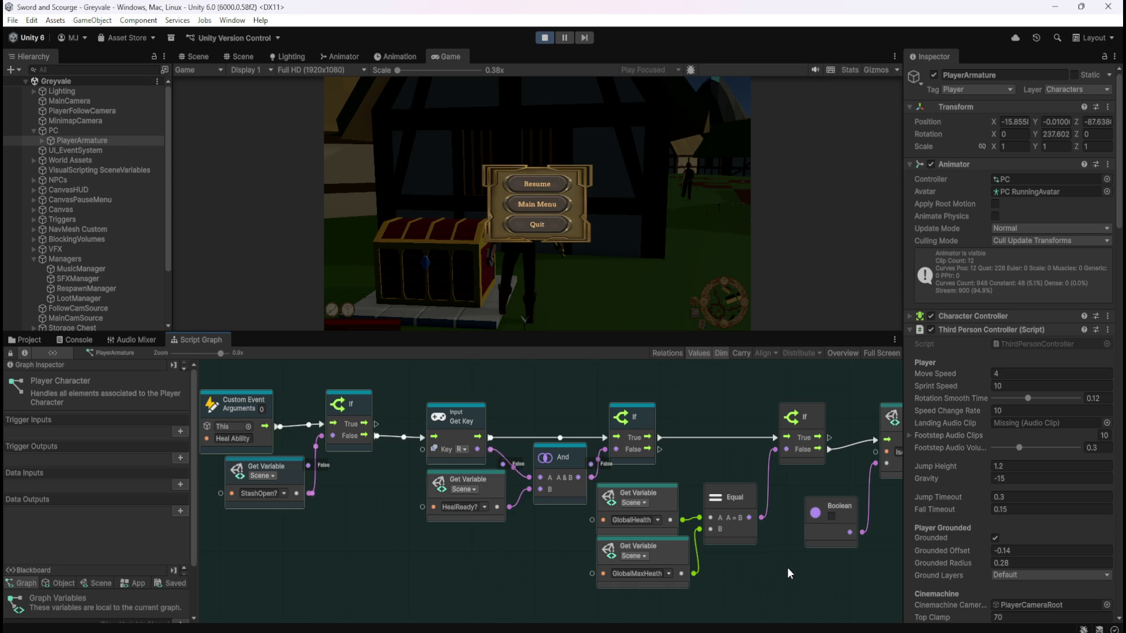
left_click_drag(812, 572, 530, 554)
left_click_drag(776, 566, 438, 540)
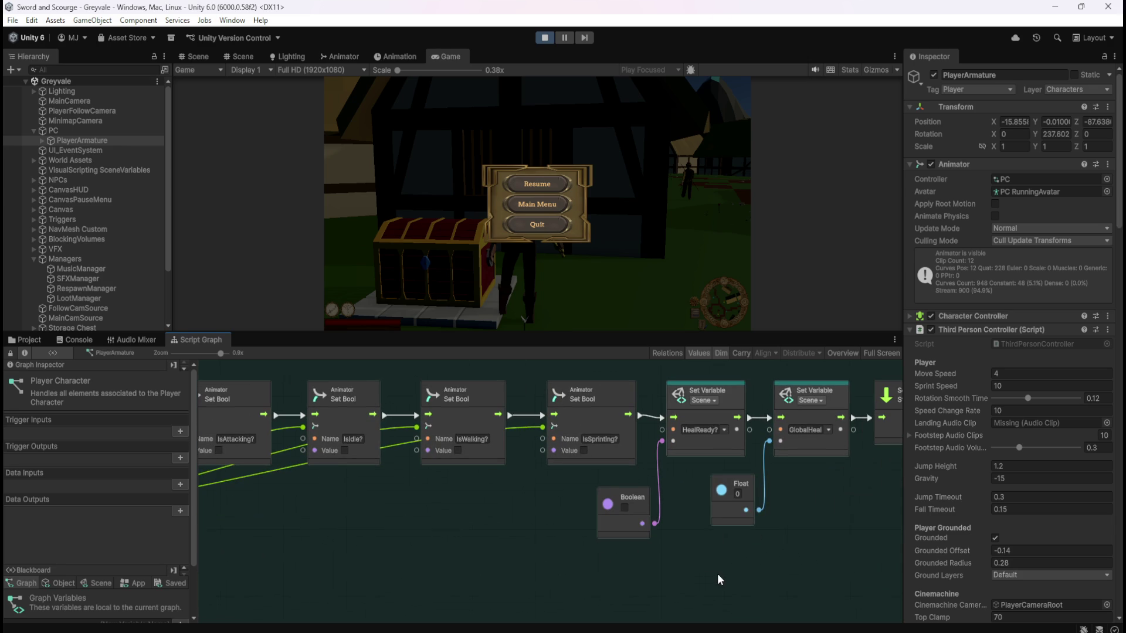
left_click_drag(805, 562, 568, 566)
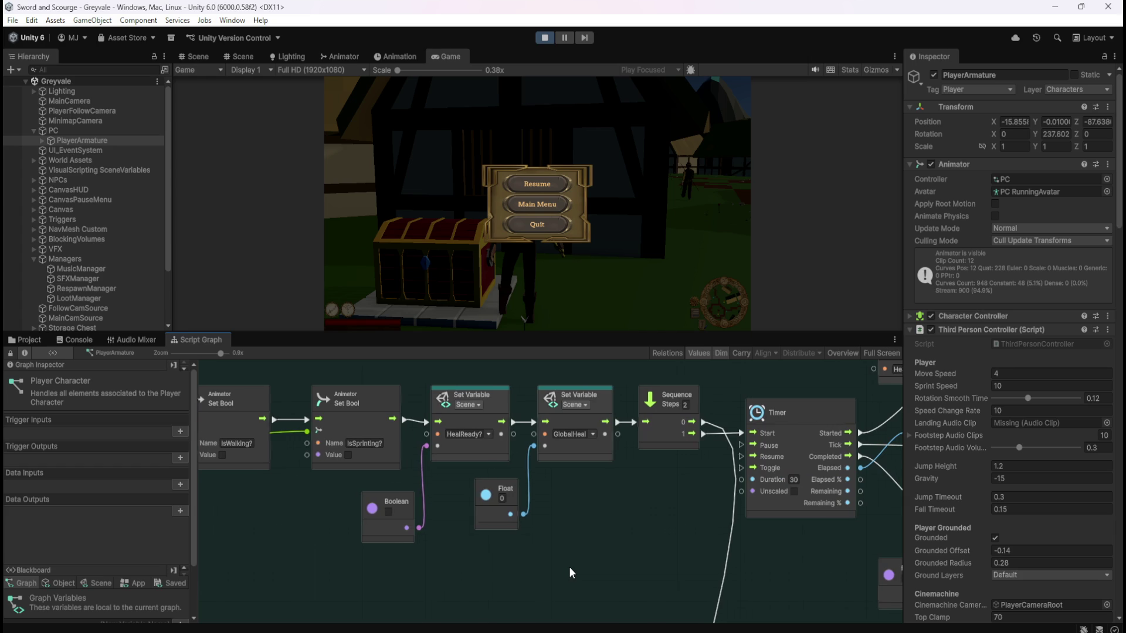
left_click_drag(791, 571, 501, 585)
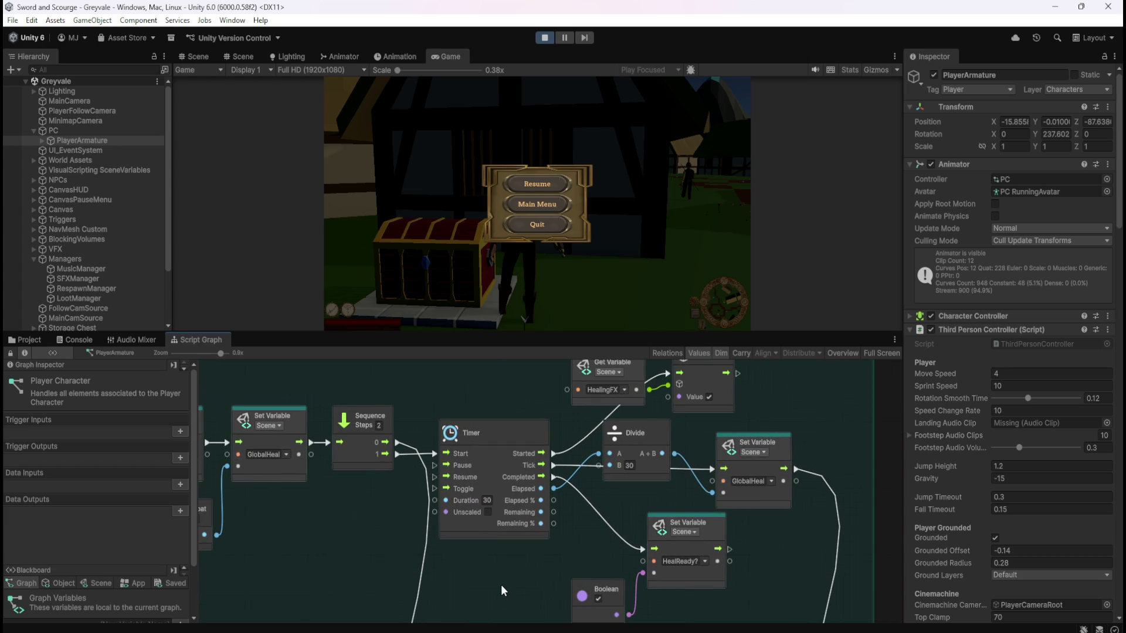
scroll(500, 585, "down", 3)
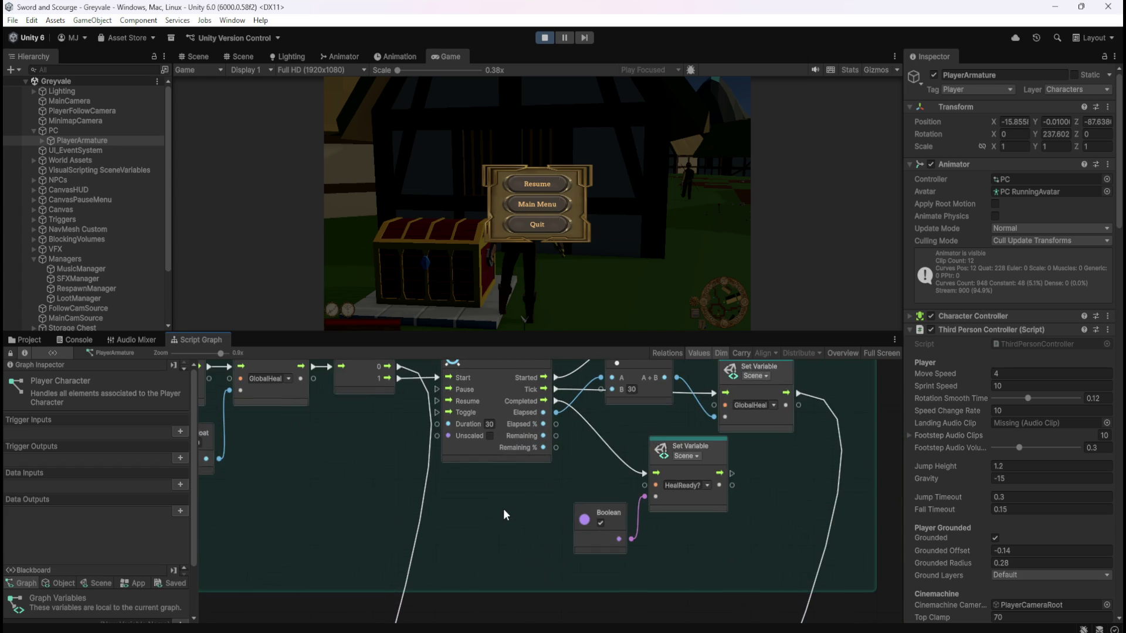
mouse_move(497, 545)
left_mouse_down()
mouse_move(492, 609)
mouse_move(401, 593)
mouse_move(414, 538)
mouse_move(462, 526)
left_mouse_up()
scroll(617, 515, "down", 10)
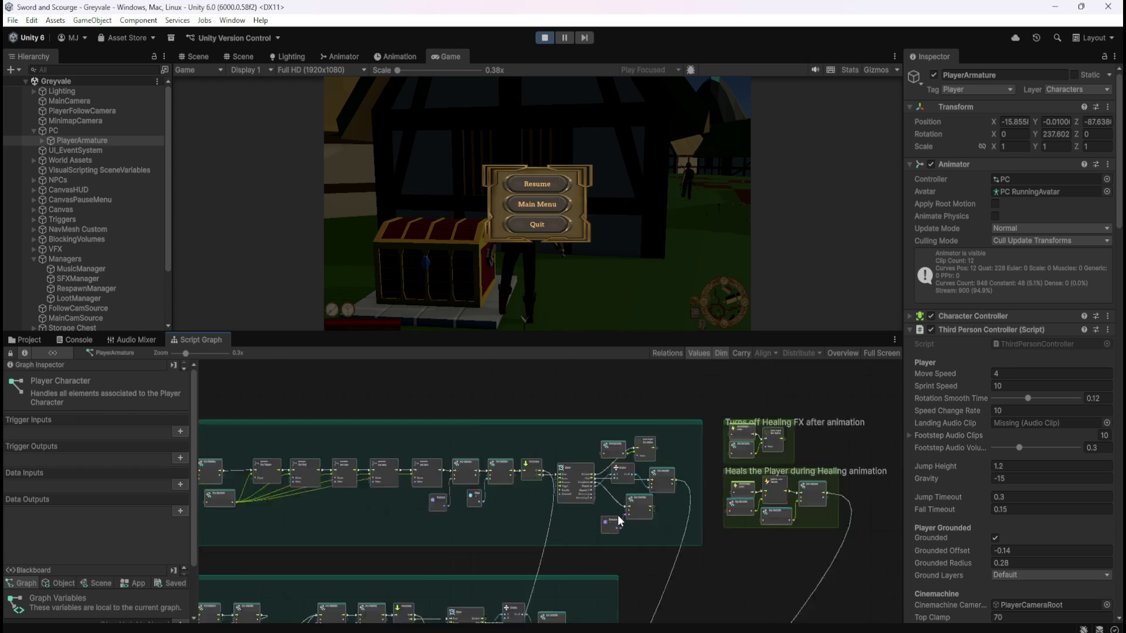
mouse_move(346, 562)
left_mouse_down()
mouse_move(406, 525)
mouse_move(666, 440)
left_mouse_up()
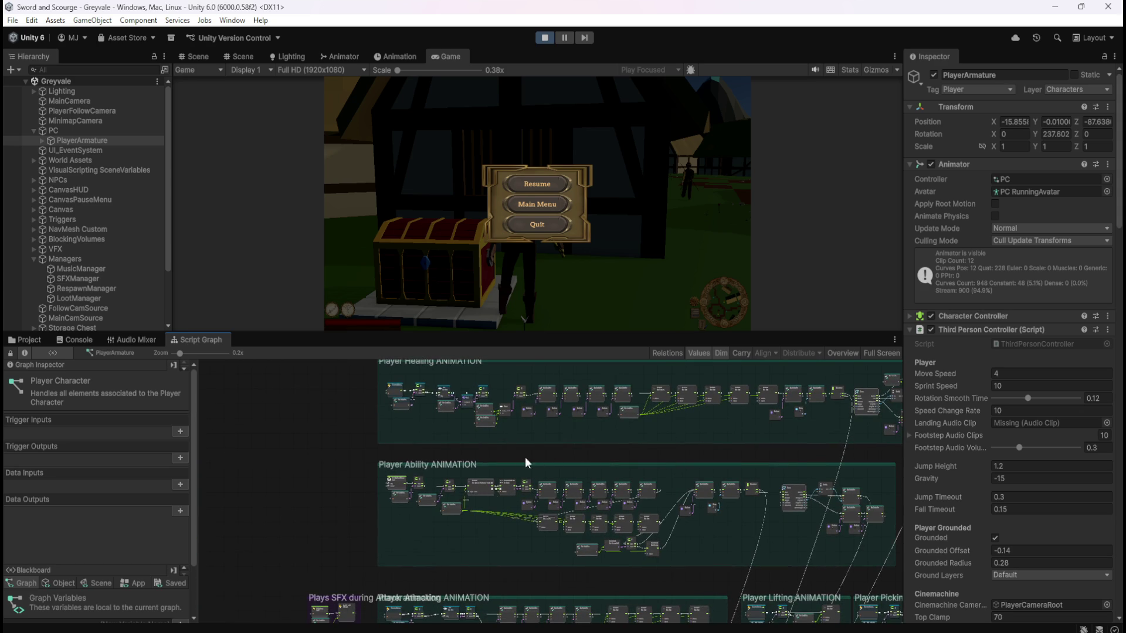
left_click_drag(465, 567, 489, 444)
scroll(482, 498, "up", 6)
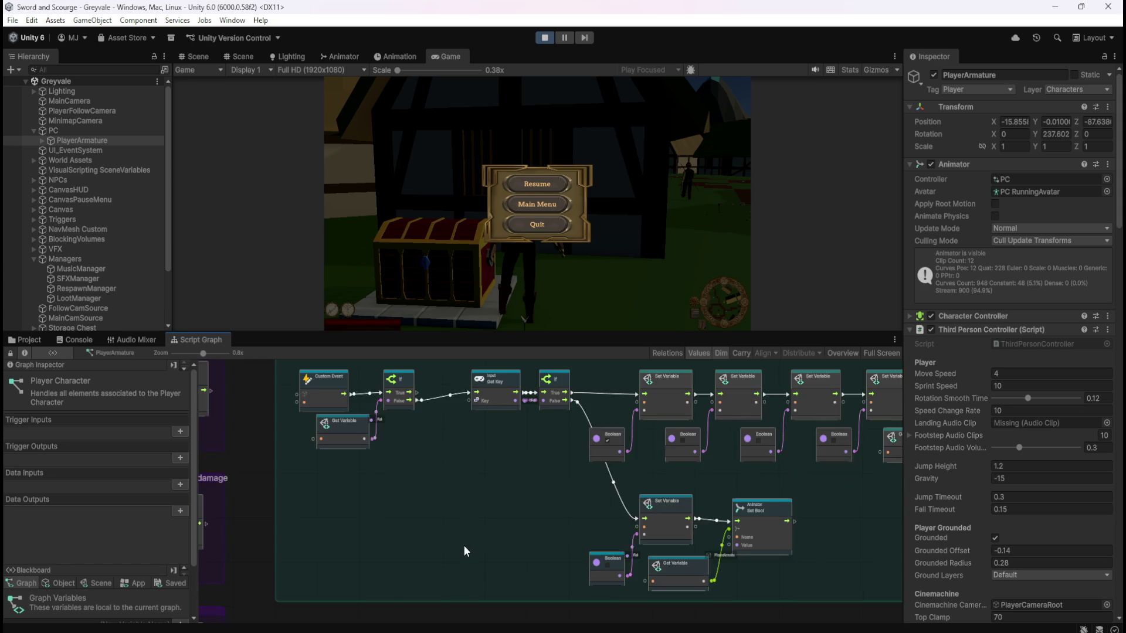
scroll(496, 498, "down", 2)
scroll(475, 493, "up", 3)
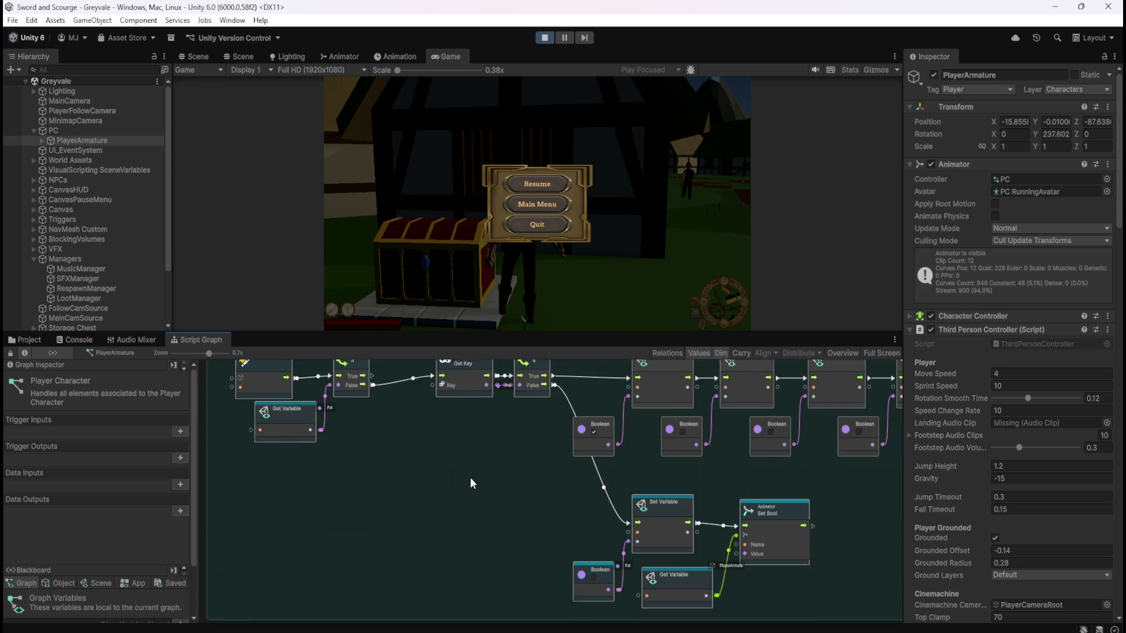
scroll(704, 545, "up", 2)
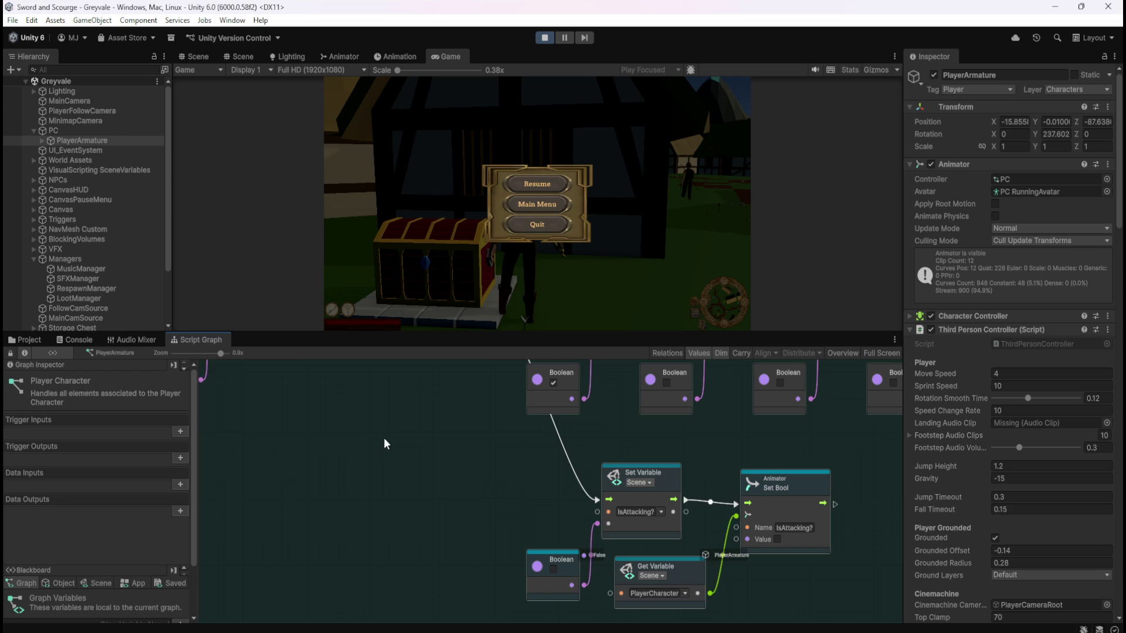
mouse_move(337, 401)
left_mouse_down()
mouse_move(387, 477)
mouse_move(502, 539)
left_mouse_up()
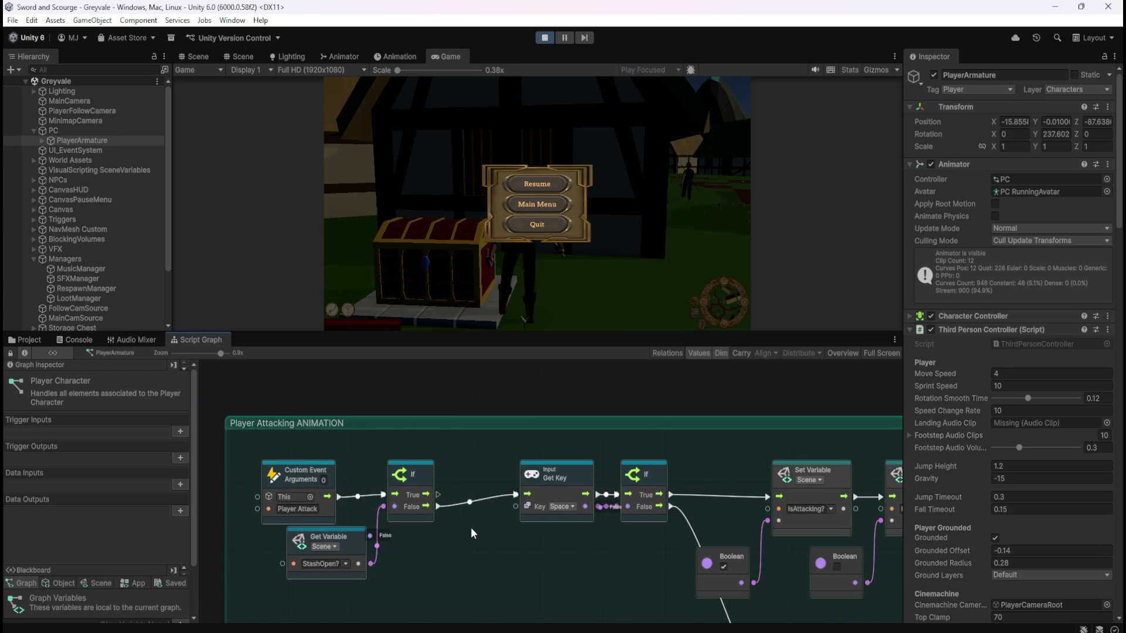
scroll(577, 595, "down", 5)
scroll(579, 590, "down", 3)
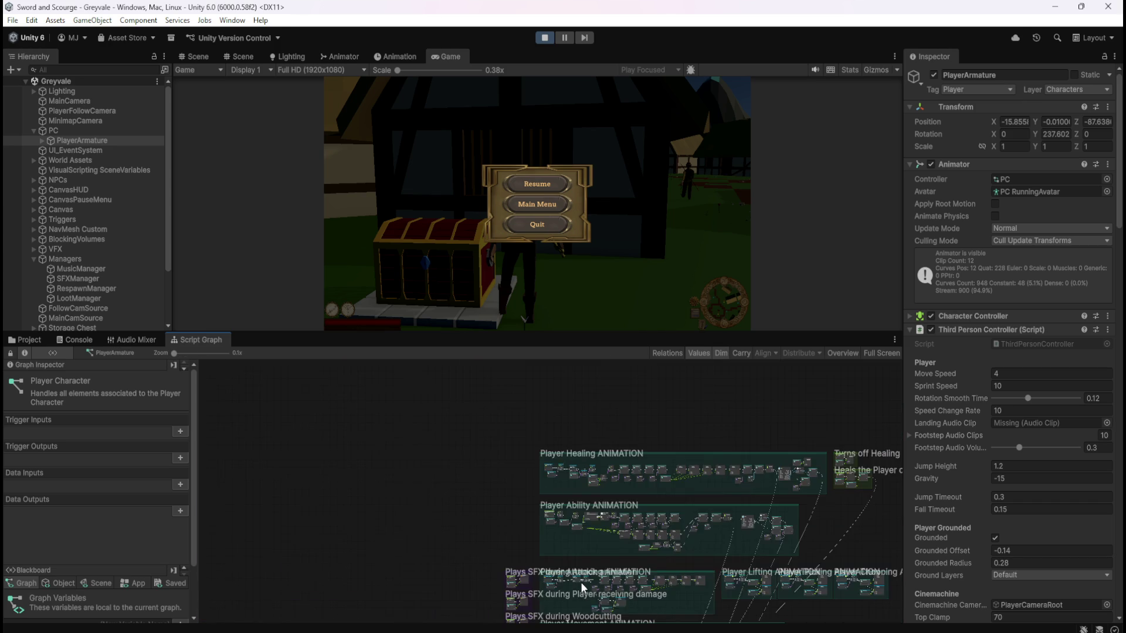
scroll(611, 481, "up", 3)
scroll(357, 387, "up", 1)
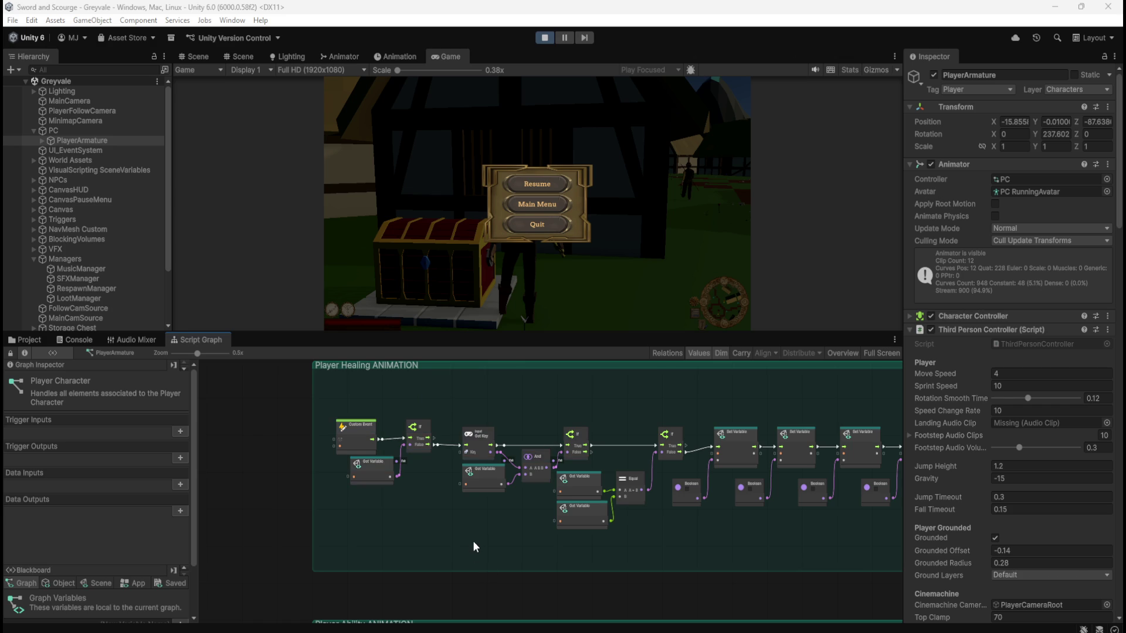
scroll(478, 576, "down", 5)
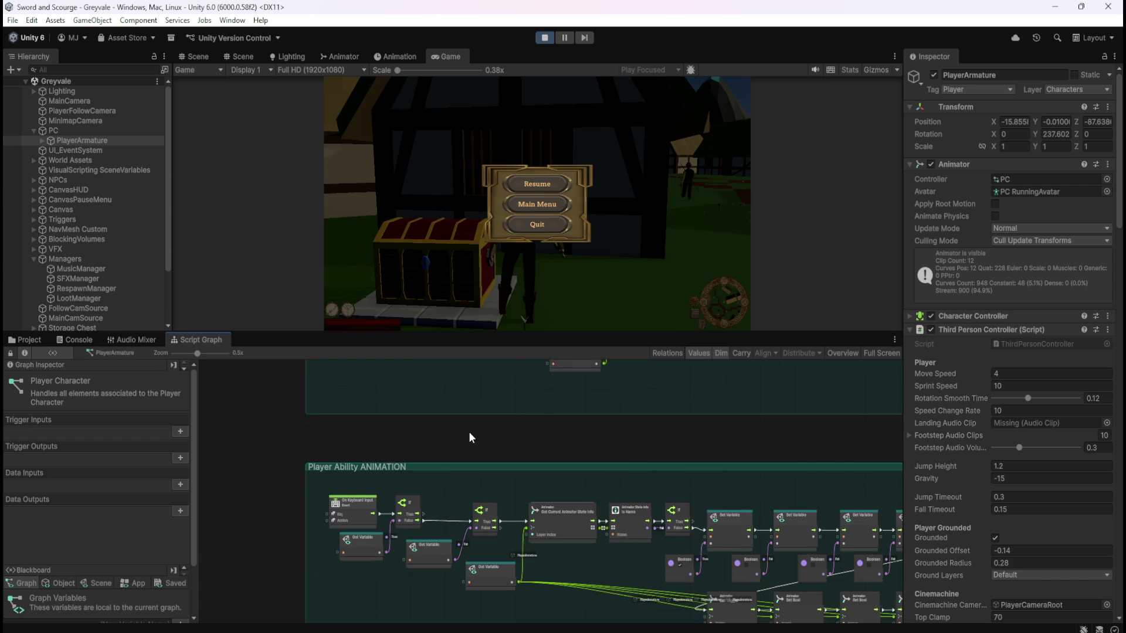
scroll(461, 460, "down", 2)
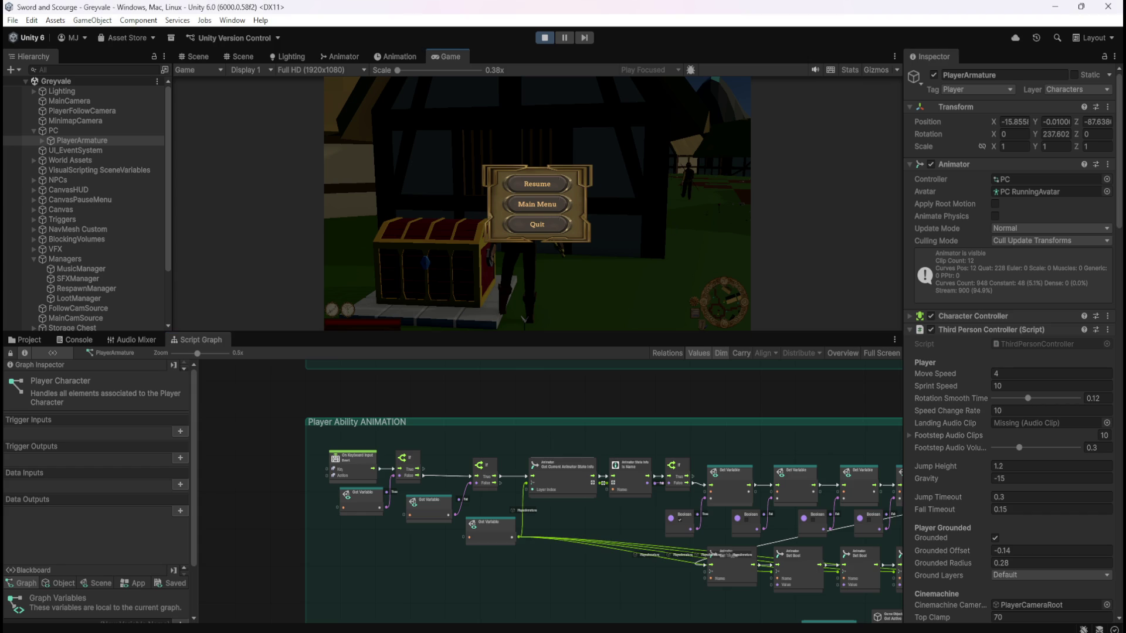
left_click(547, 184)
Pause the game and pan the graph to the Player Healing and Player Ability ANIMATION groups
key("Escape")
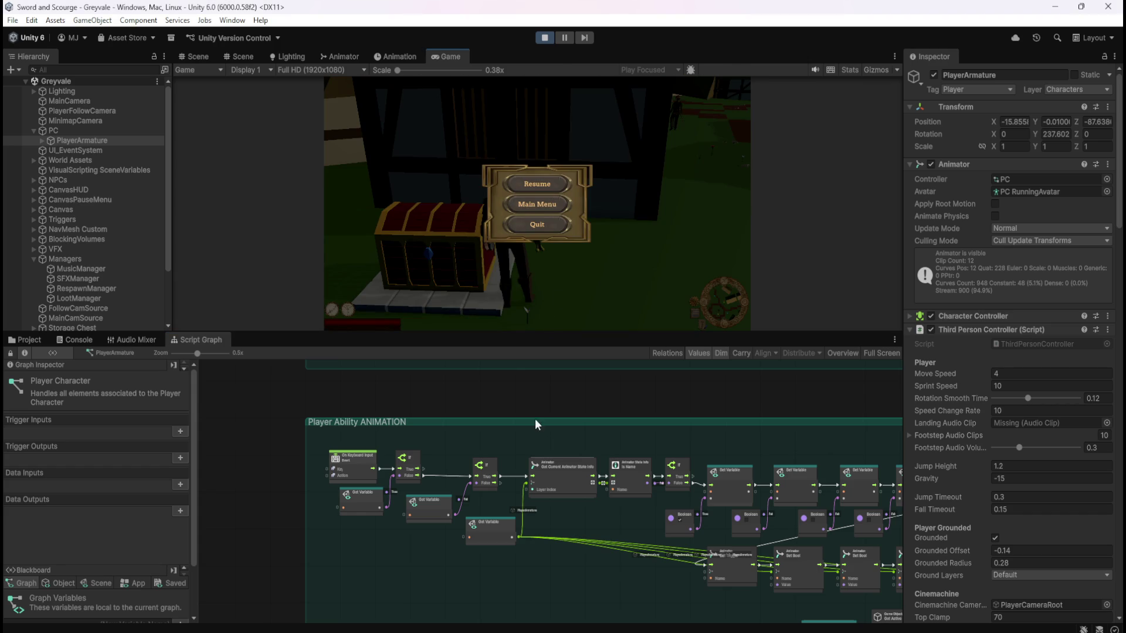
scroll(542, 396, "down", 5)
left_click_drag(775, 420, 755, 472)
scroll(672, 469, "up", 3)
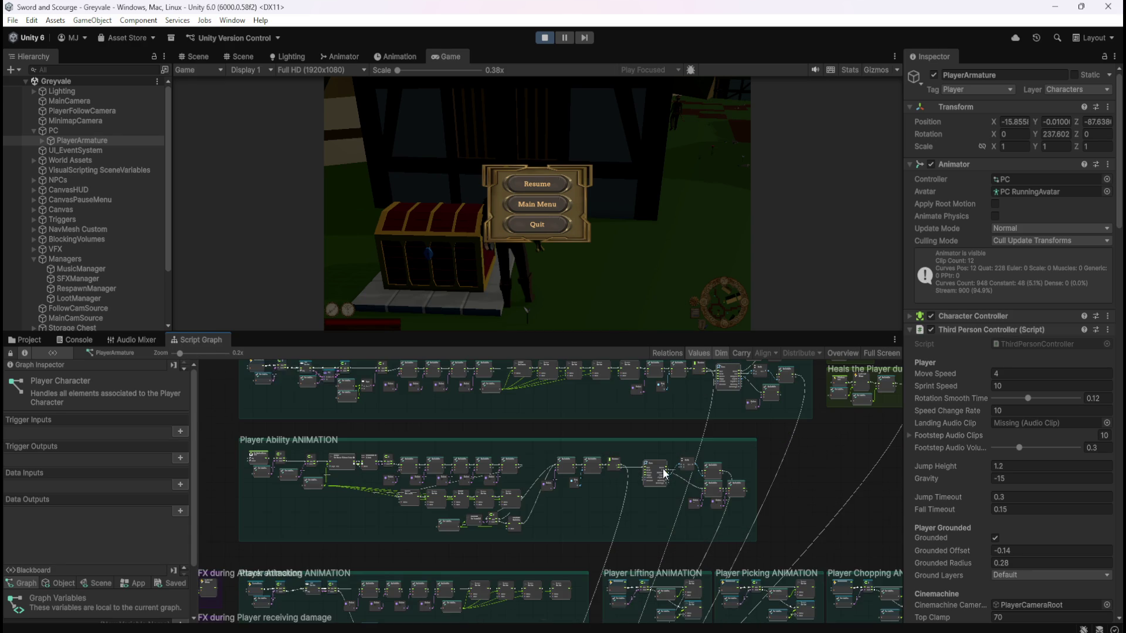
mouse_move(521, 418)
left_mouse_down()
mouse_move(598, 398)
mouse_move(602, 414)
left_mouse_up()
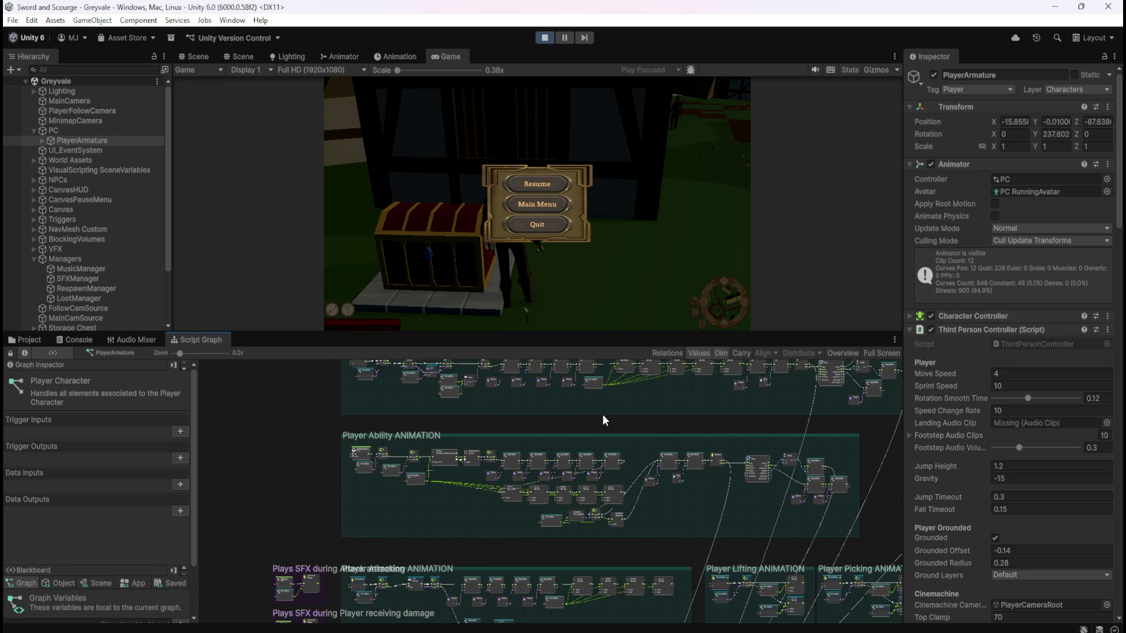
Resume play, open the Inventory and Stash at the chest, close them with Escape, and swing the sword twice
left_click(548, 189)
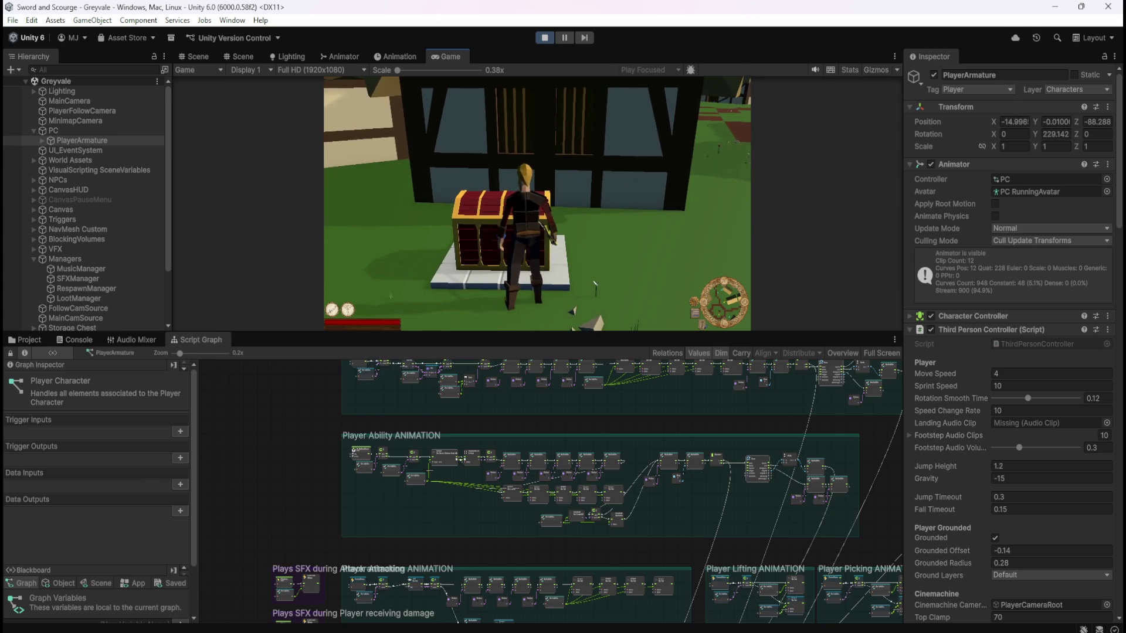
key("e")
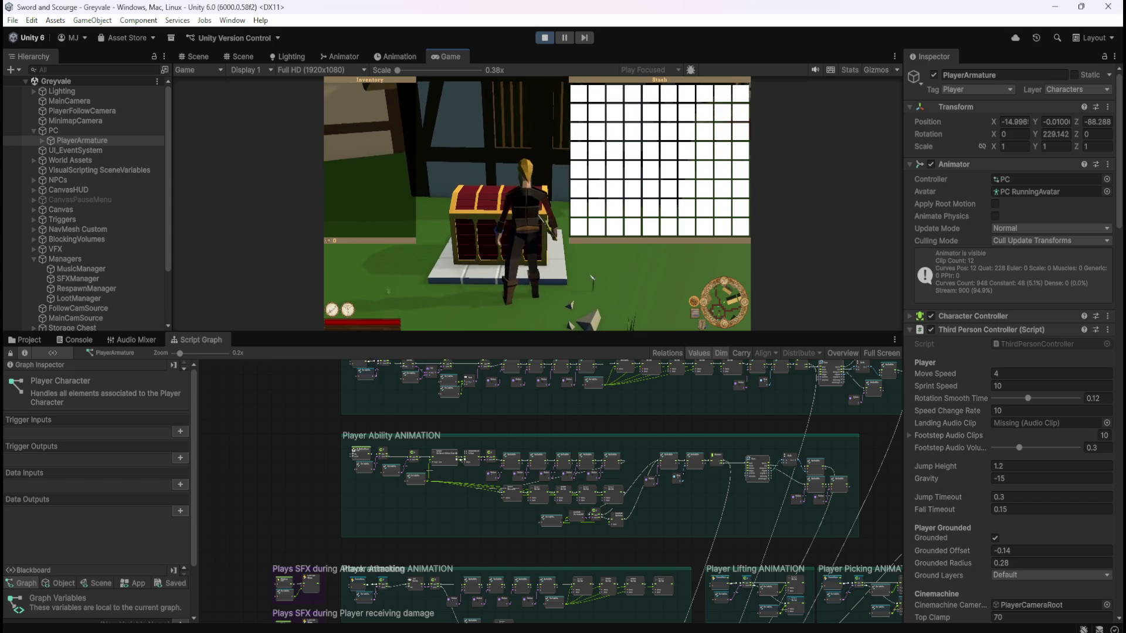
key("Escape")
left_click(538, 206)
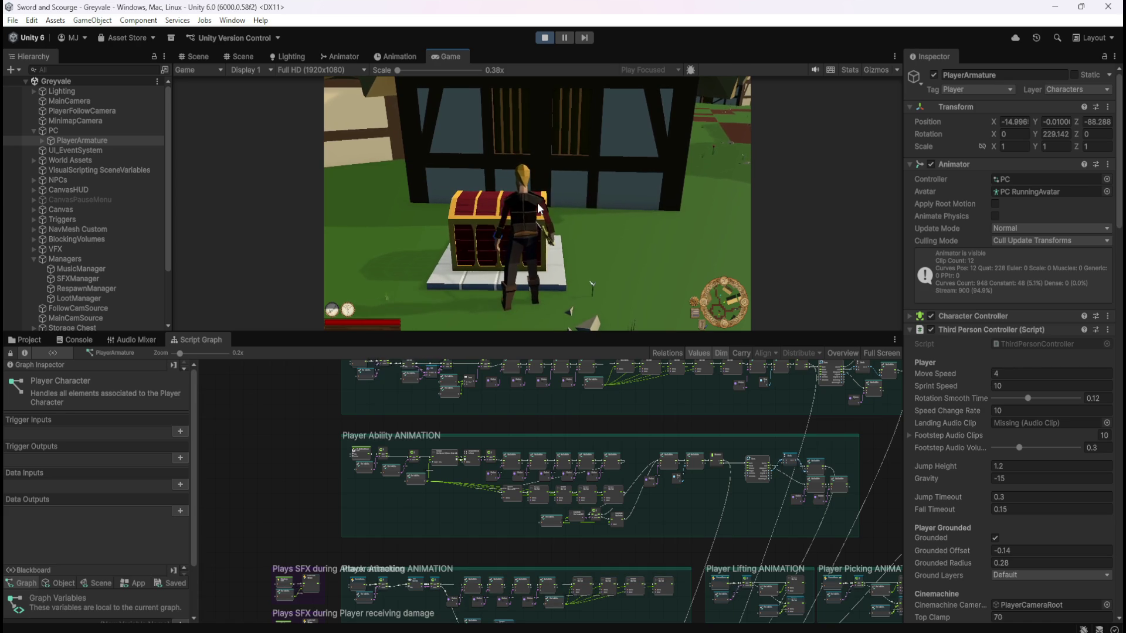
left_click(538, 206)
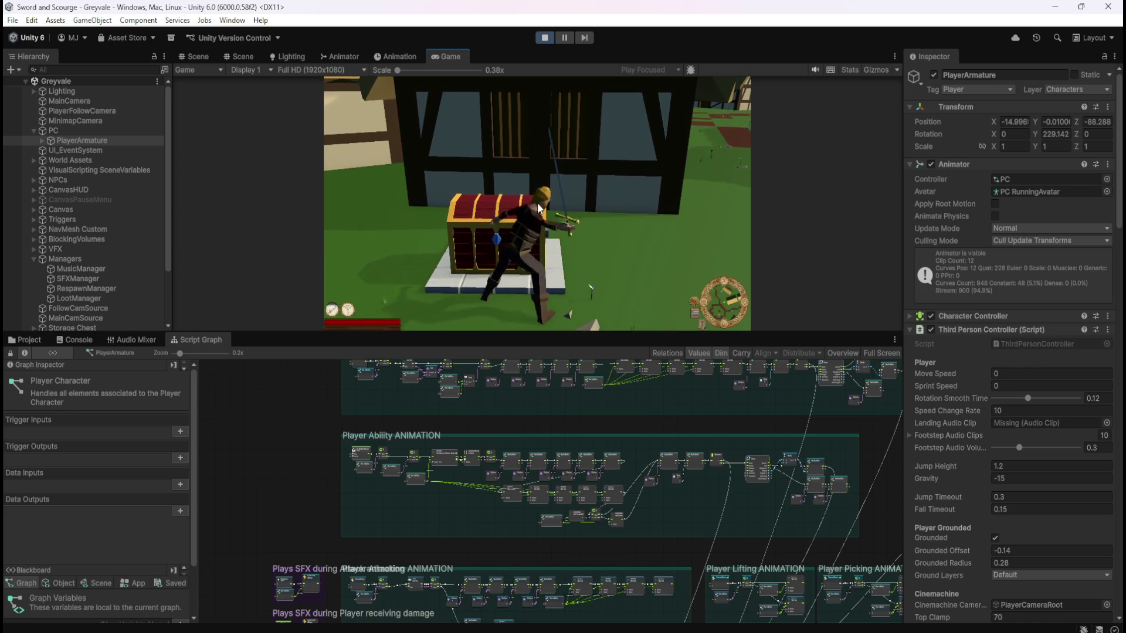
Reopen and close the Inventory and Stash with E, then exit Play mode with Ctrl+P
key("e")
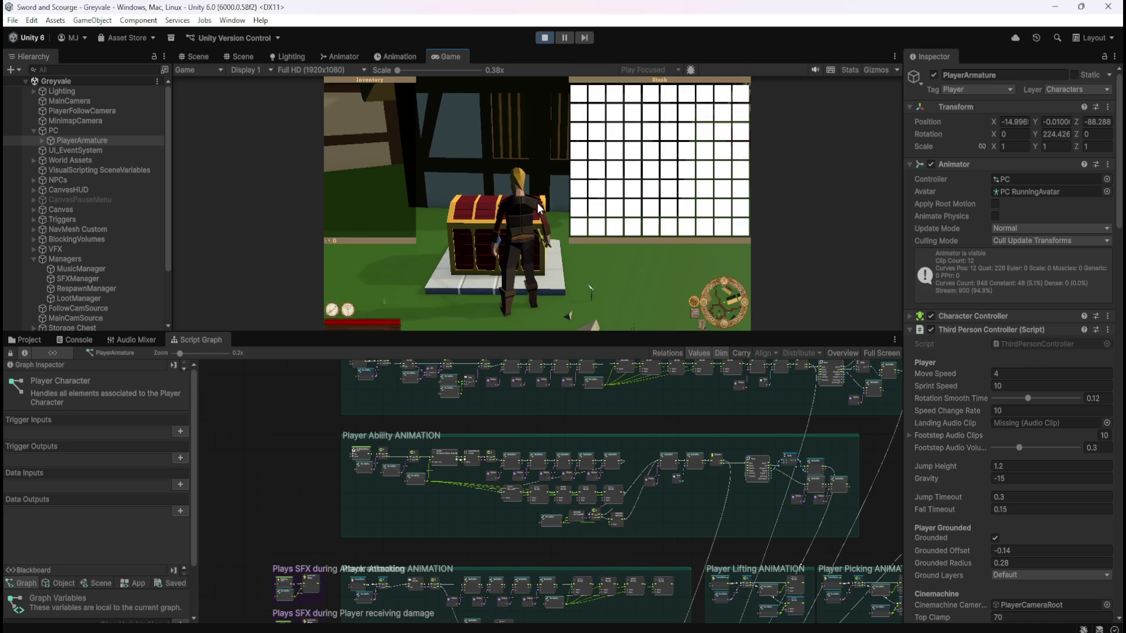
key("e")
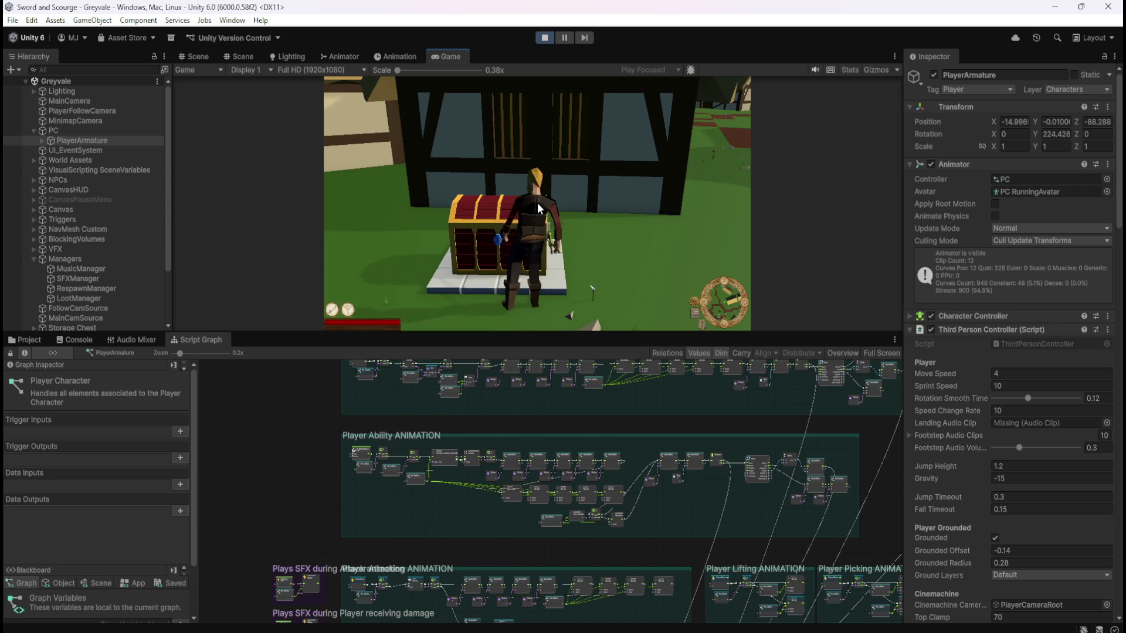
key("ctrl+p")
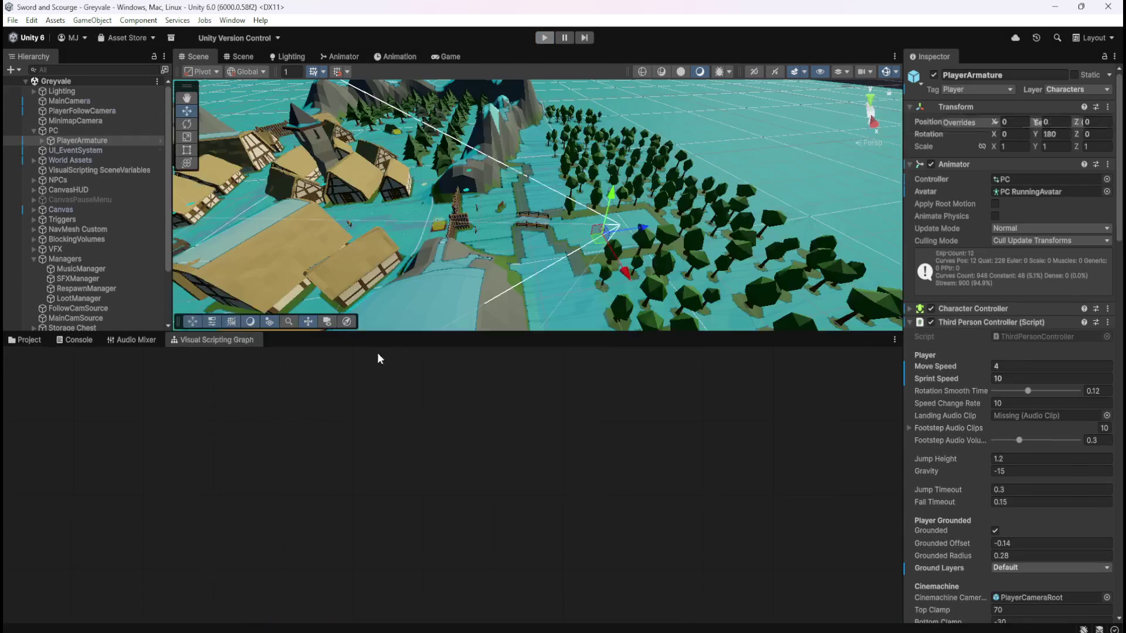
Maximize the Script Graph with Shift+Space and bring the Player Healing and Ability groups into view
key("shift+space")
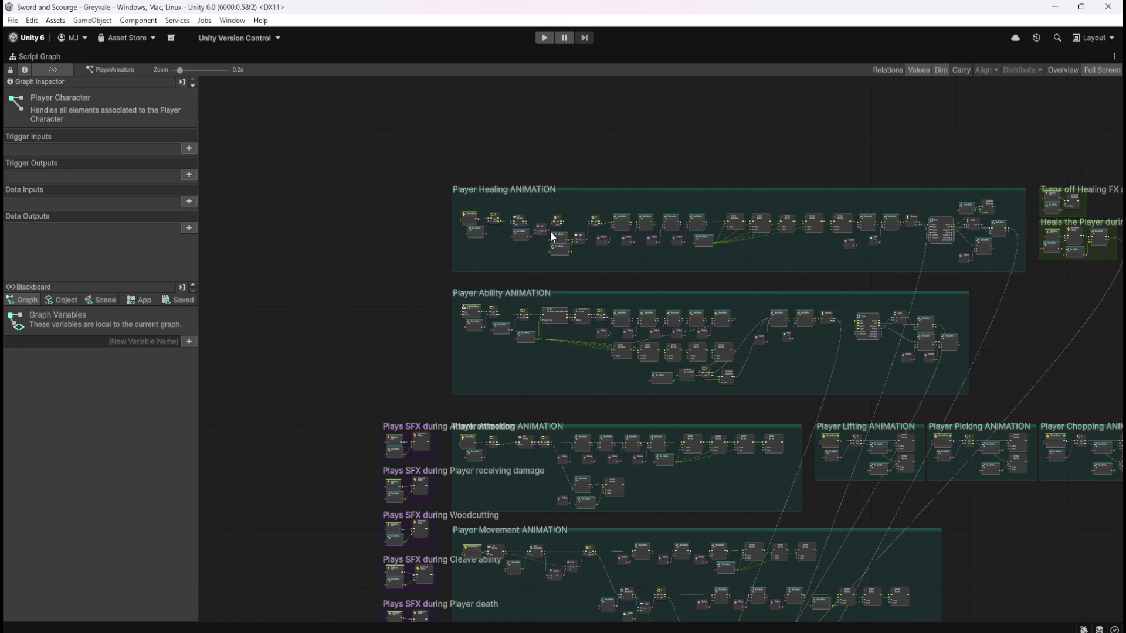
scroll(796, 278, "up", 4)
scroll(882, 300, "down", 3)
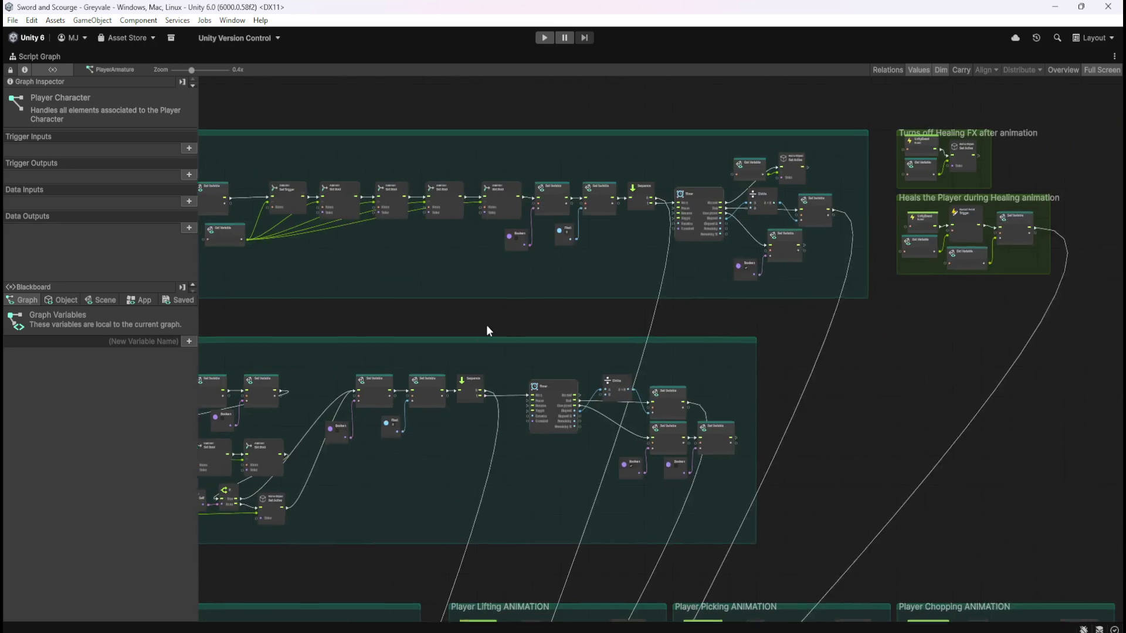
scroll(487, 325, "up", 3)
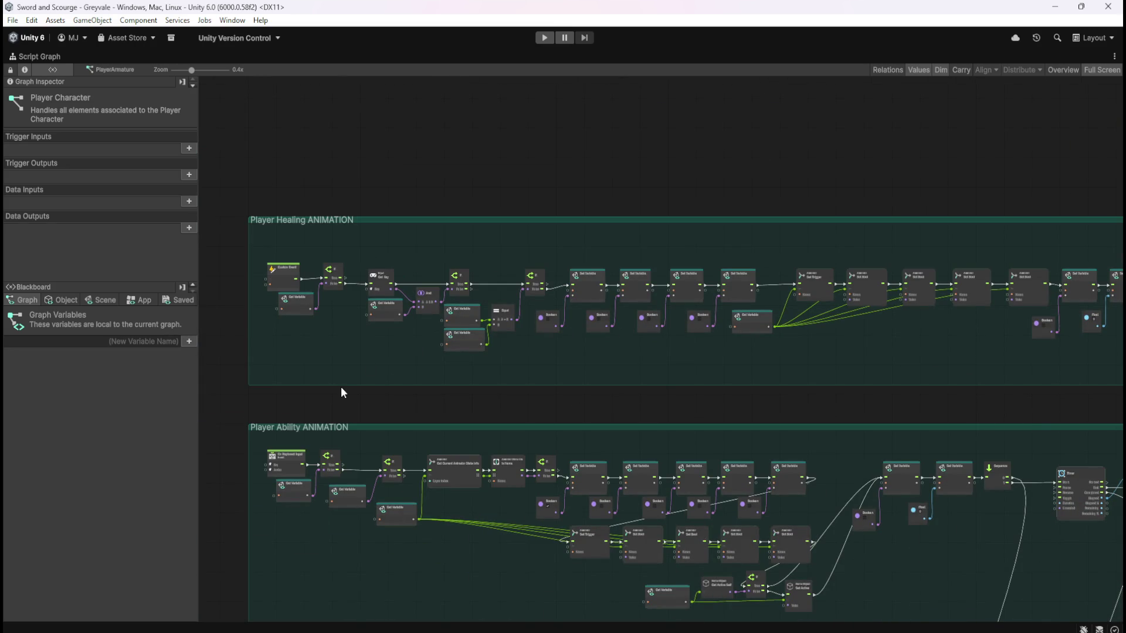
scroll(342, 389, "up", 5)
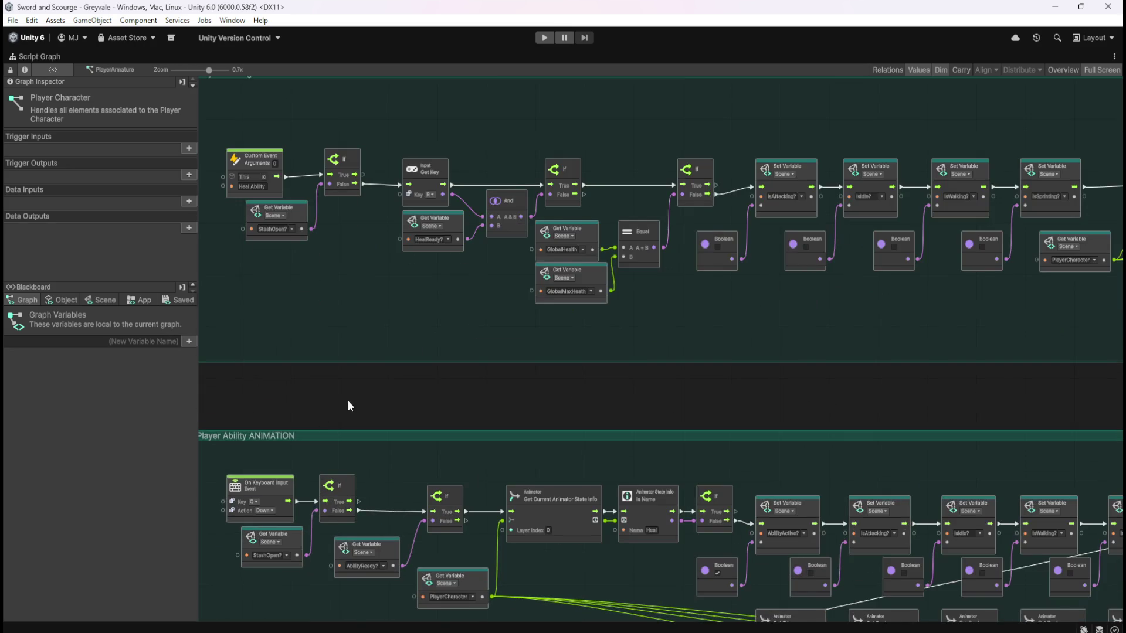
scroll(364, 293, "down", 5)
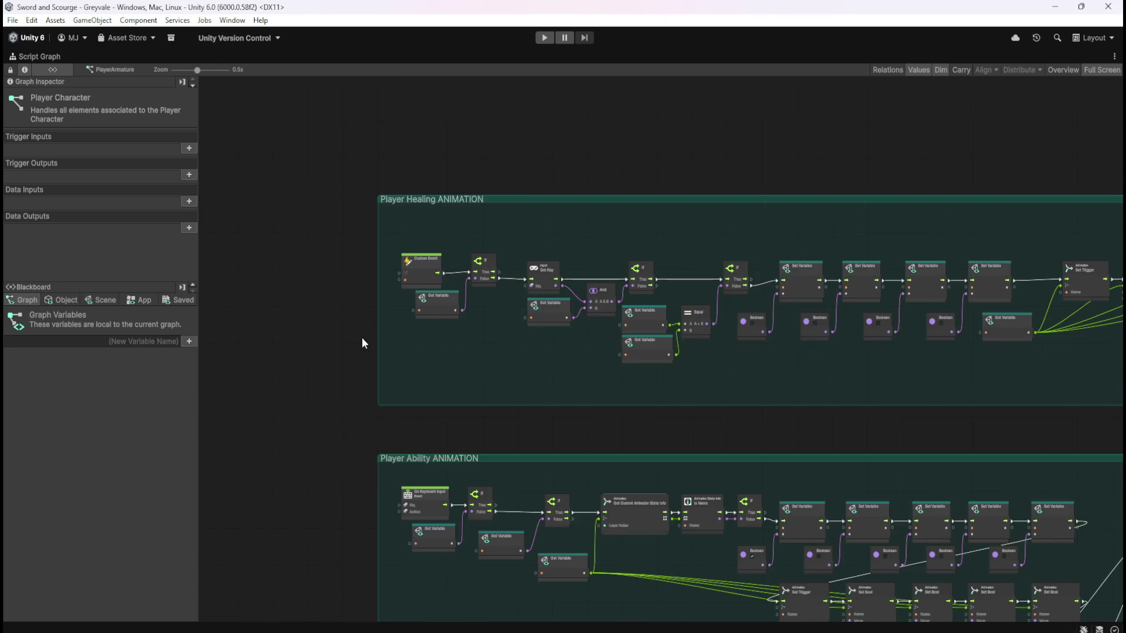
scroll(367, 349, "up", 1)
scroll(369, 354, "up", 1)
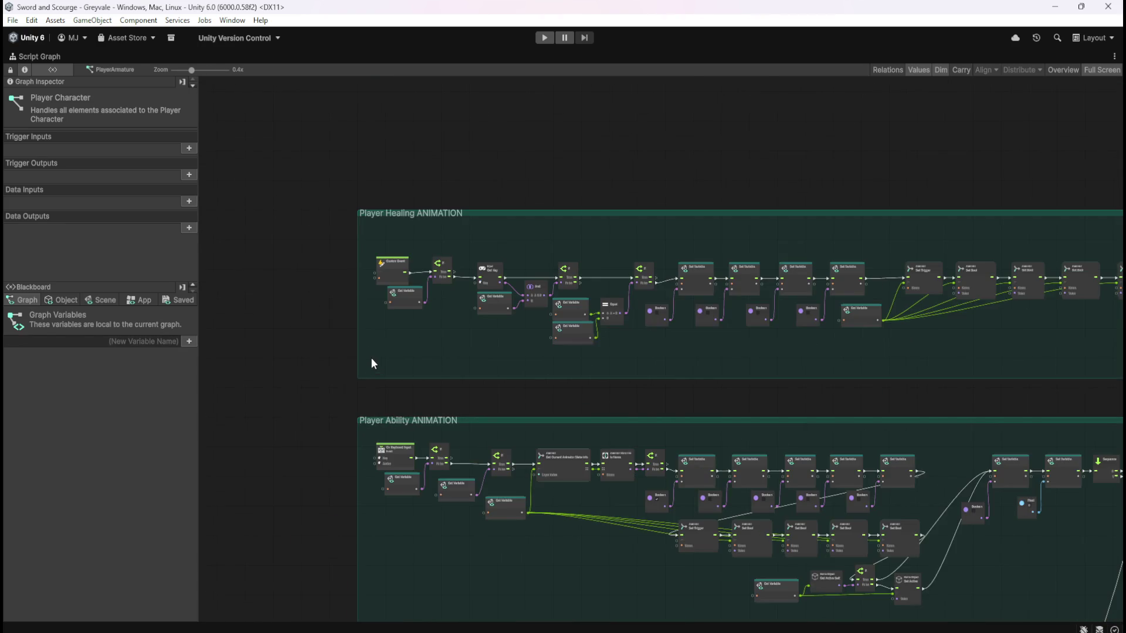
left_click_drag(835, 379, 406, 412)
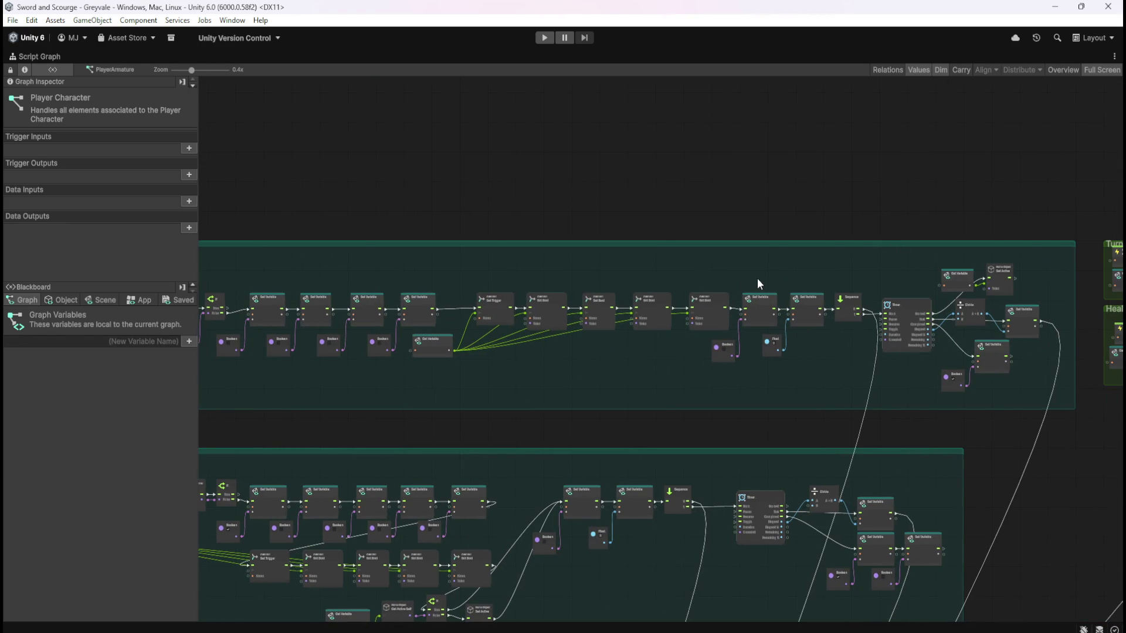
left_click_drag(625, 279, 1005, 201)
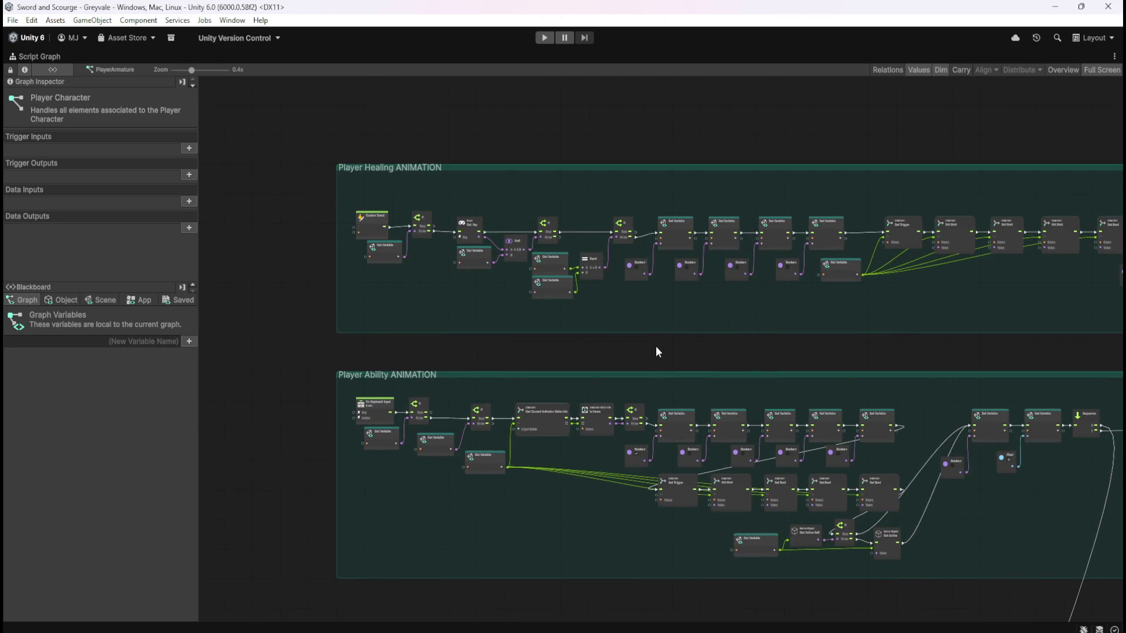
left_click_drag(656, 352, 660, 171)
Rubber-band select the graph's upper node groups
scroll(468, 223, "down", 3)
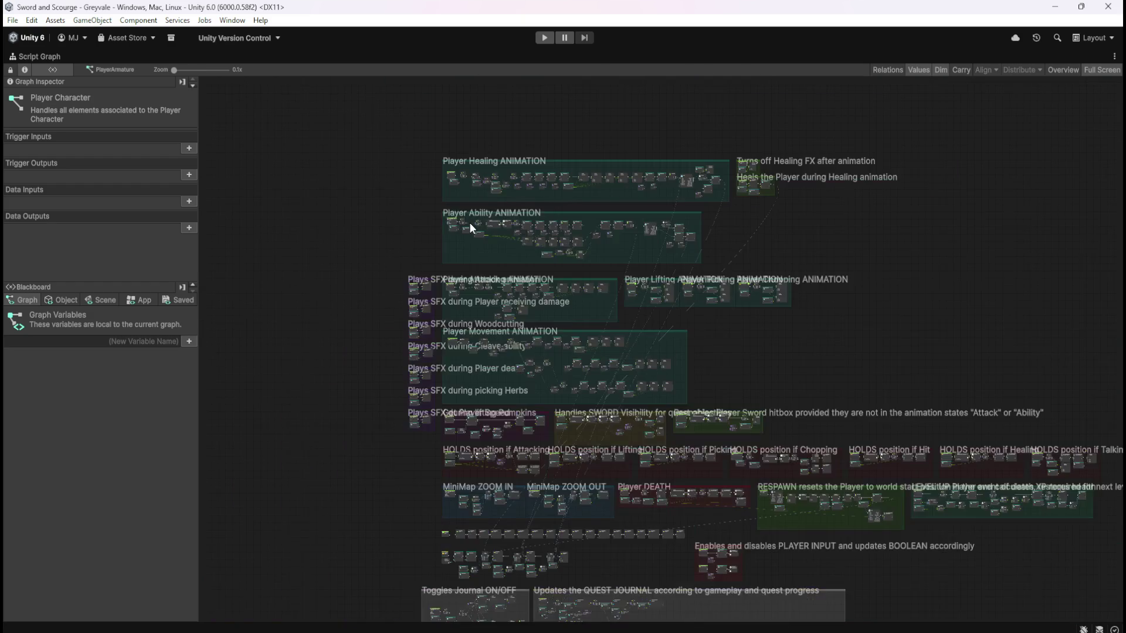
scroll(521, 323, "up", 1)
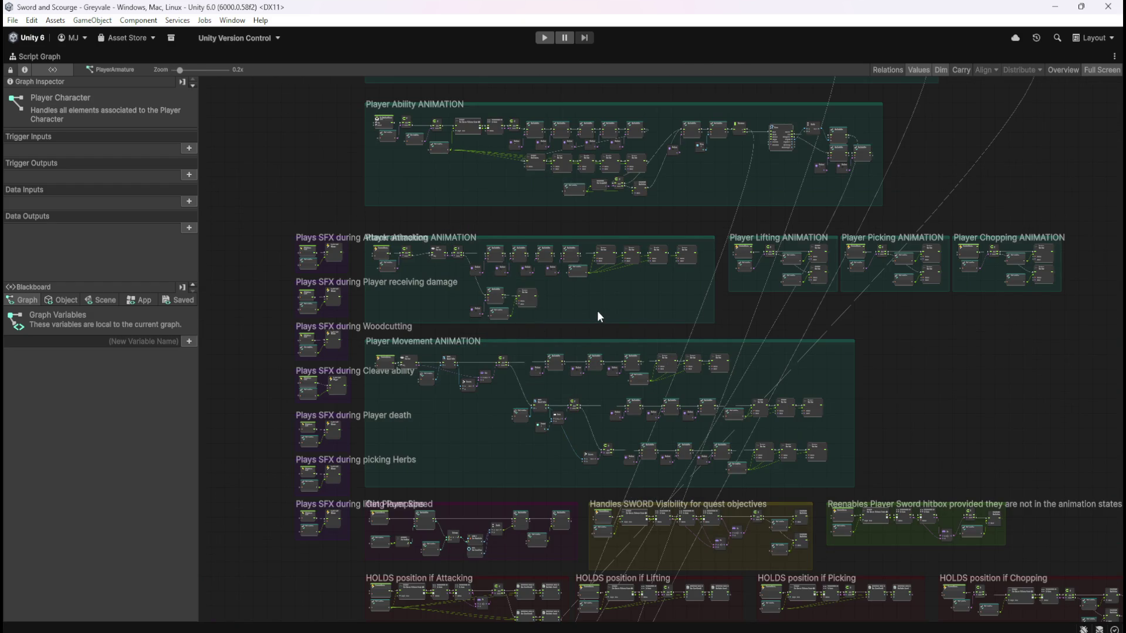
scroll(498, 289, "up", 3)
scroll(497, 289, "down", 3)
scroll(499, 290, "down", 1)
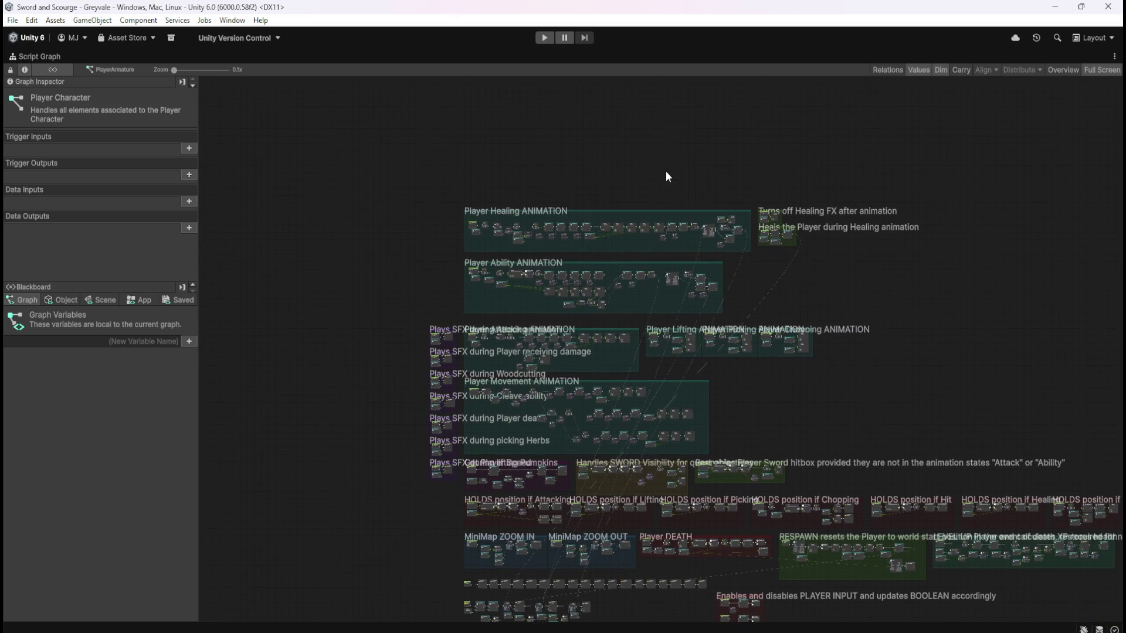
scroll(710, 189, "up", 2)
scroll(741, 206, "down", 1)
mouse_move(1033, 193)
left_mouse_down()
mouse_move(325, 436)
mouse_move(280, 472)
left_mouse_up()
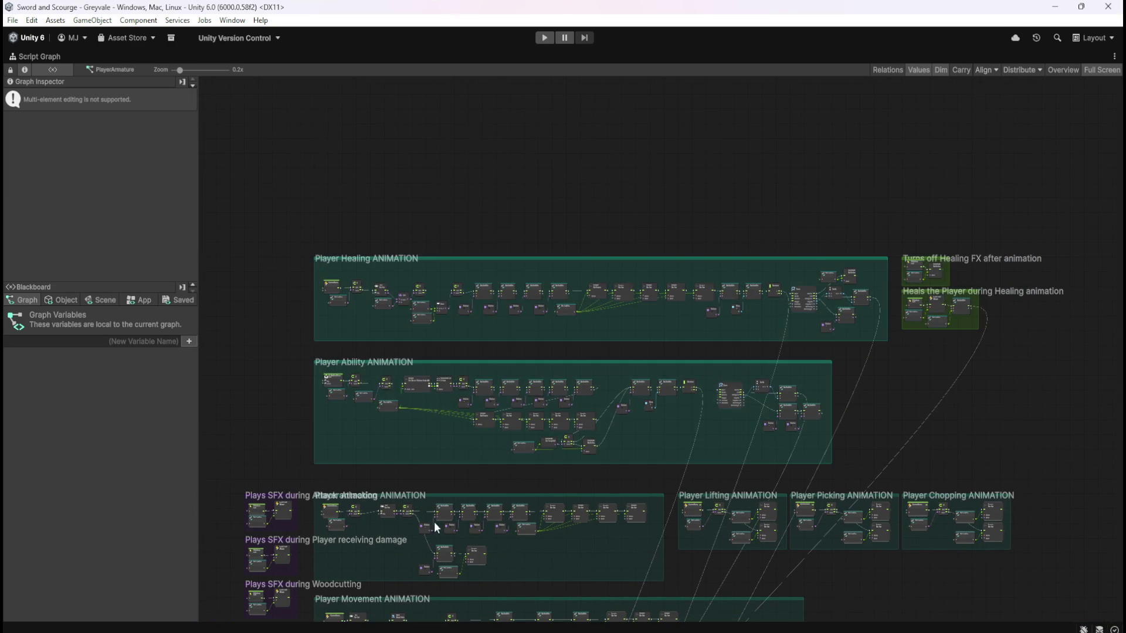
Move the selected upper groups down about 50 px, then deselect and pan to show more groups
scroll(475, 498, "up", 2)
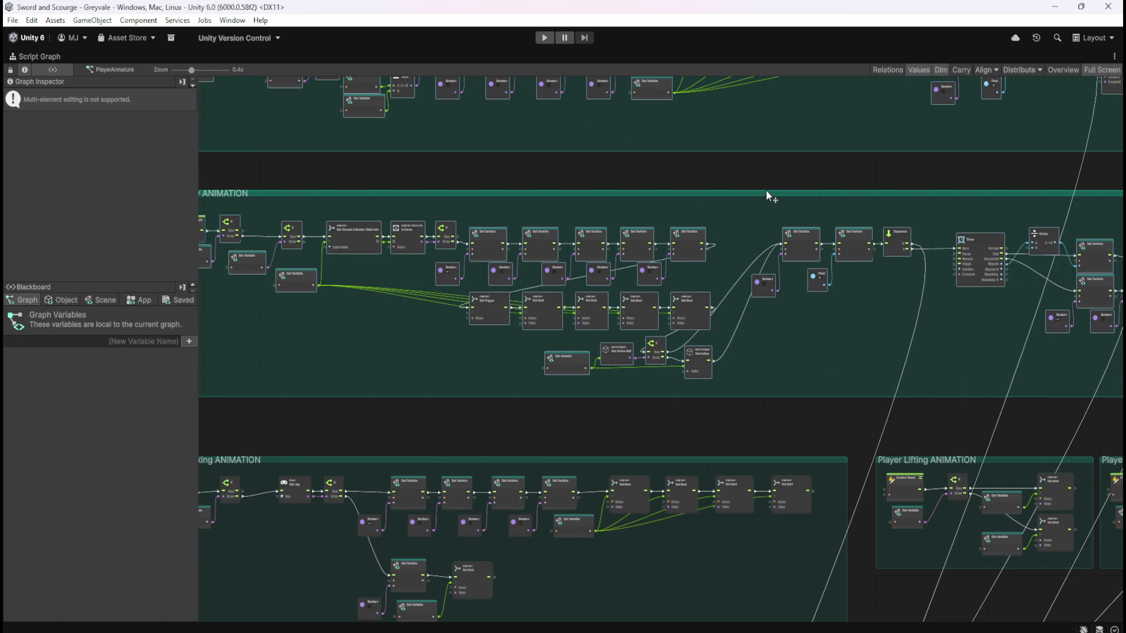
left_click_drag(766, 191, 772, 222)
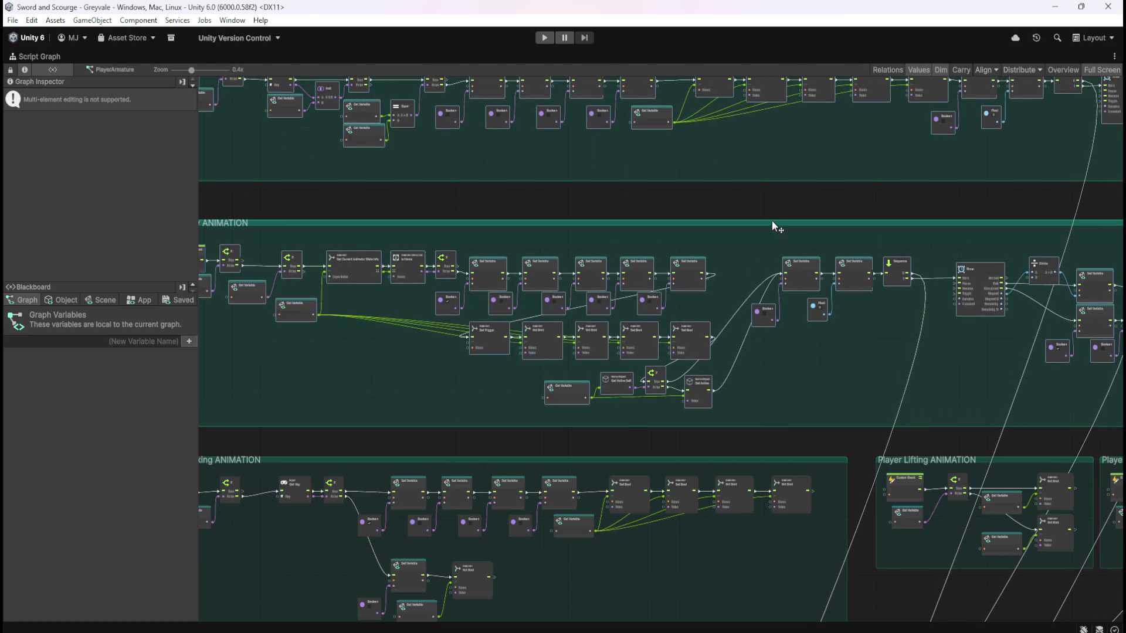
scroll(645, 211, "left", 10)
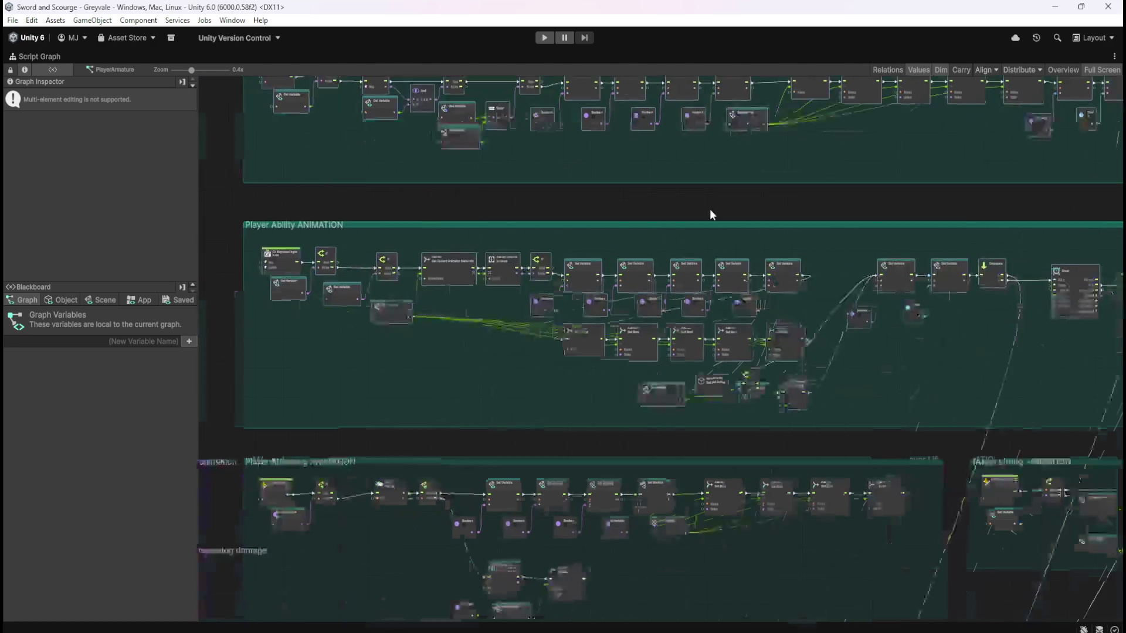
scroll(581, 221, "up", 1)
scroll(329, 350, "down", 3)
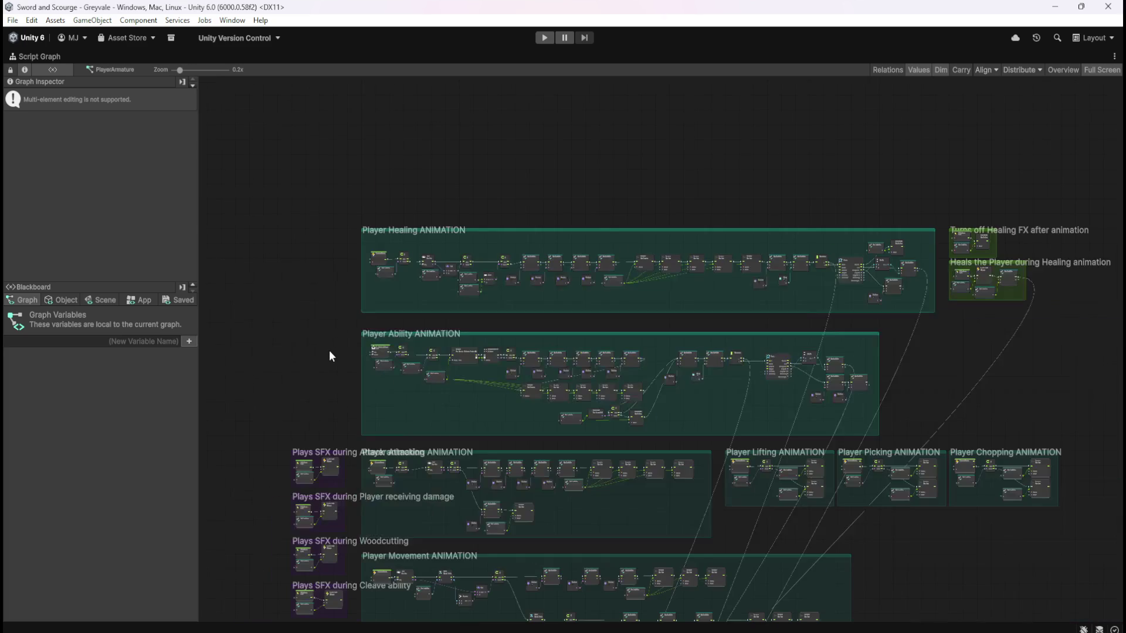
left_click(955, 379)
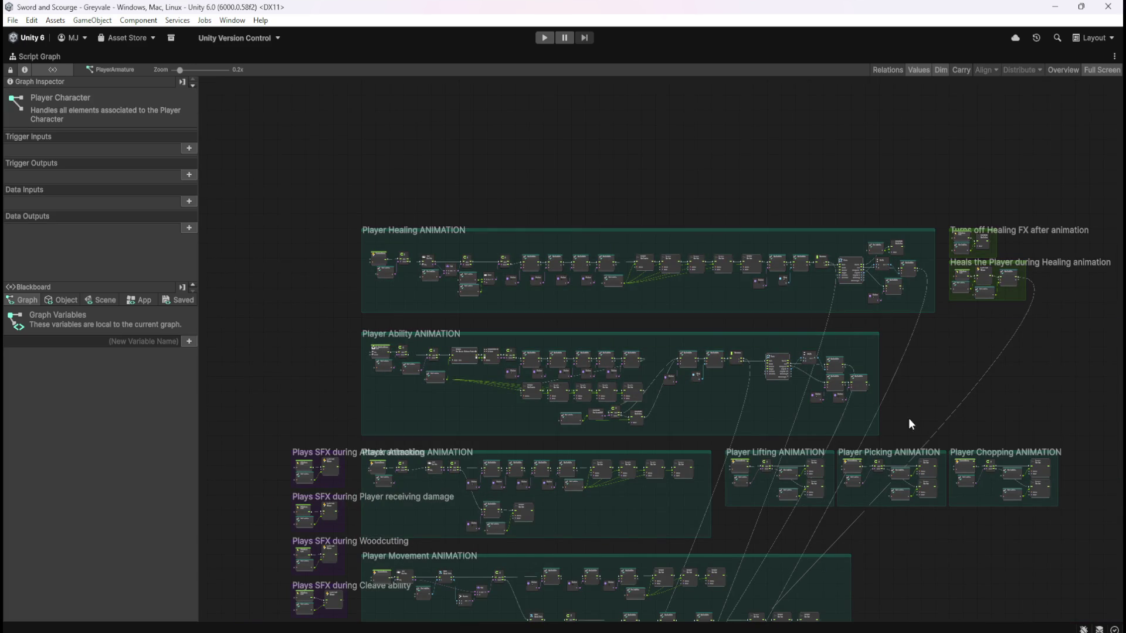
left_click_drag(909, 417, 932, 299)
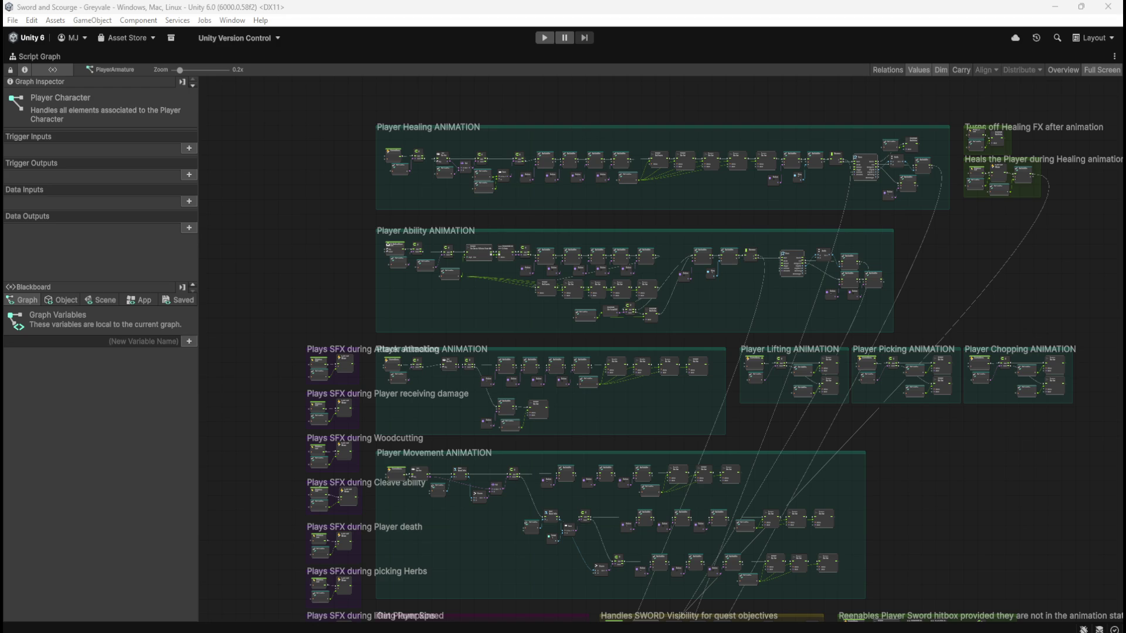
Select the Player Ability group's nodes and zoom in and out around the graph
scroll(421, 132, "up", 5)
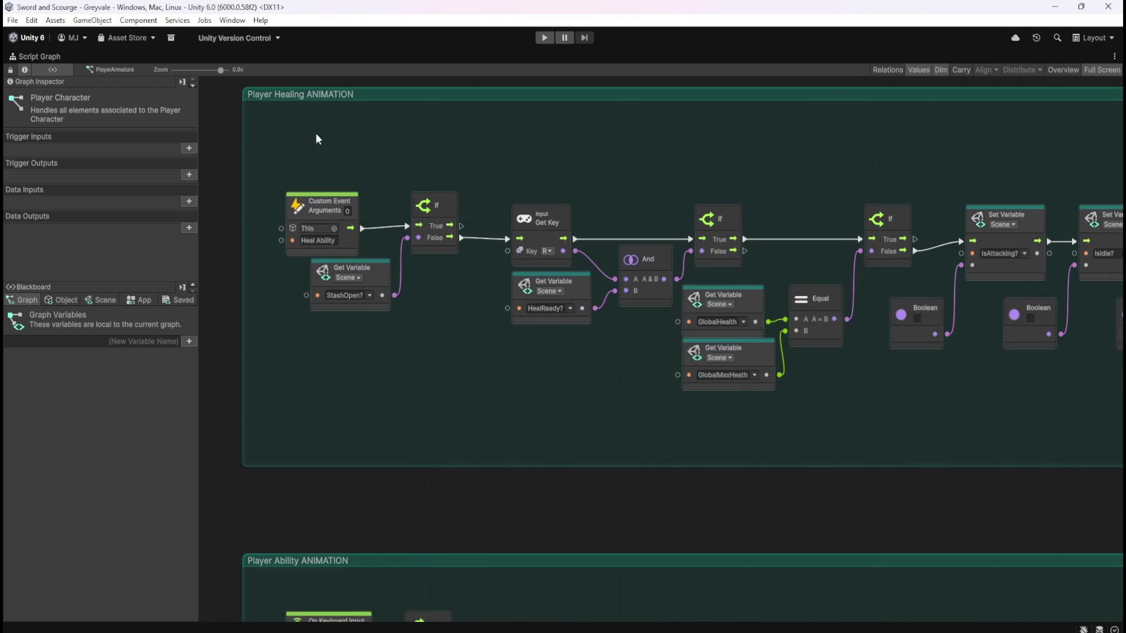
scroll(462, 349, "down", 10)
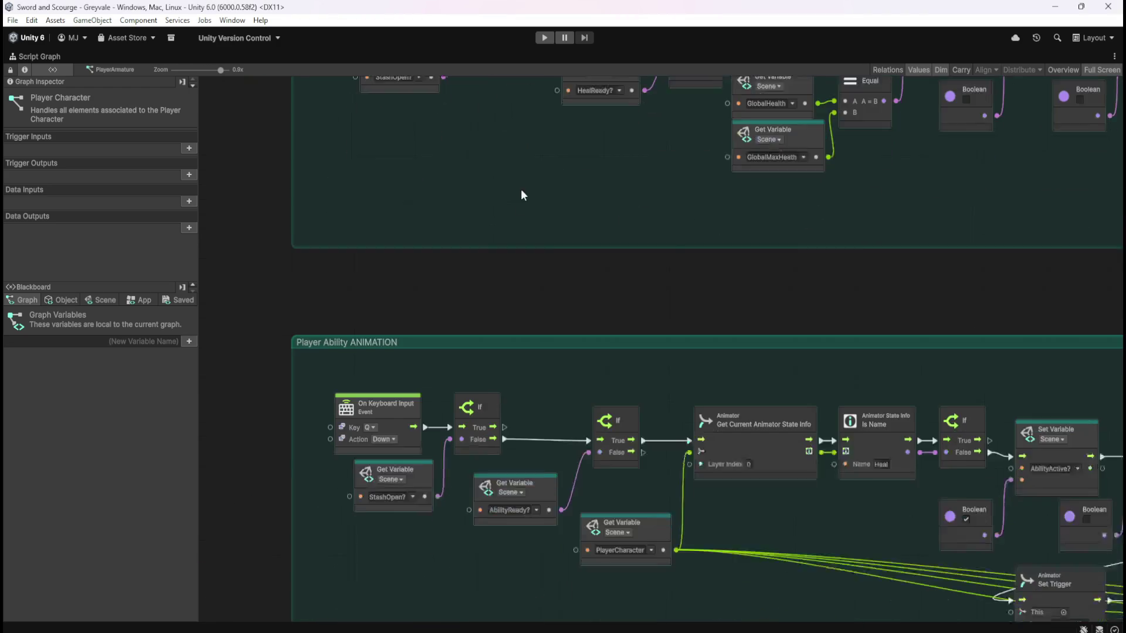
mouse_move(311, 262)
left_mouse_down()
mouse_move(669, 486)
mouse_move(852, 523)
left_mouse_up()
scroll(396, 425, "down", 4)
scroll(396, 425, "down", 2)
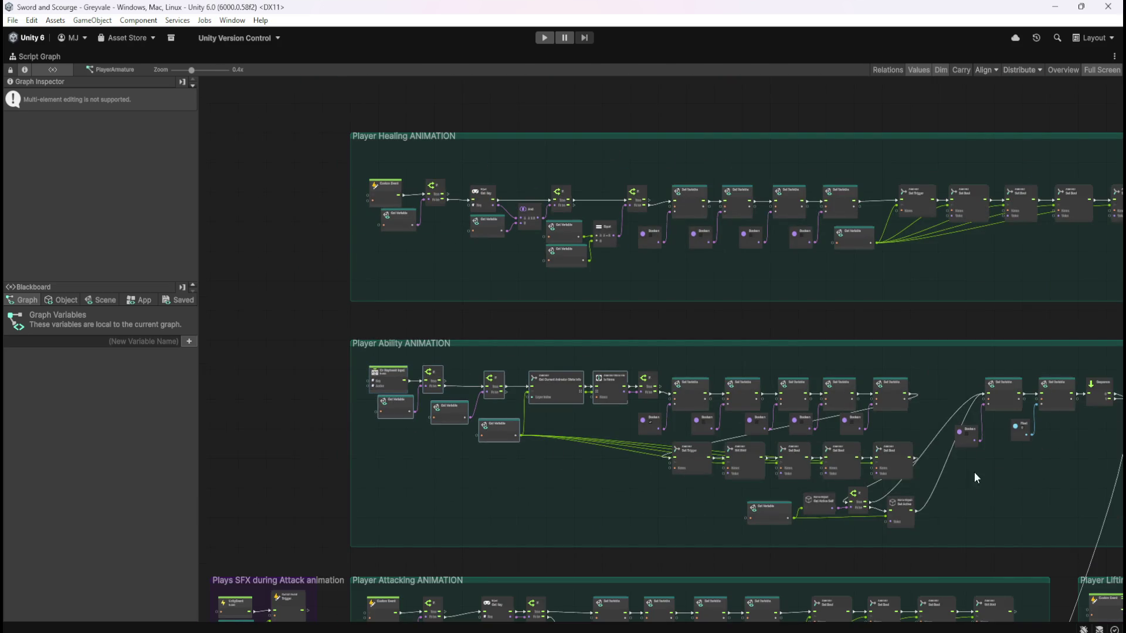
scroll(697, 435, "up", 2)
scroll(864, 375, "up", 2)
scroll(864, 375, "up", 3)
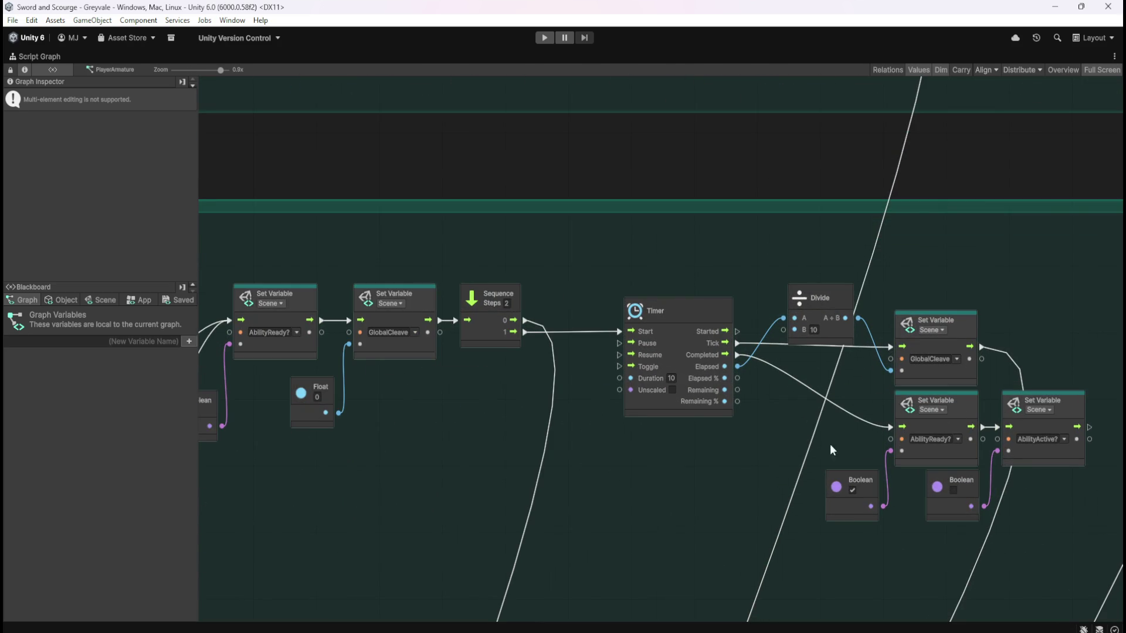
scroll(991, 426, "down", 4)
scroll(899, 444, "down", 1)
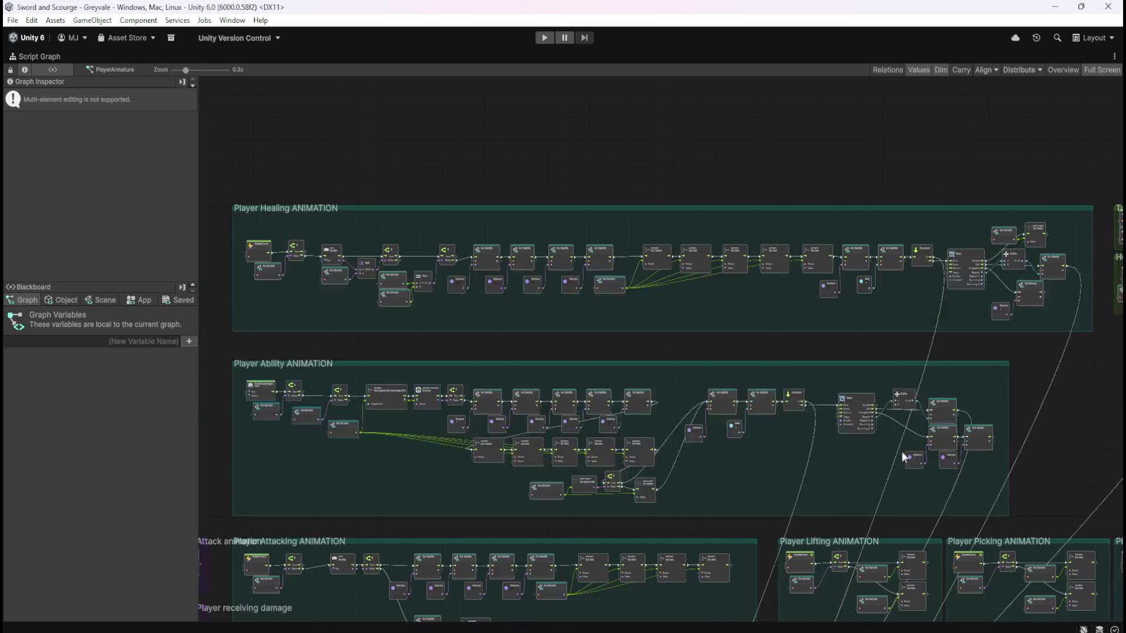
scroll(297, 431, "up", 3)
scroll(498, 449, "up", 1)
scroll(499, 455, "up", 2)
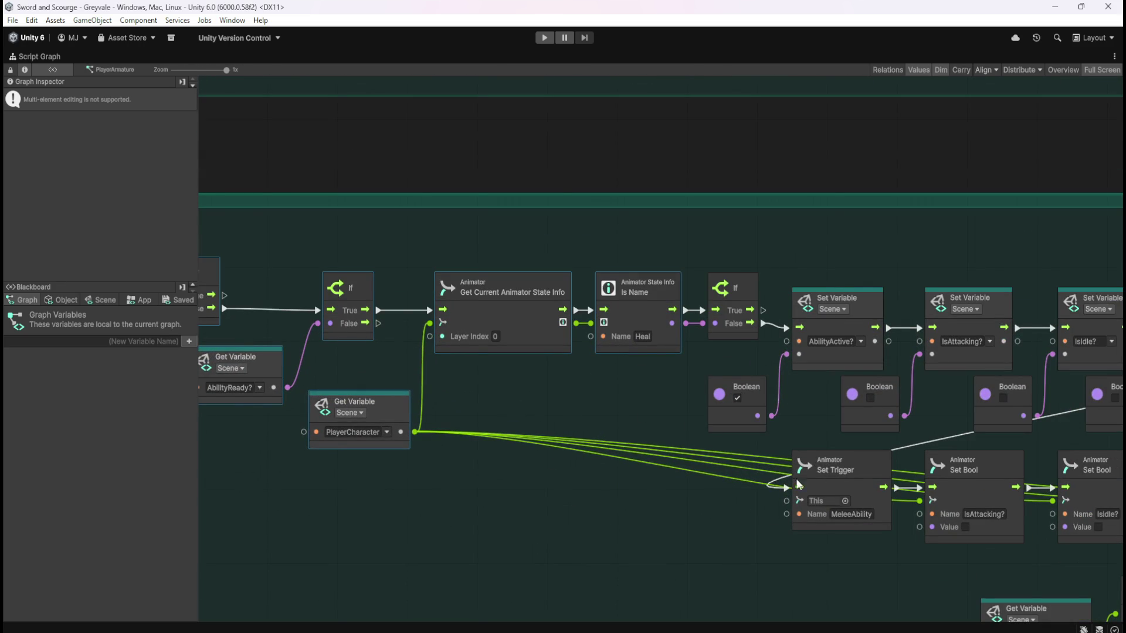
scroll(680, 452, "down", 2)
scroll(389, 451, "up", 1)
scroll(522, 534, "down", 4)
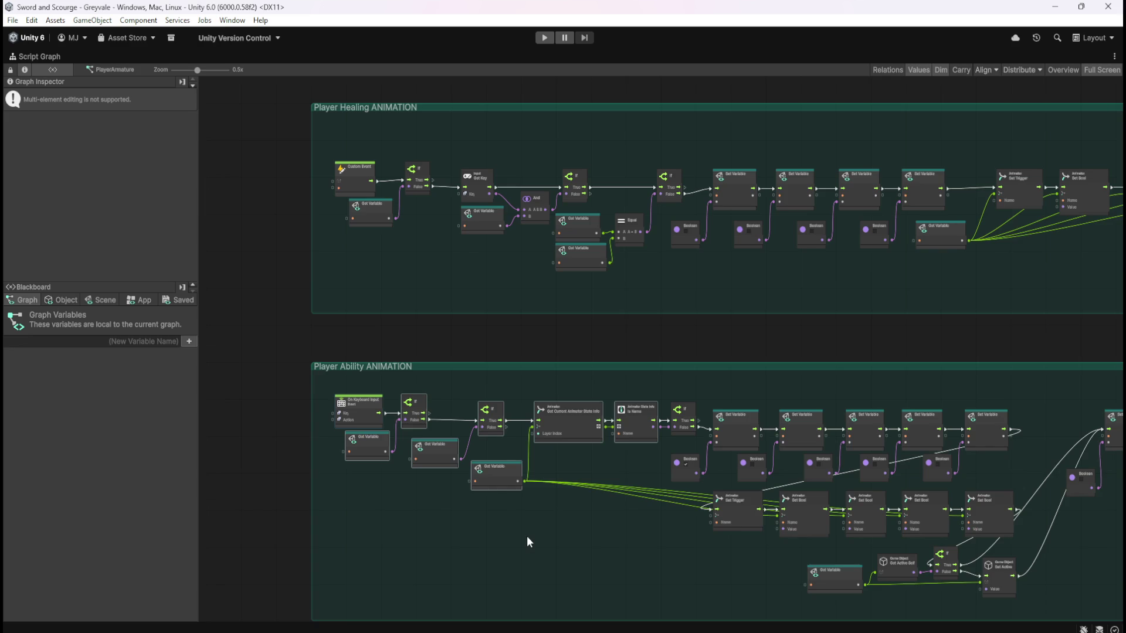
scroll(527, 535, "down", 1)
scroll(1043, 517, "up", 5)
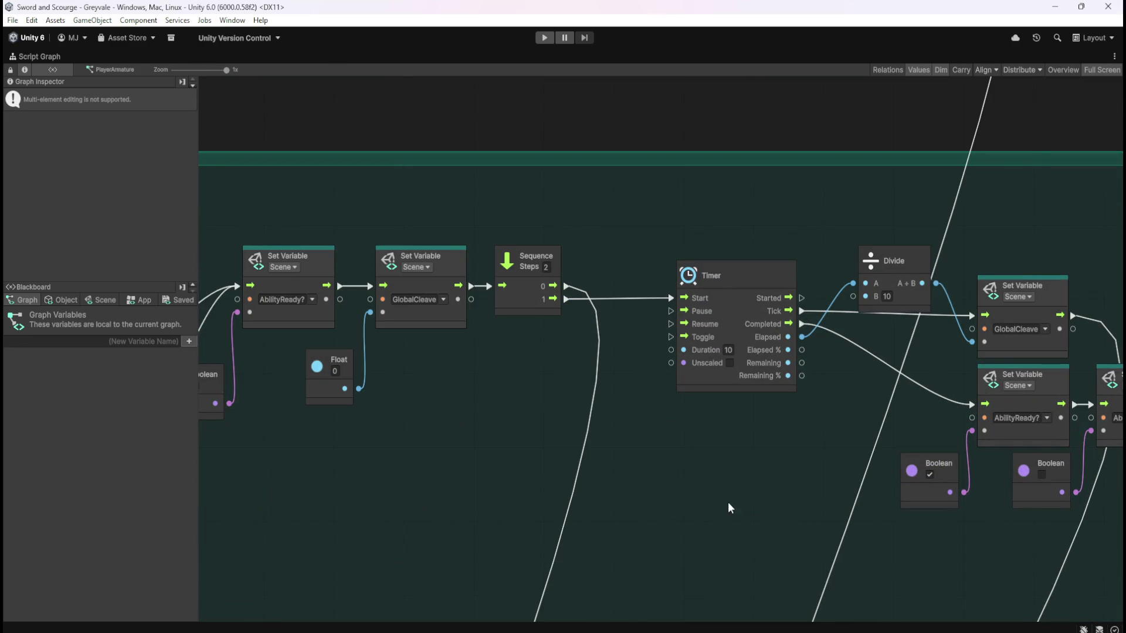
scroll(898, 512, "down", 5)
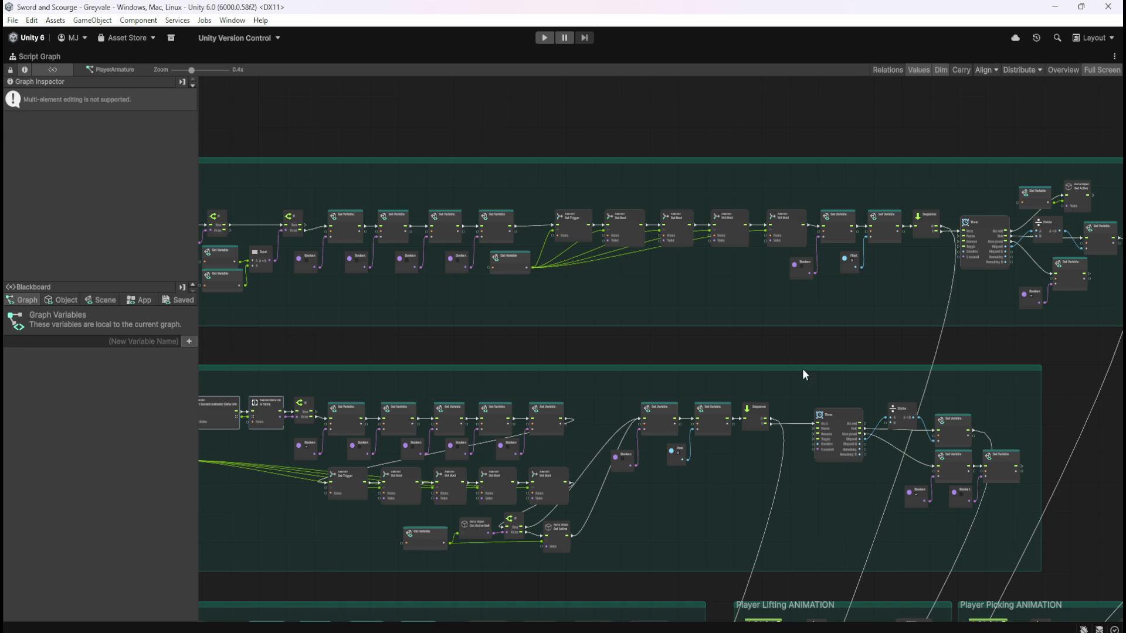
Clear the selection and zoom out to 0.1x so every group, including Toggles and Pause Menu, shows
left_click(817, 341)
left_click_drag(595, 352, 850, 334)
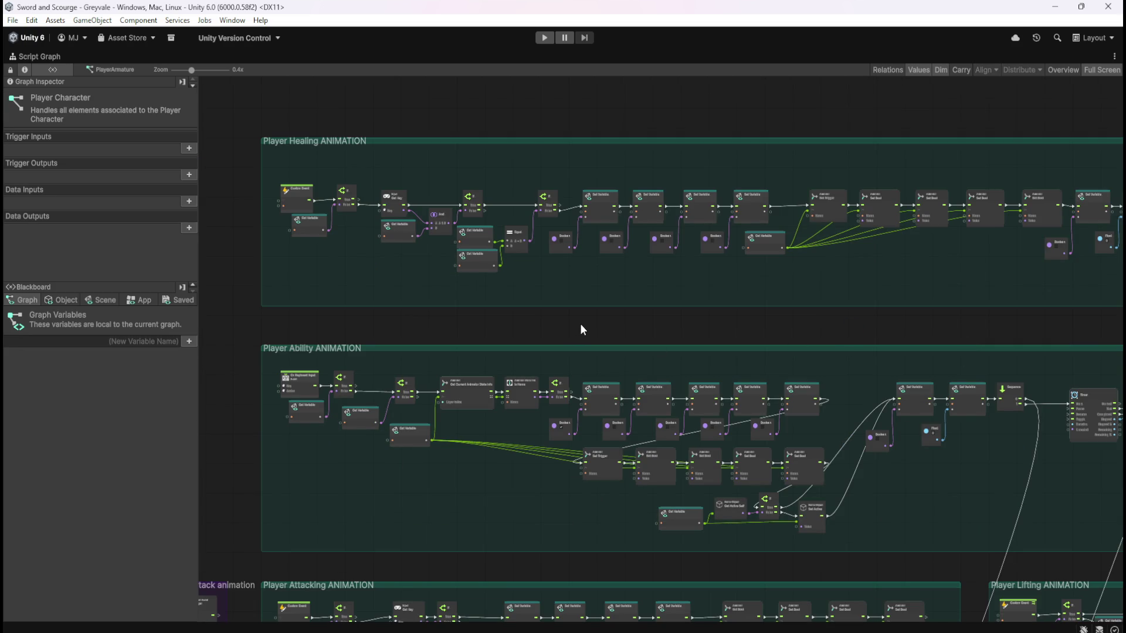
scroll(585, 329, "down", 6)
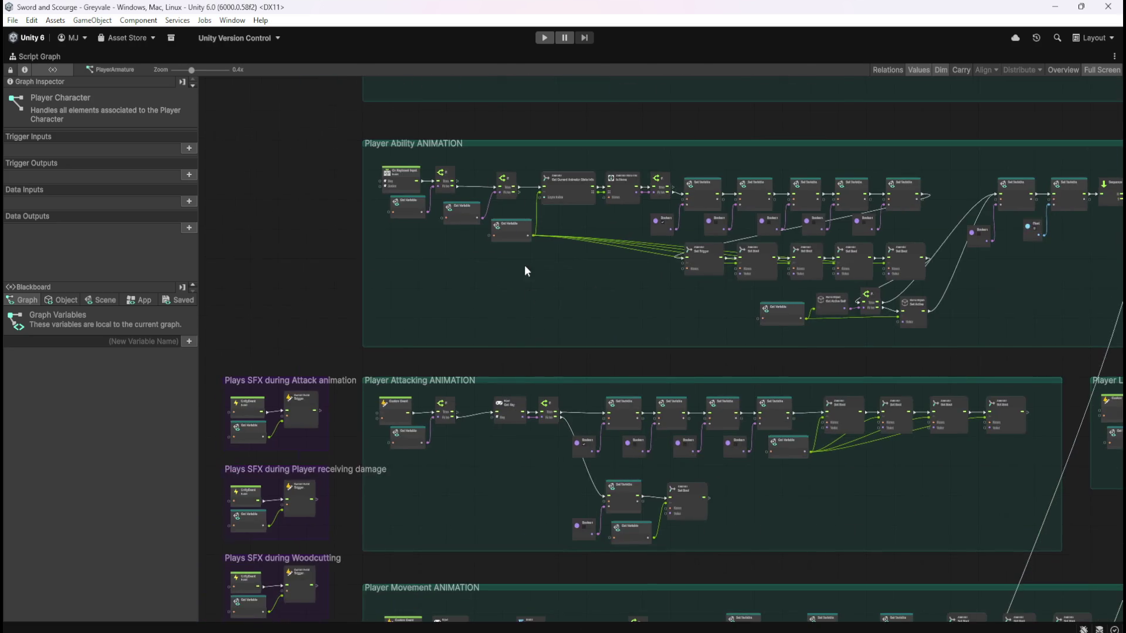
scroll(422, 377, "down", 10)
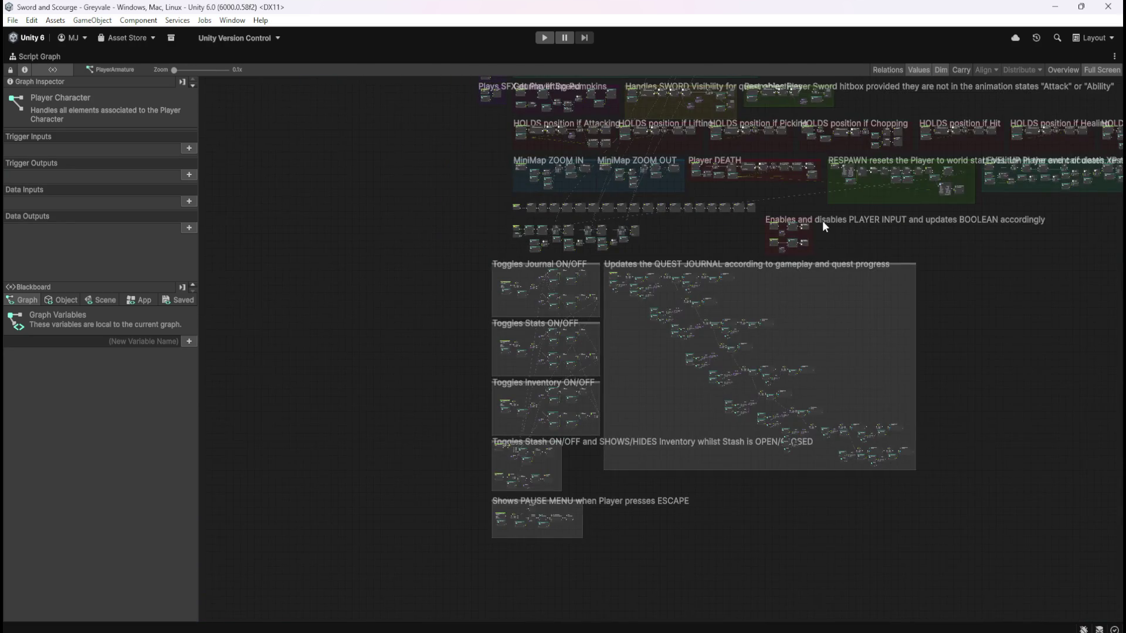
Zoom to the Enables/Disables Player Input group, then frame the Toggles Stash ON/OFF group at 1x
double_click(822, 221)
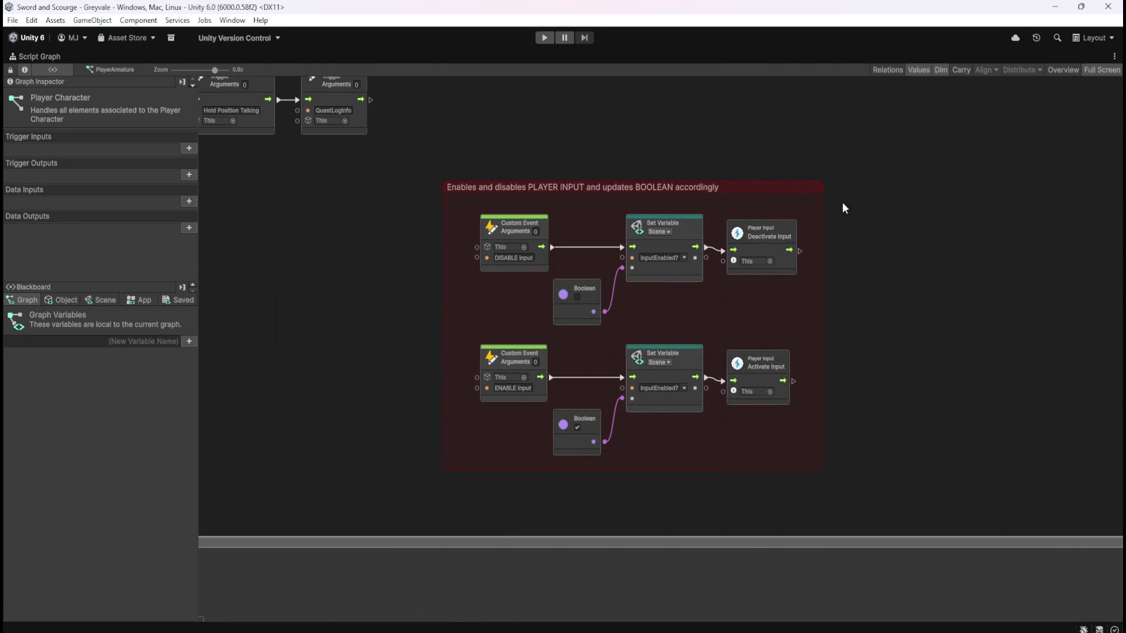
scroll(891, 170, "down", 5)
double_click(657, 426)
double_click(516, 427)
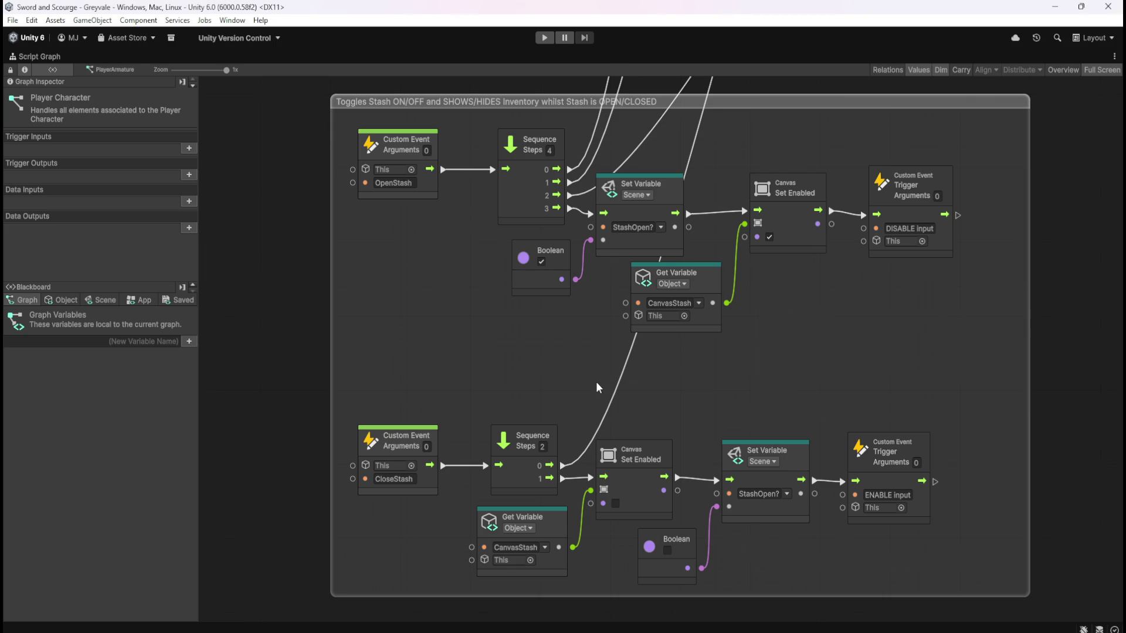
Show the blackboard's Scene variables and scroll down to StashOpen? and InputEnabled?
scroll(596, 381, "down", 5)
scroll(706, 322, "up", 3)
scroll(707, 326, "up", 1)
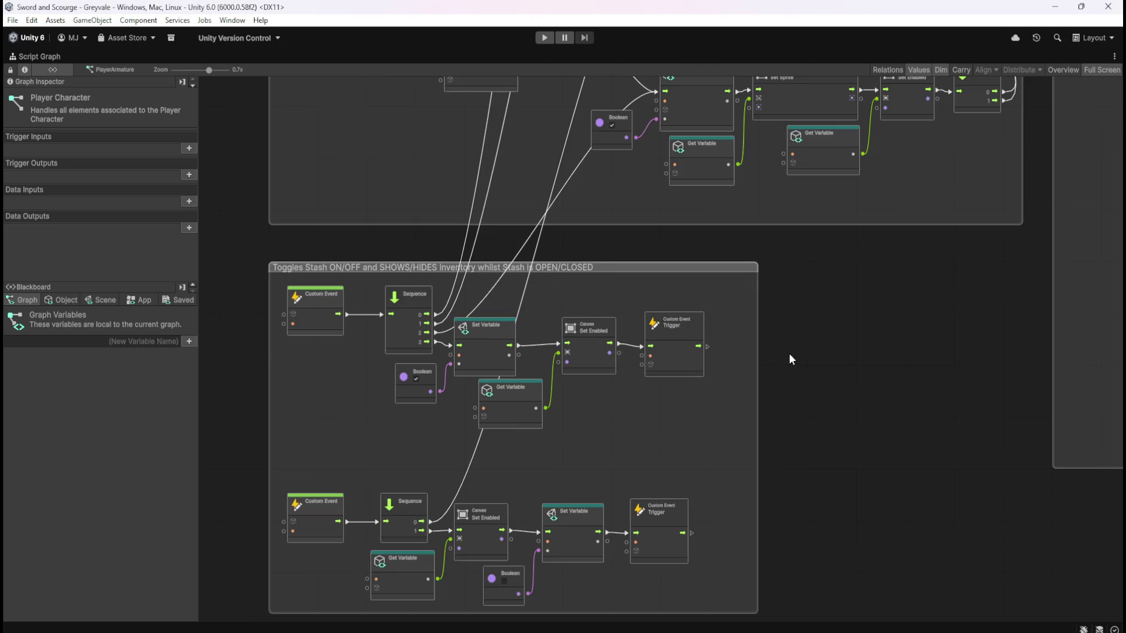
left_click(104, 299)
scroll(138, 443, "down", 10)
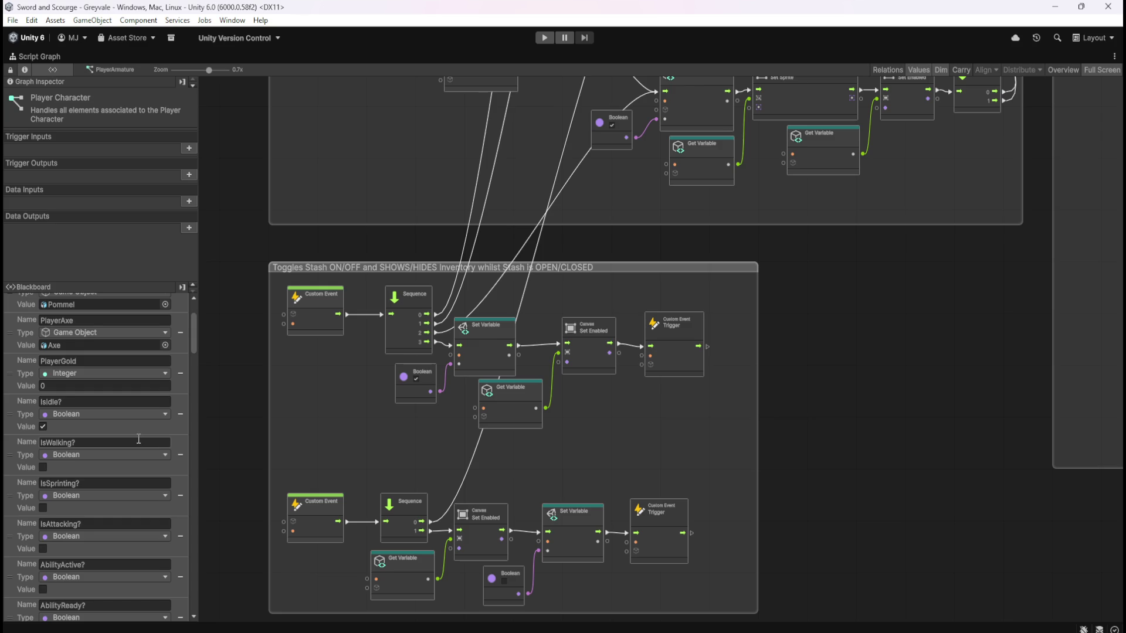
scroll(138, 437, "down", 3)
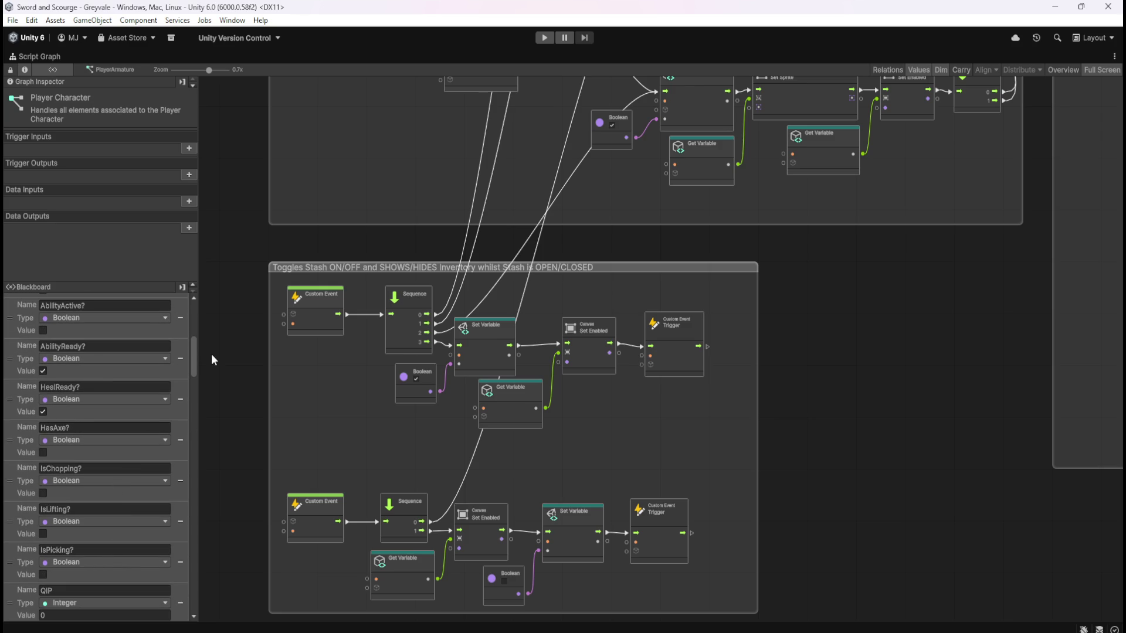
Add a 'bools' scene variable, set its type to List of Boolean, then delete it
left_click_drag(195, 359, 195, 592)
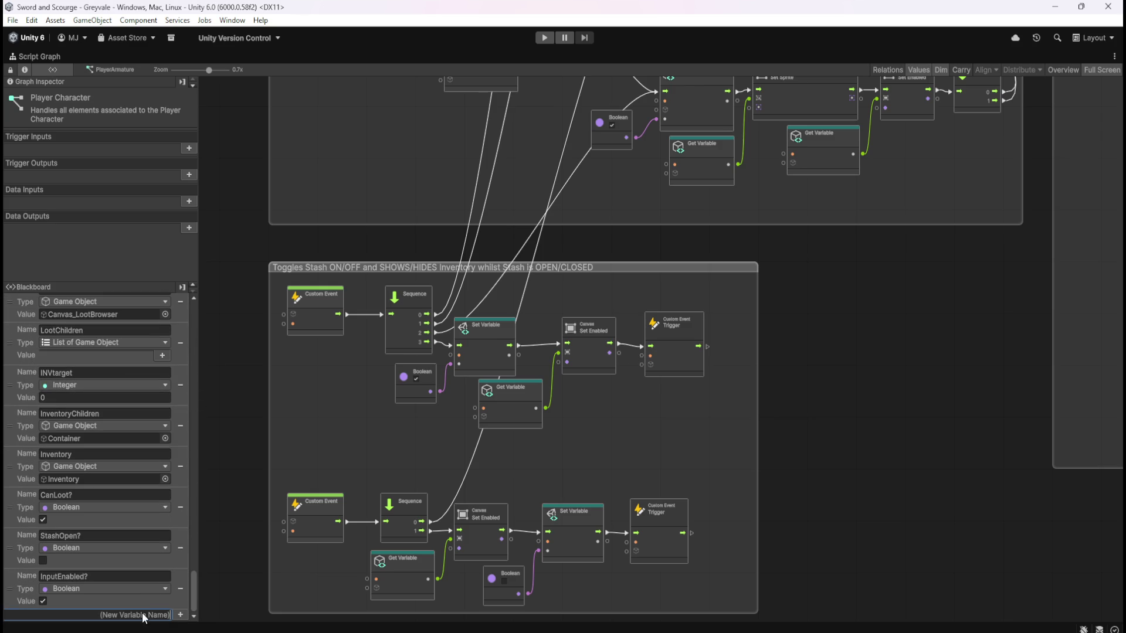
type("bools")
key("Return")
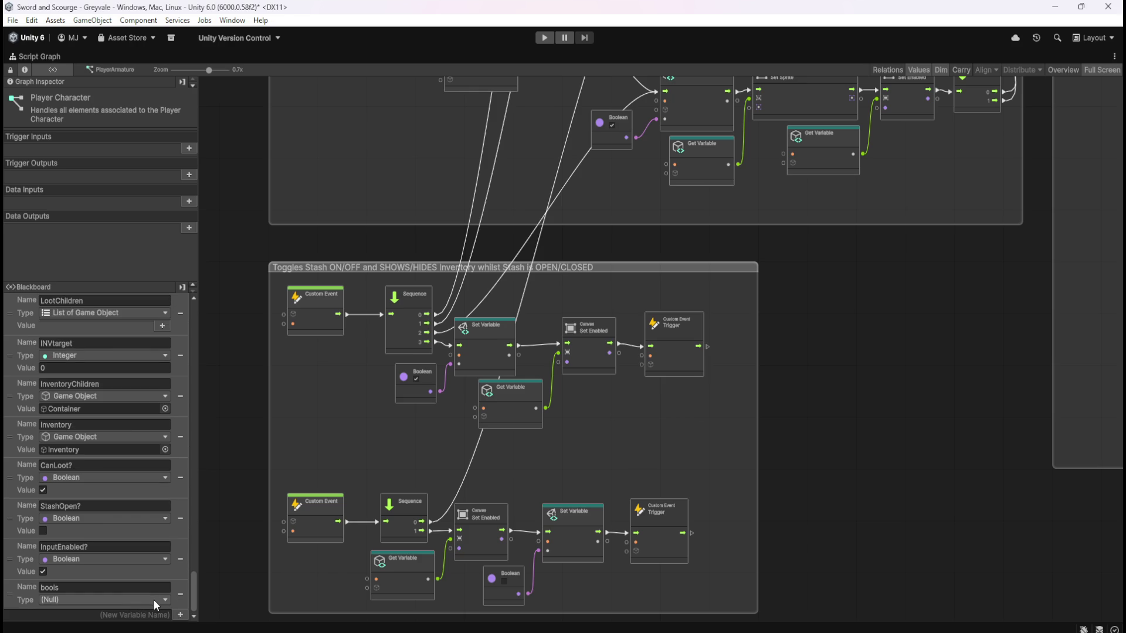
left_click(154, 599)
type("list")
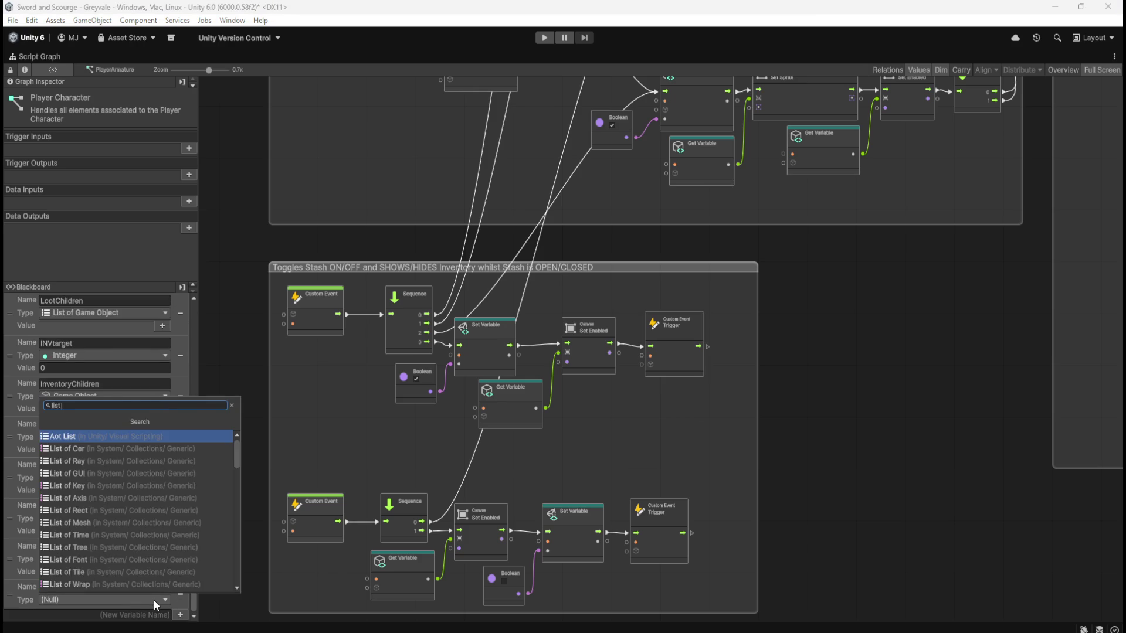
type(" bool")
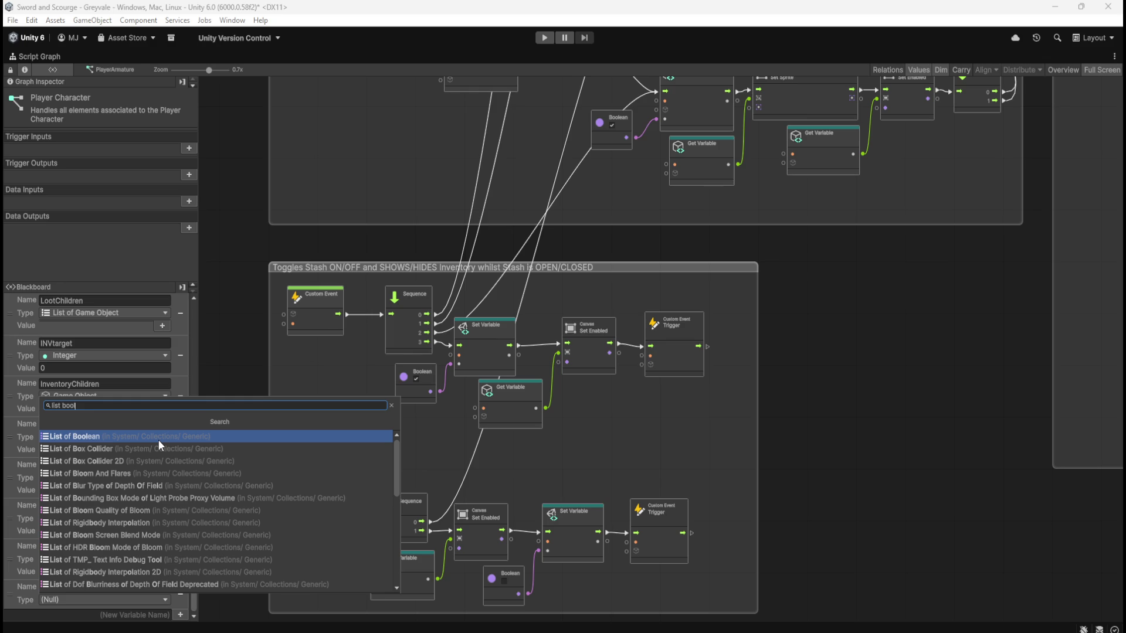
left_click(158, 440)
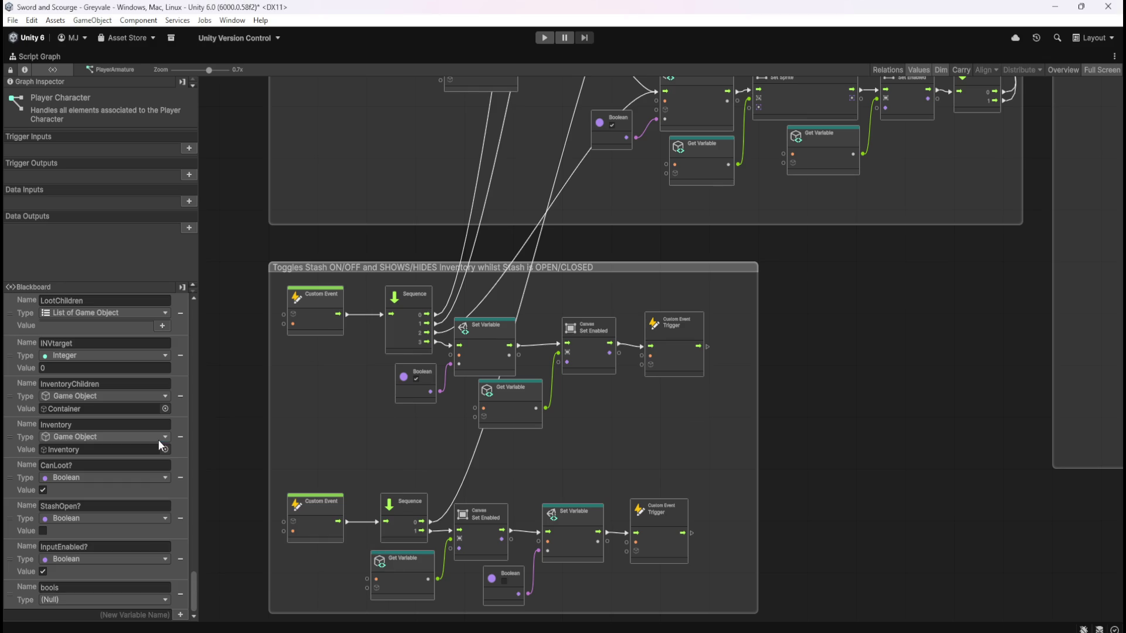
left_click(177, 596)
scroll(756, 410, "down", 3)
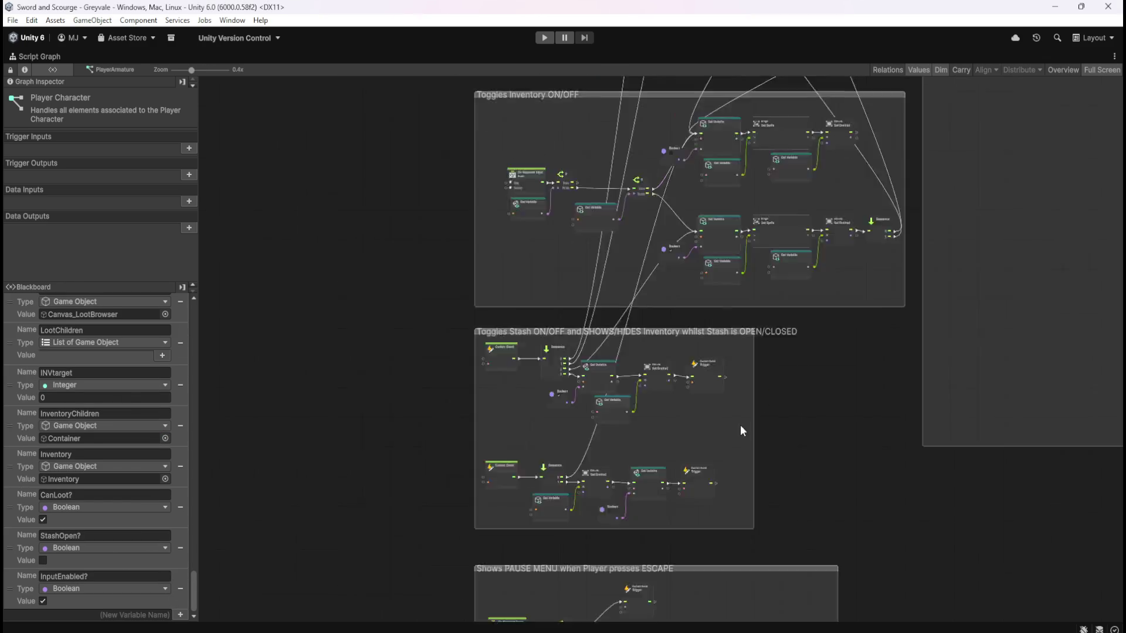
Zoom out to 0.1x and pan up to the SFX groups and the Player Ability ANIMATION group
scroll(741, 431, "down", 3)
mouse_move(598, 208)
left_mouse_down()
mouse_move(575, 231)
mouse_move(491, 269)
left_mouse_up()
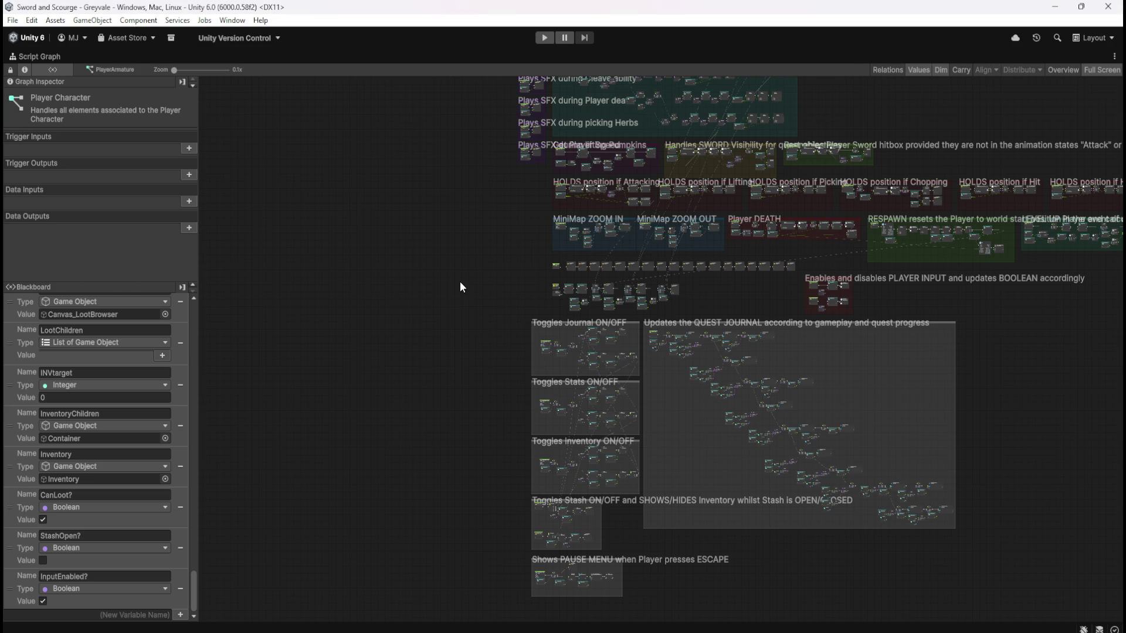
mouse_move(473, 255)
left_mouse_down()
mouse_move(403, 372)
mouse_move(390, 420)
left_mouse_up()
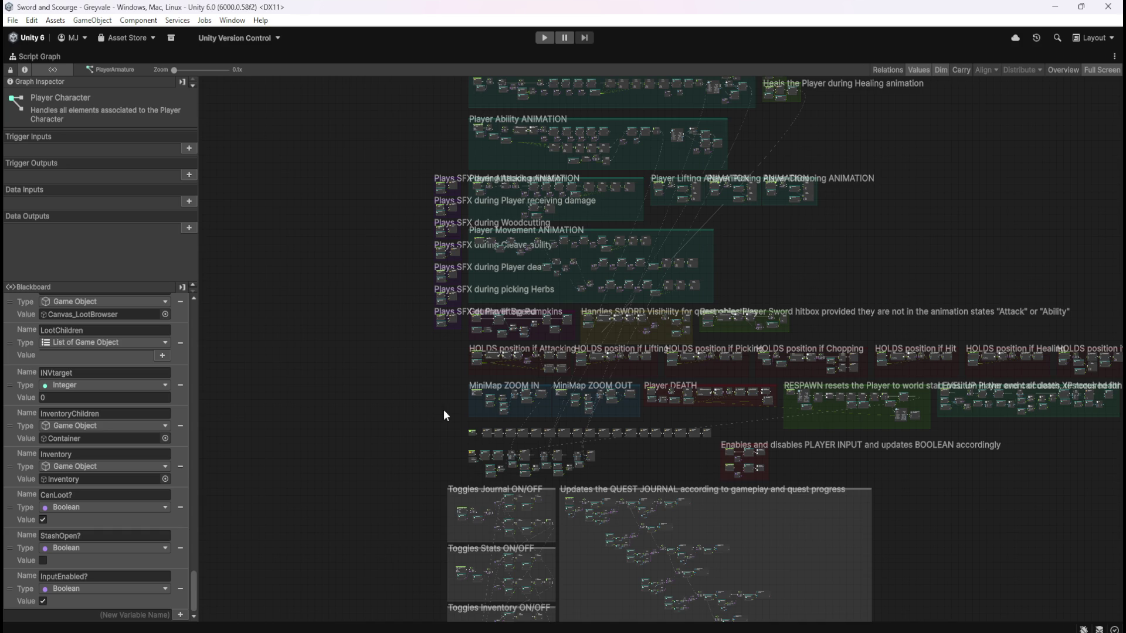
scroll(511, 96, "up", 5)
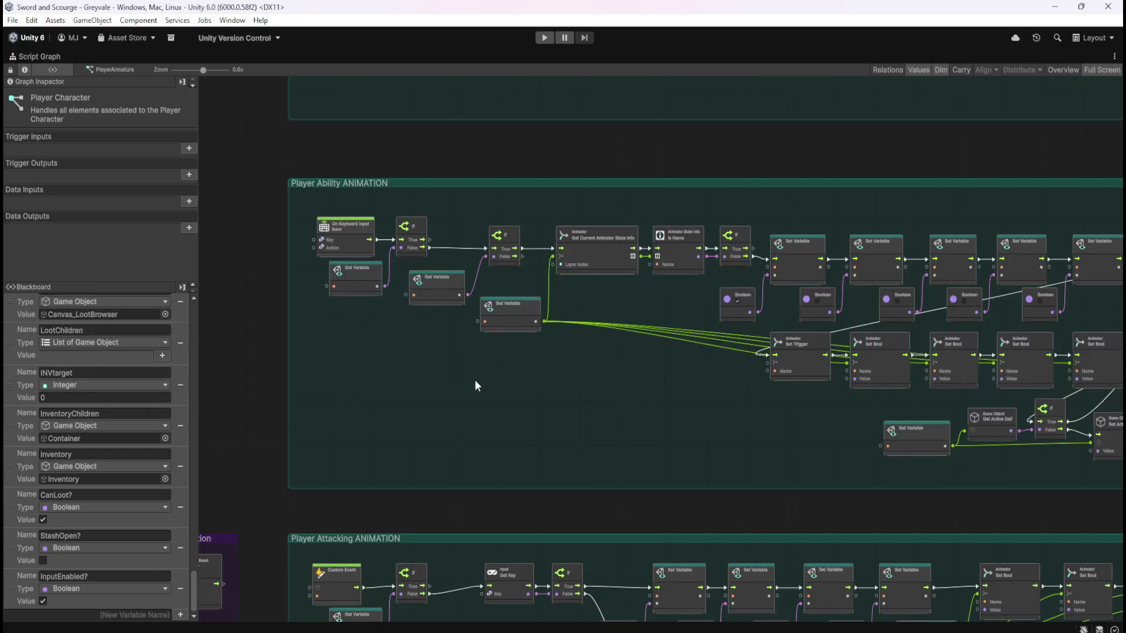
Inspect the Player Healing group, then zoom in to 0.8x on the Player Lifting and Picking ANIMATION groups
scroll(498, 402, "up", 2)
left_click_drag(551, 421, 512, 557)
mouse_move(518, 262)
left_mouse_down()
mouse_move(520, 467)
mouse_move(518, 369)
left_mouse_up()
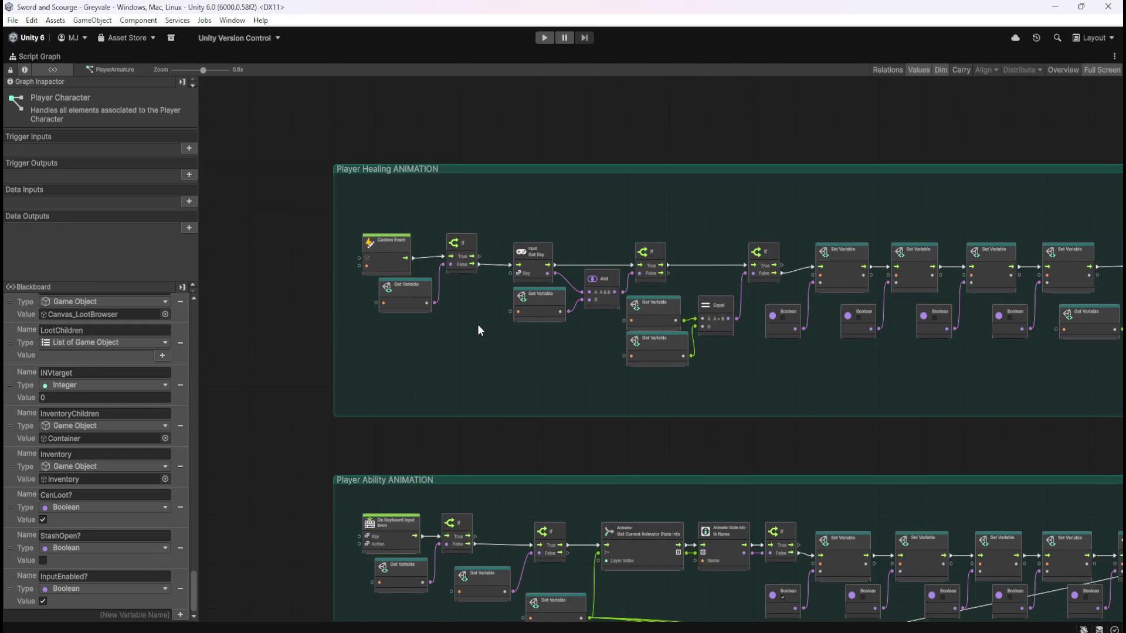
scroll(477, 324, "up", 2)
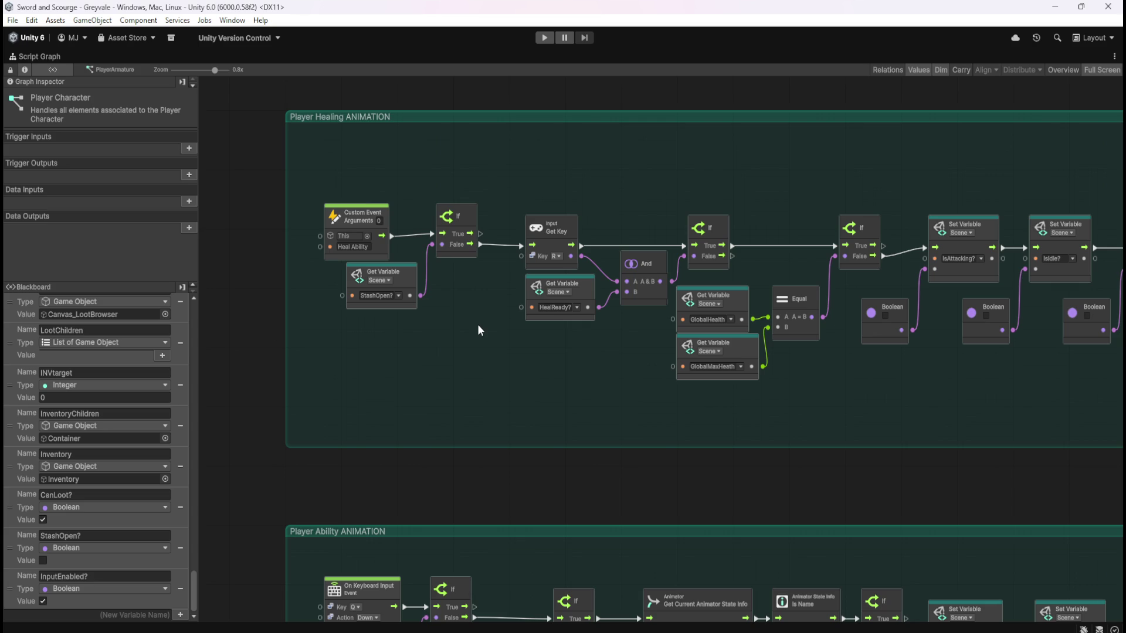
scroll(484, 329, "down", 10)
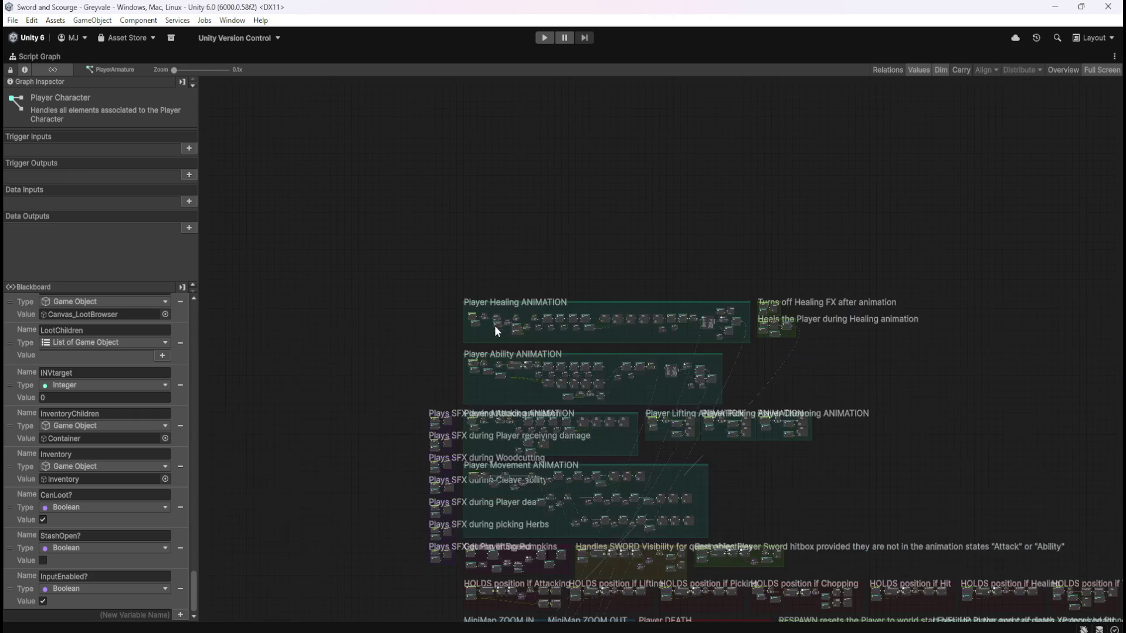
scroll(782, 339, "down", 3)
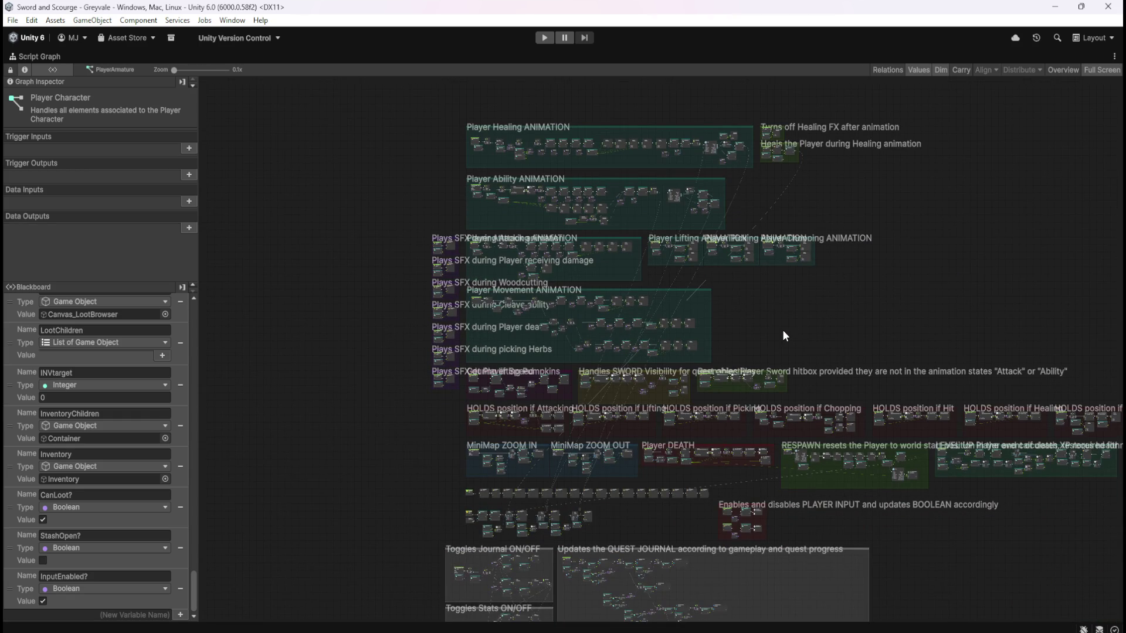
scroll(782, 334, "up", 10)
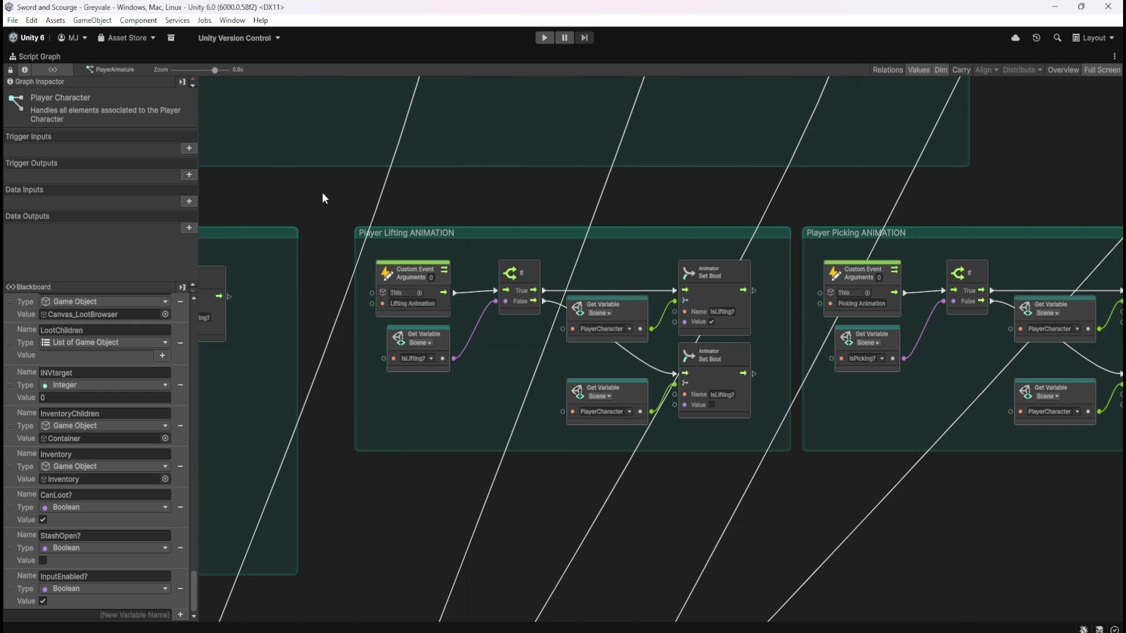
Pan past Player Chopping and zoom to 0.9x on Player Ability's Q-key input and StashOpen? check
mouse_move(772, 500)
left_mouse_down()
mouse_move(714, 472)
mouse_move(354, 480)
mouse_move(381, 465)
left_mouse_up()
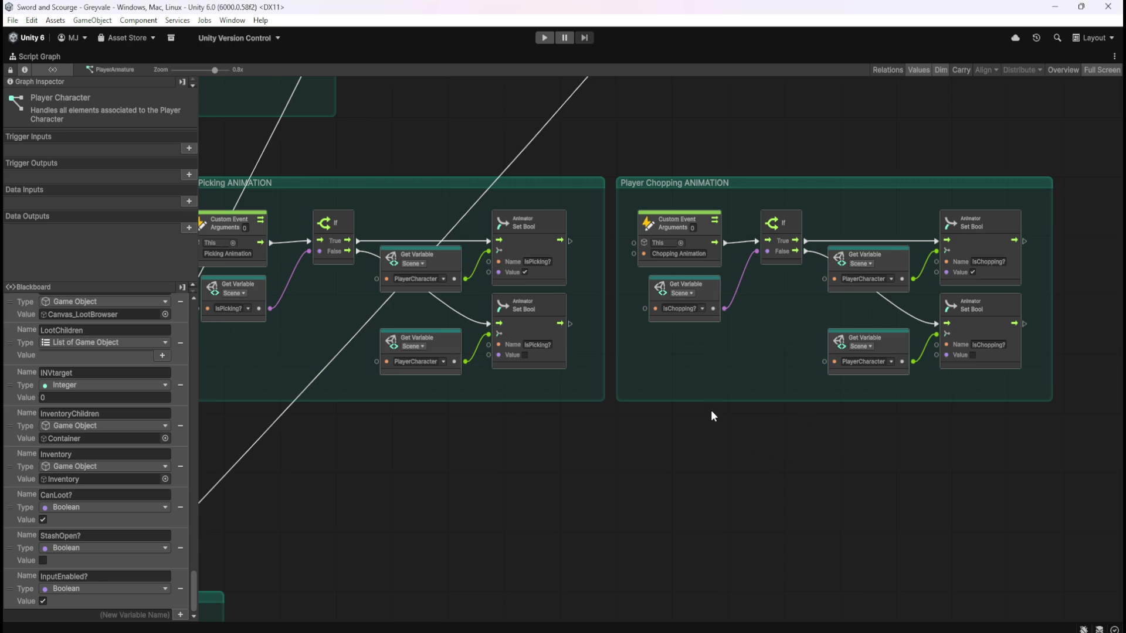
scroll(821, 229, "down", 5)
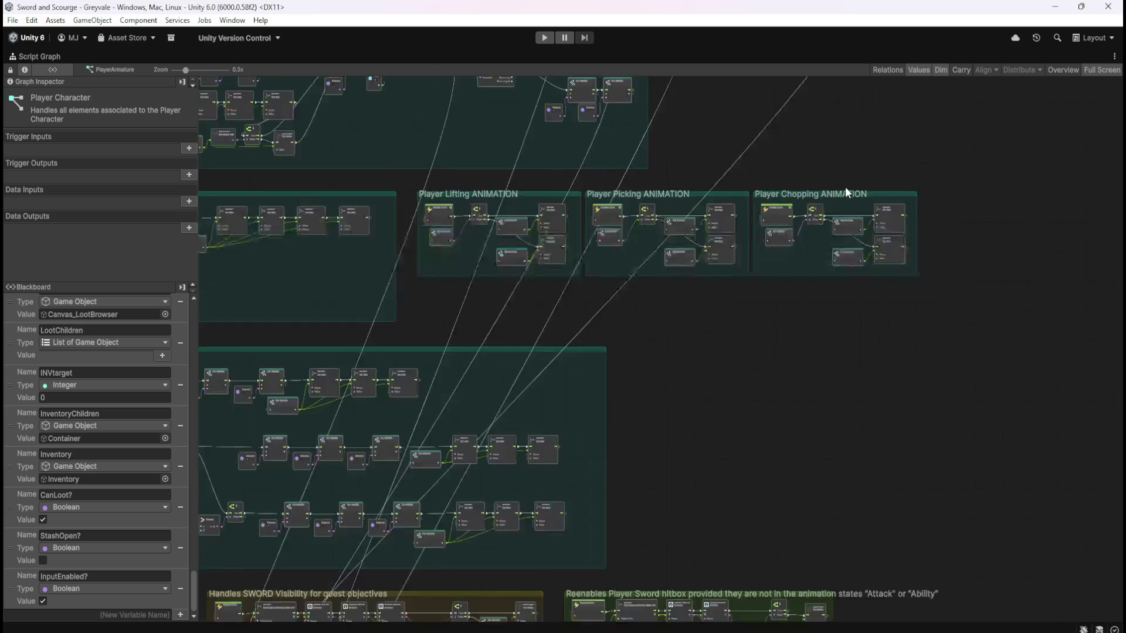
scroll(572, 145, "up", 3)
scroll(377, 133, "up", 5)
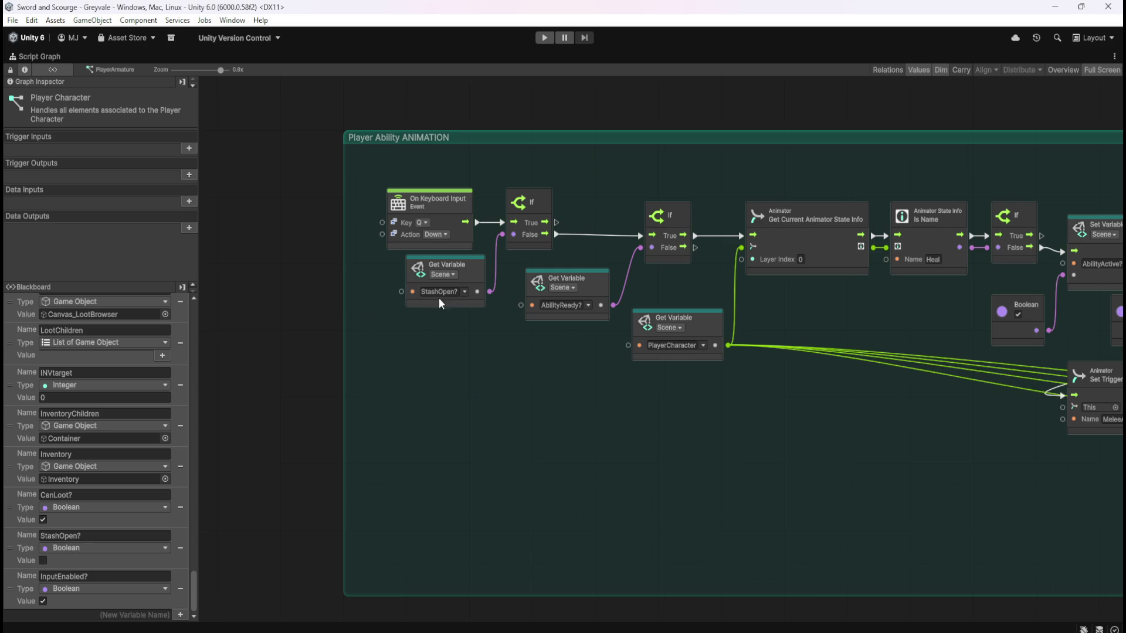
scroll(441, 533, "down", 3)
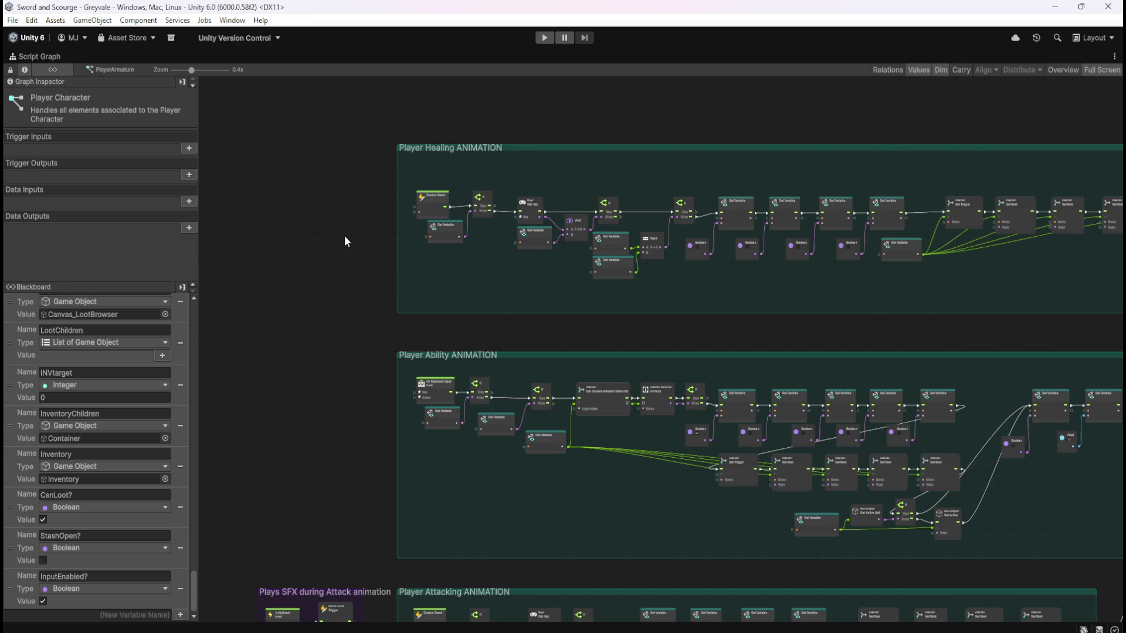
scroll(413, 251, "down", 5)
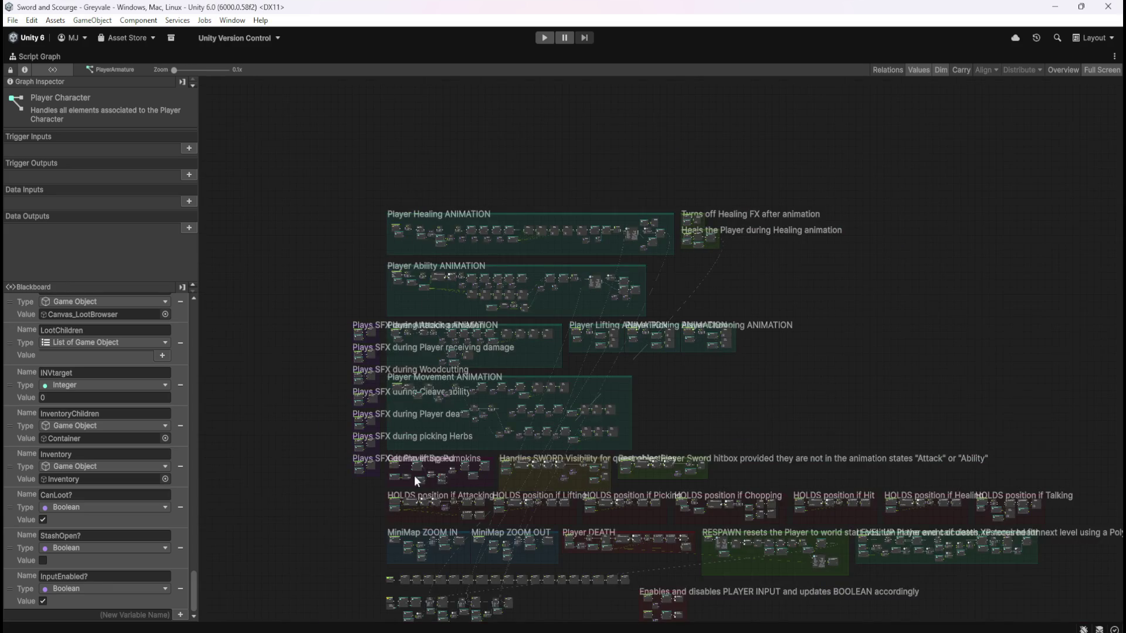
scroll(414, 475, "up", 4)
scroll(444, 361, "down", 4)
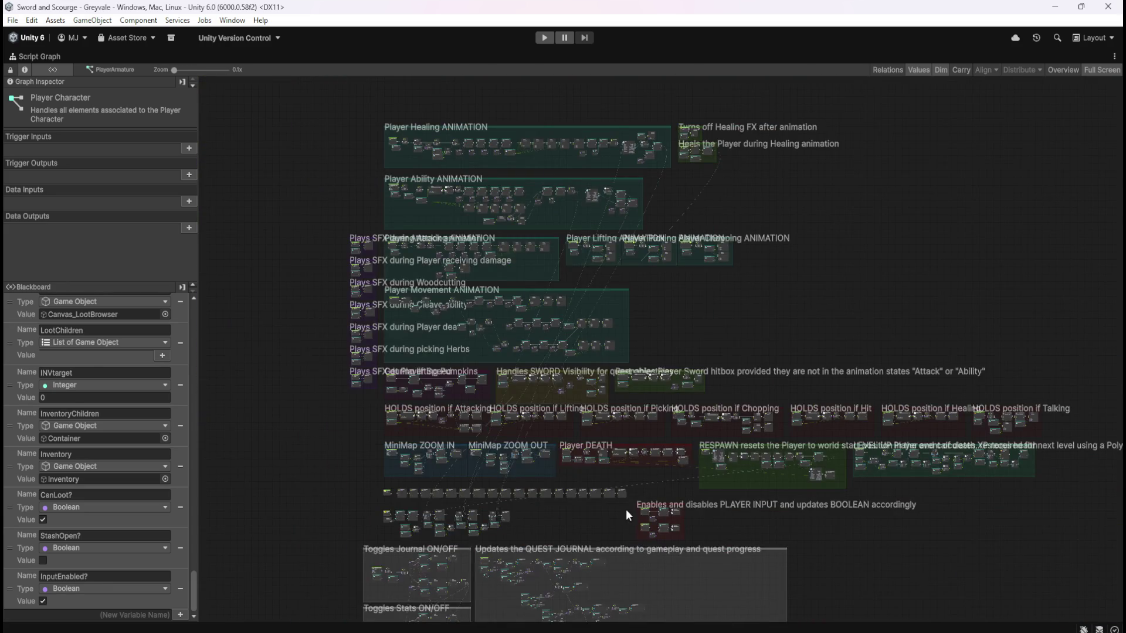
scroll(626, 514, "up", 2)
scroll(667, 405, "down", 2)
scroll(476, 125, "up", 3)
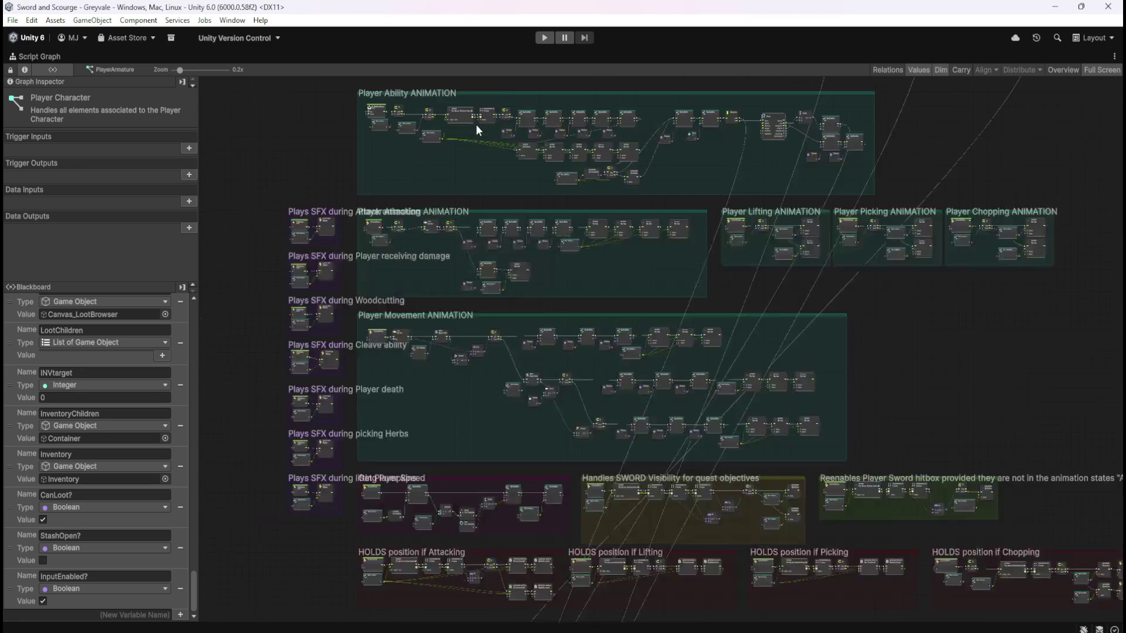
scroll(505, 370, "up", 2)
scroll(501, 401, "down", 3)
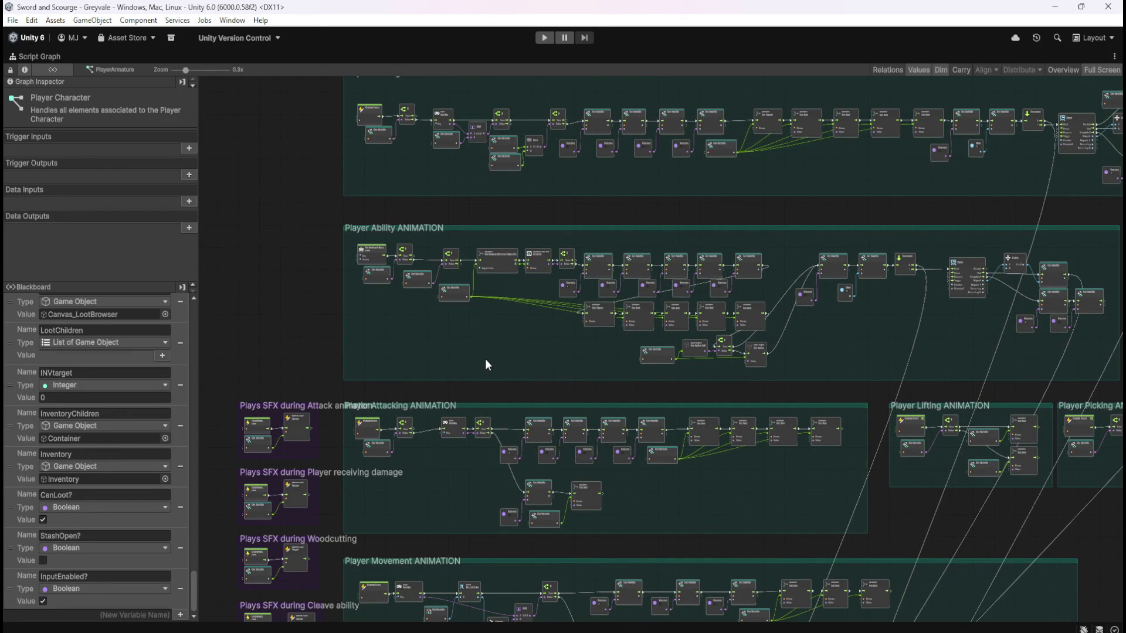
mouse_move(444, 343)
left_mouse_down()
mouse_move(552, 372)
mouse_move(527, 383)
left_mouse_up()
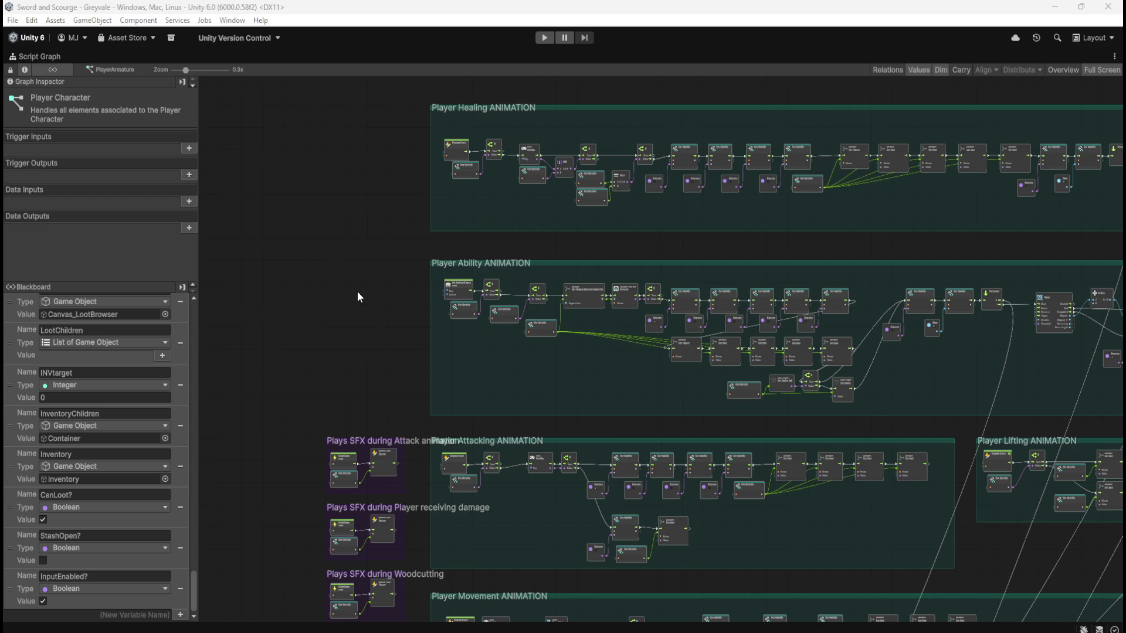
scroll(359, 296, "up", 4)
scroll(393, 282, "down", 2)
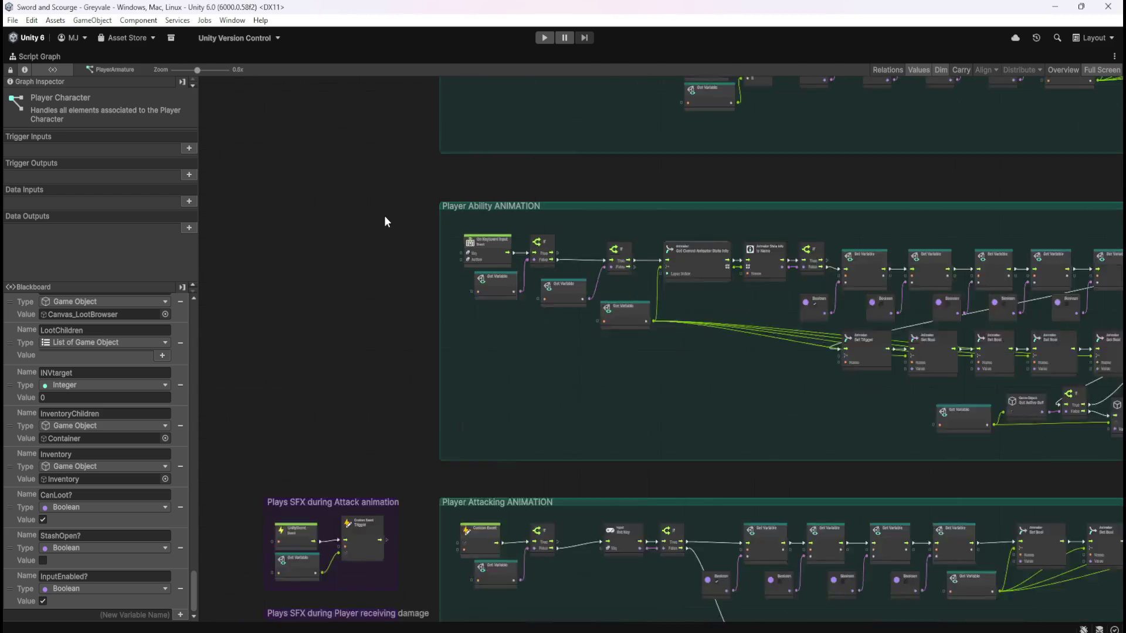
scroll(415, 258, "up", 4)
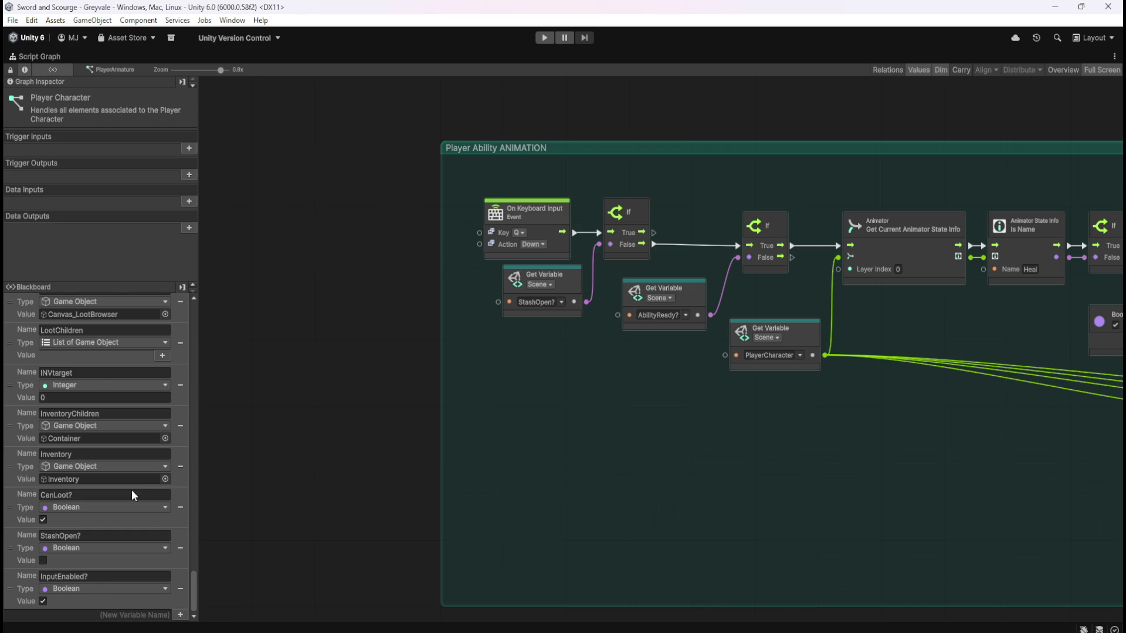
scroll(193, 565, "up", 3)
scroll(196, 616, "down", 3)
left_click_drag(194, 604, 214, 356)
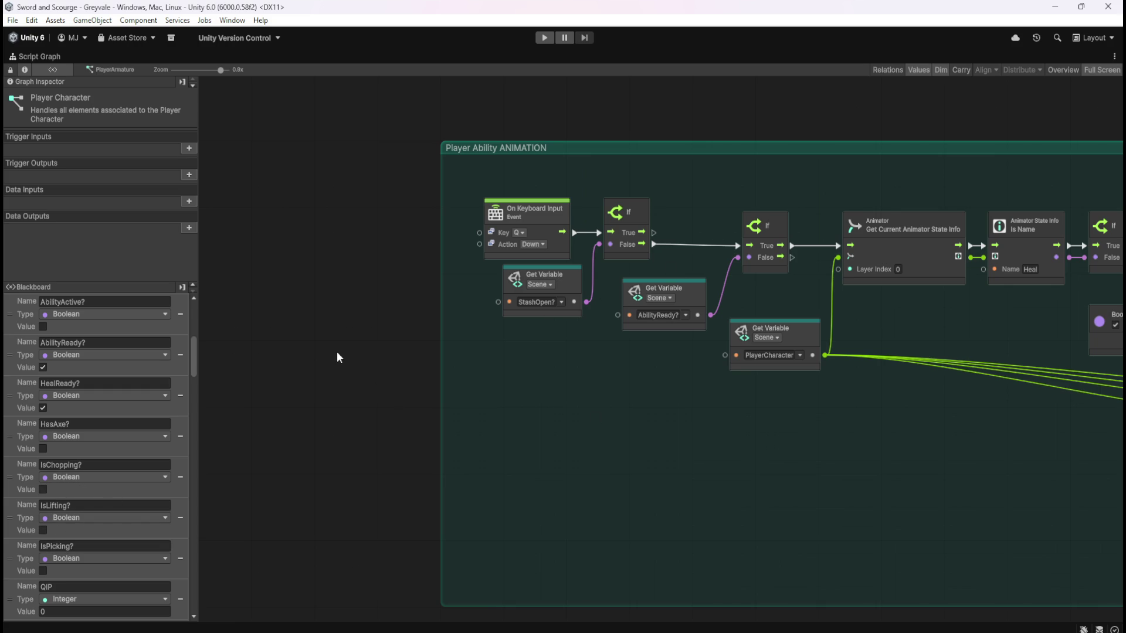
scroll(311, 234, "down", 10)
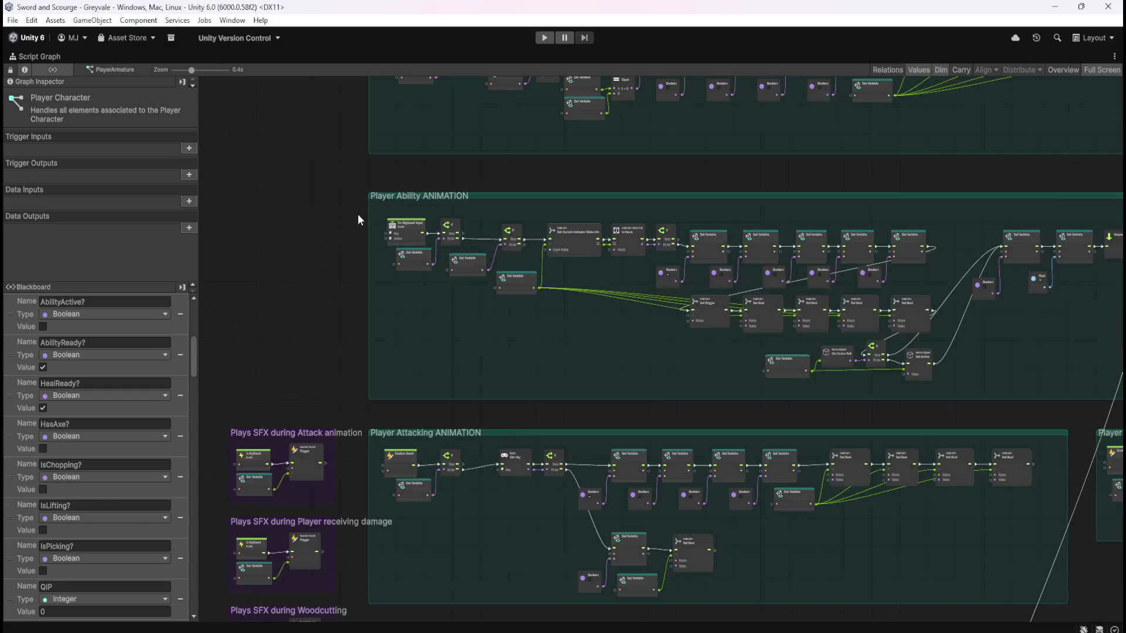
Zoom out to 0.1x and pan down to the Journal, Stats, Inventory, Stash and Pause Menu groups
scroll(455, 184, "down", 2)
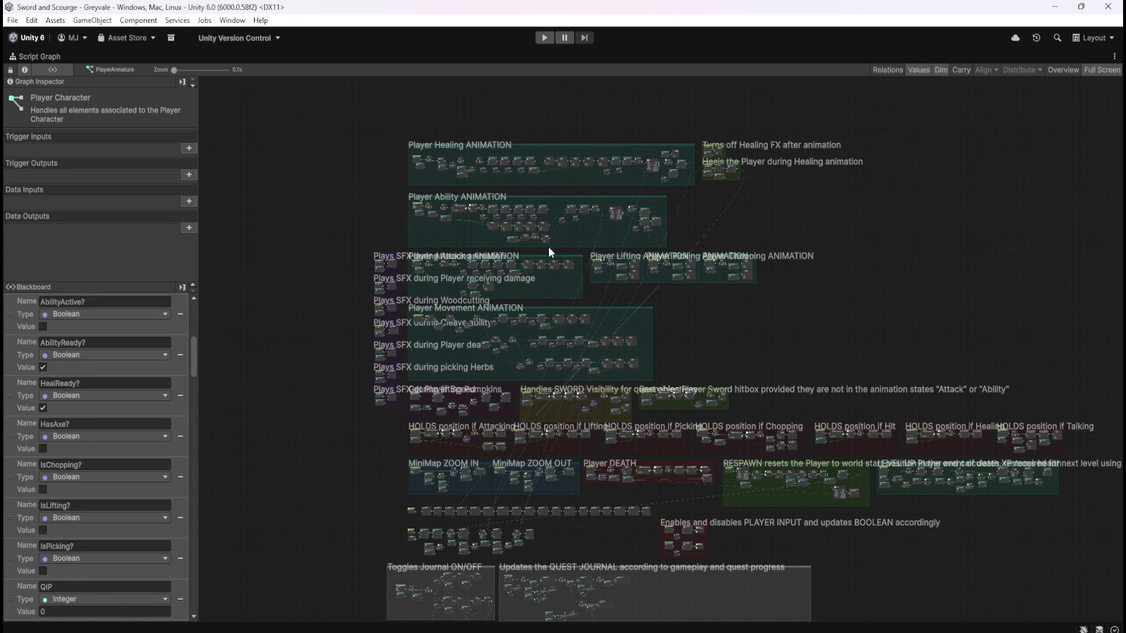
left_click_drag(744, 343, 774, 150)
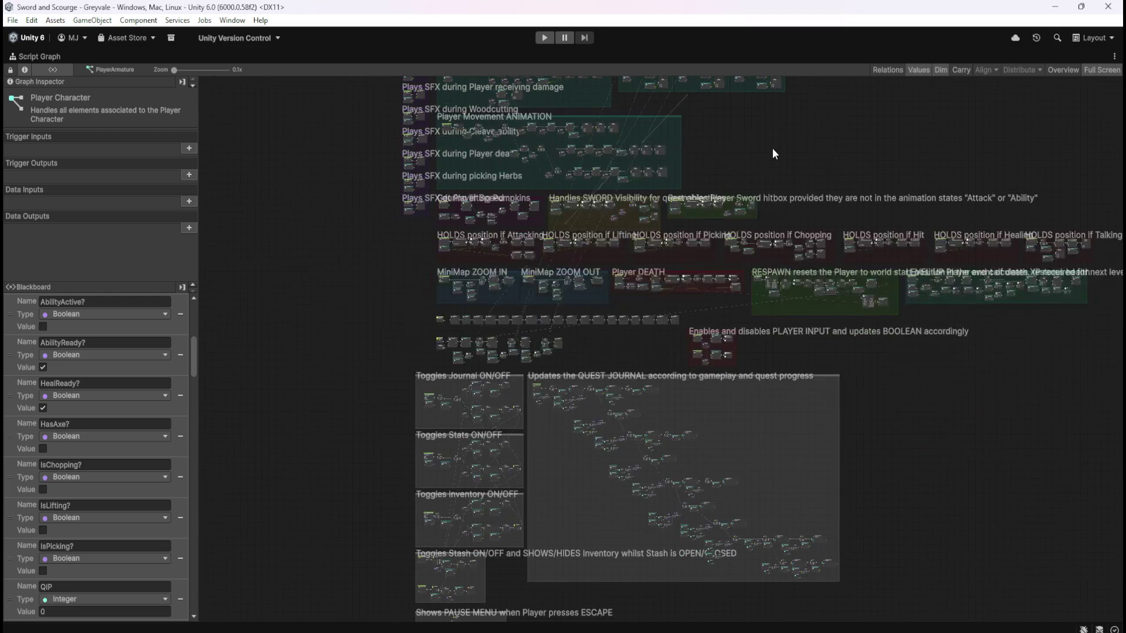
left_click_drag(374, 412, 375, 259)
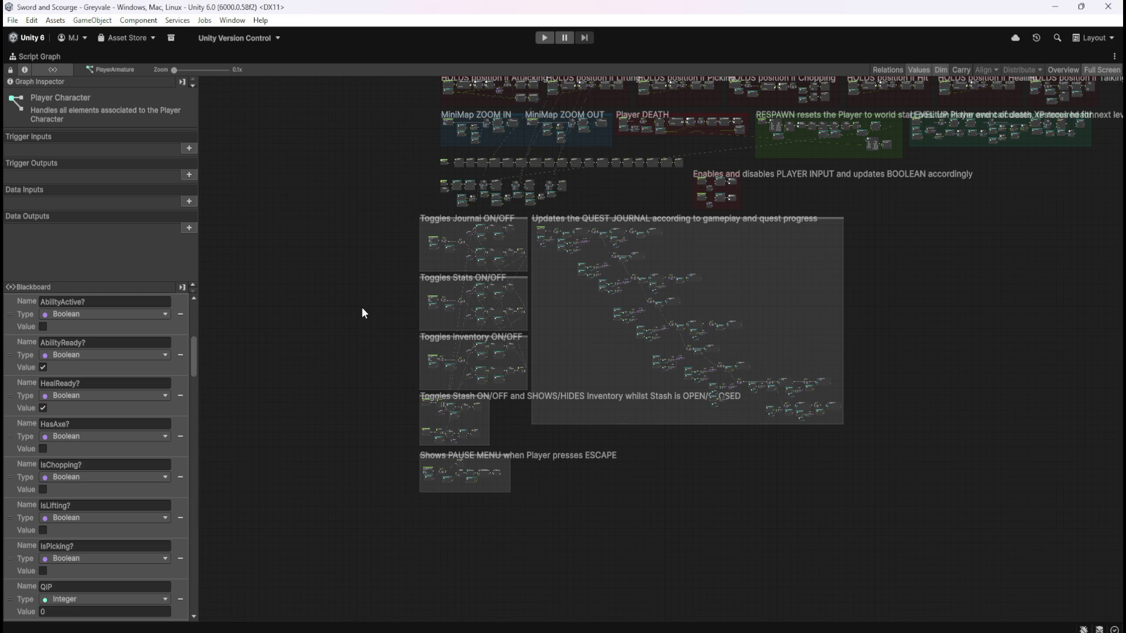
key("shift+space")
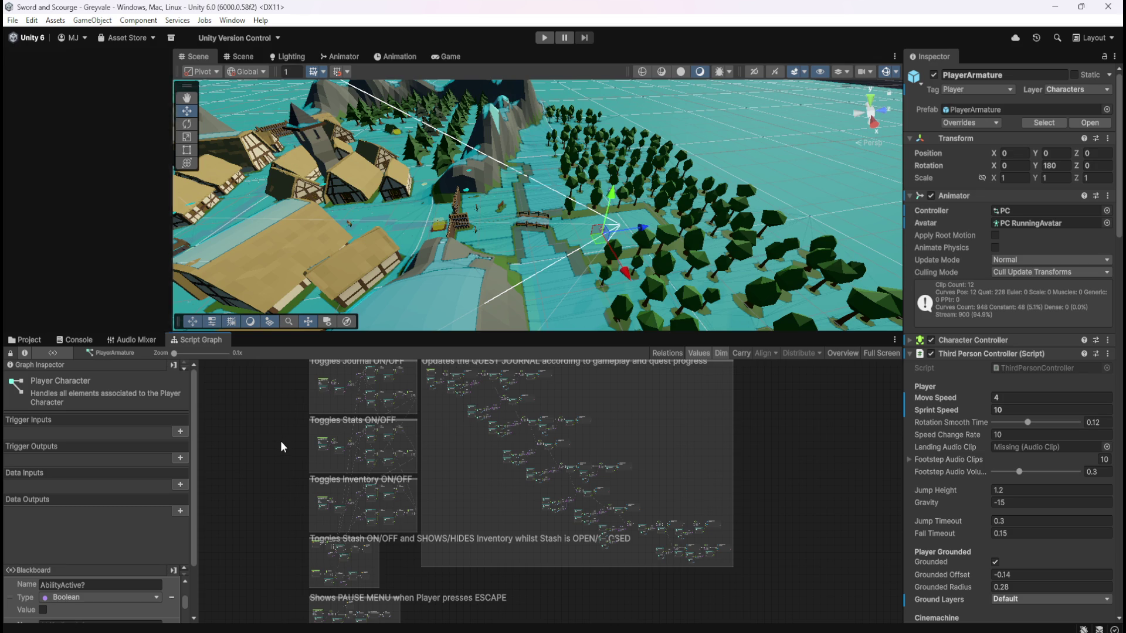
key("shift+space")
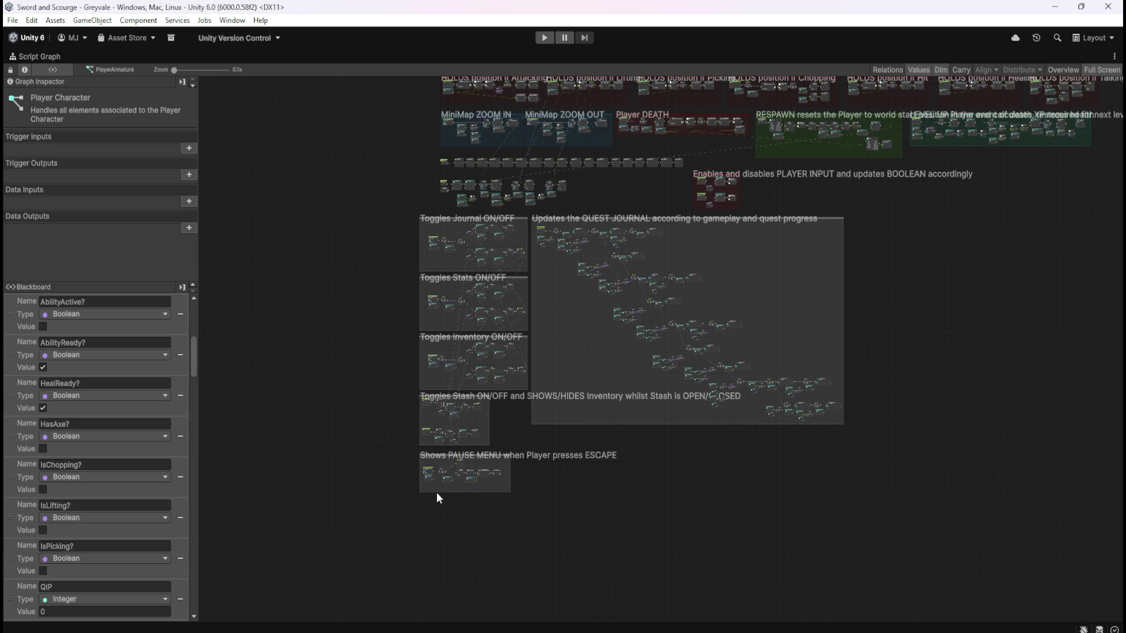
Zoom in on the Stash and Pause Menu toggle groups of the Player Character graph
scroll(436, 491, "up", 5)
scroll(607, 343, "up", 2)
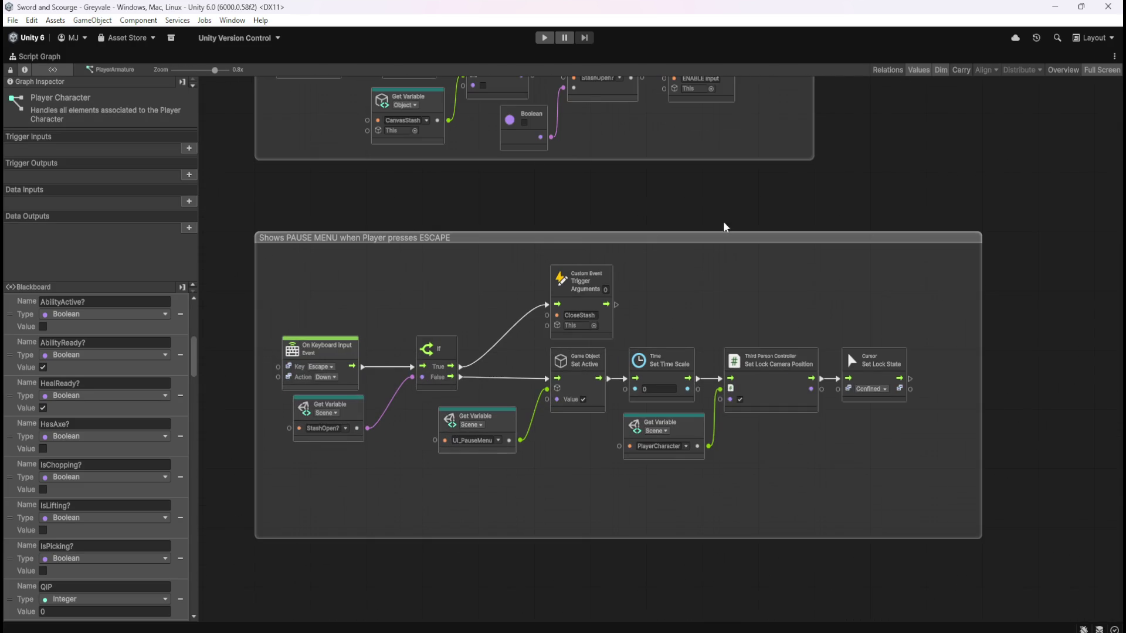
scroll(771, 359, "up", 3)
scroll(795, 378, "up", 3)
scroll(795, 380, "up", 1)
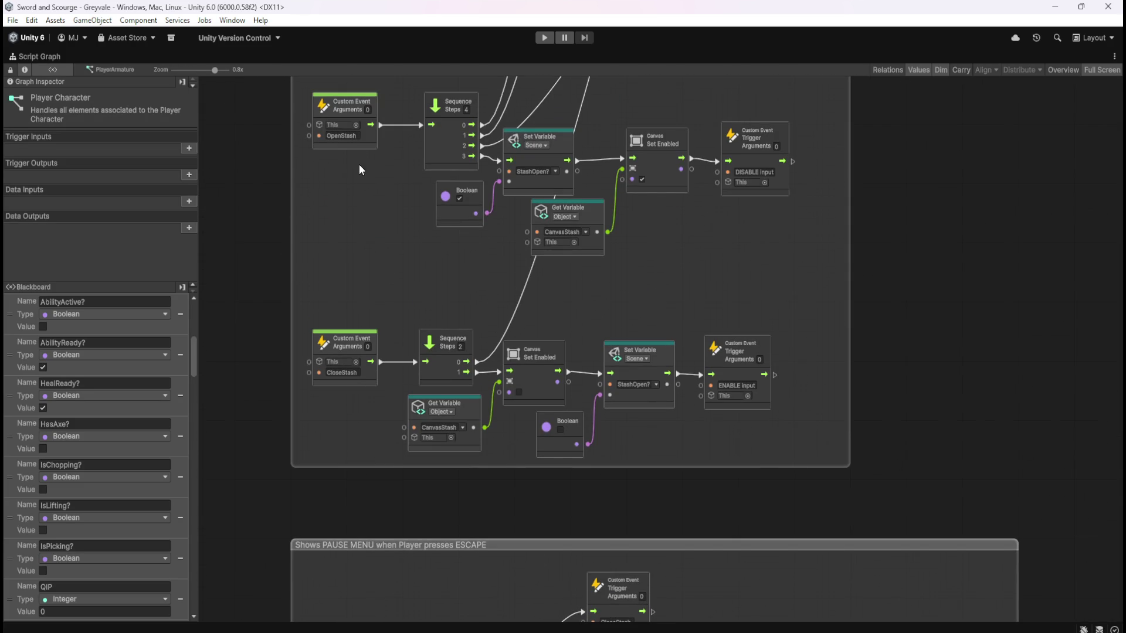
left_click_drag(927, 516, 920, 246)
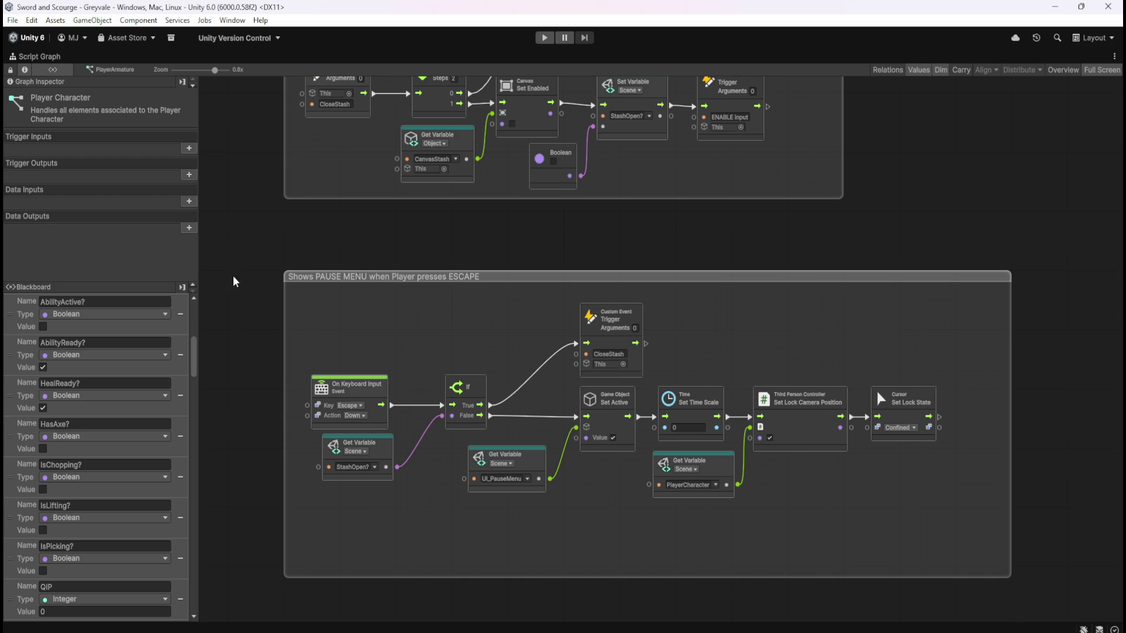
Switch to CanvasPauseMenu's Pause Menu graph and show it maximized
key("shift+space")
left_click(126, 243)
key("shift+space")
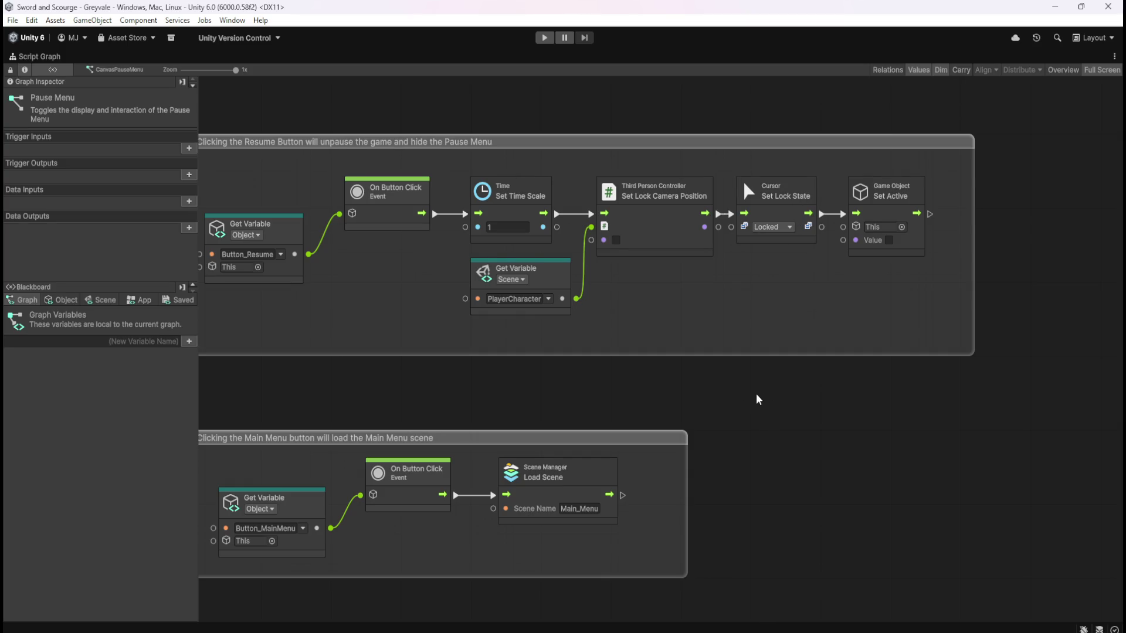
Check the Set Lock State node's cursor modes, leaving it on Locked, then exit full screen
left_click(780, 228)
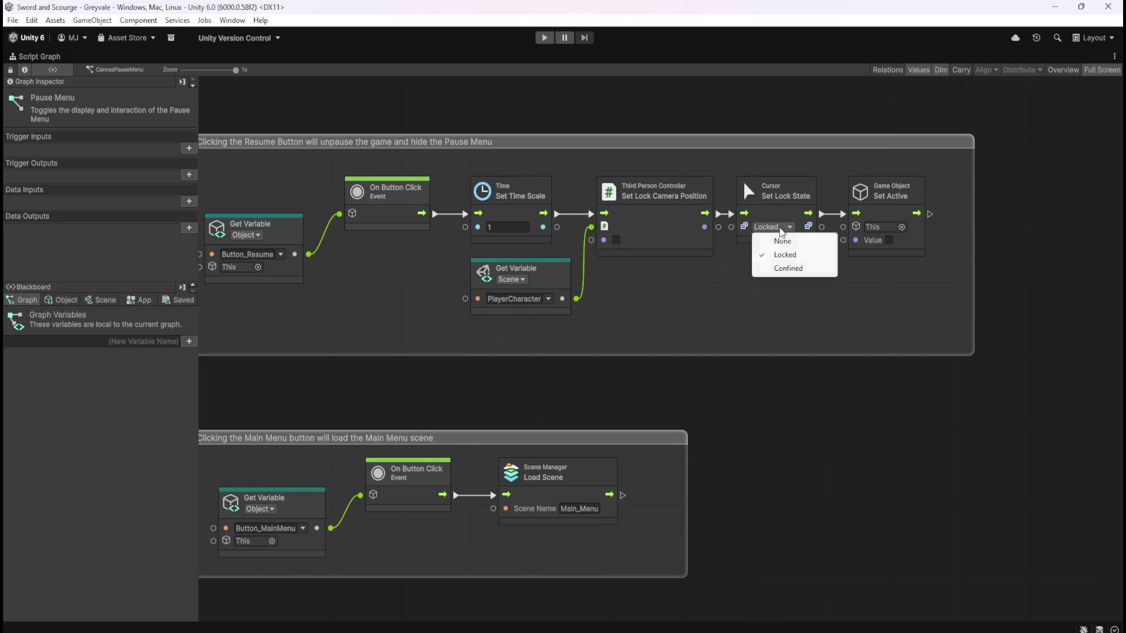
left_click(759, 441)
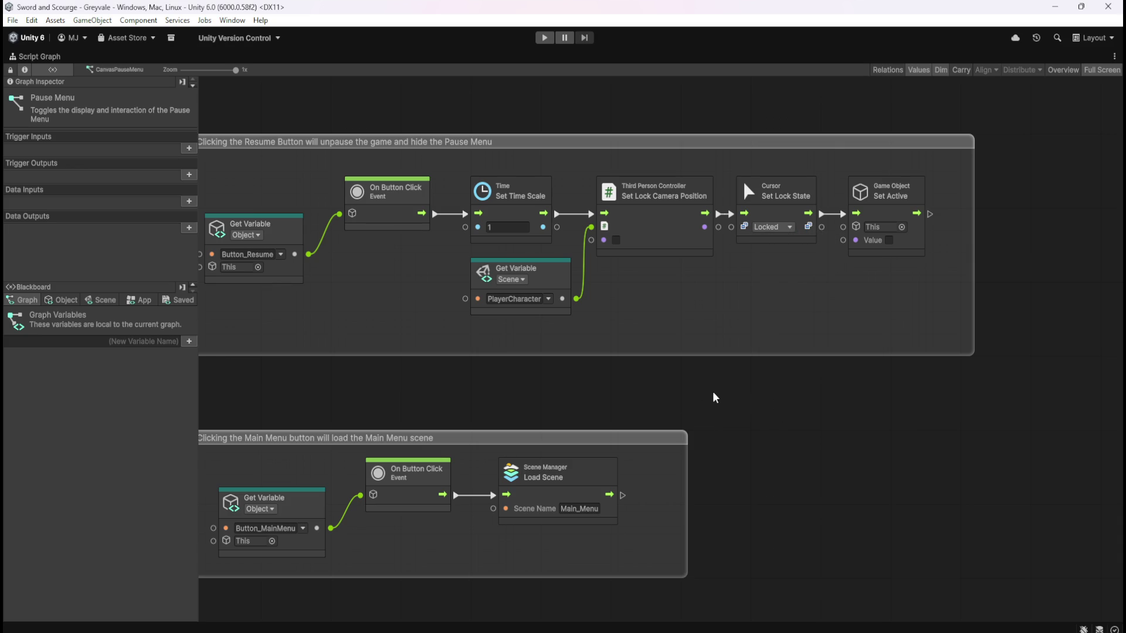
left_click(791, 211)
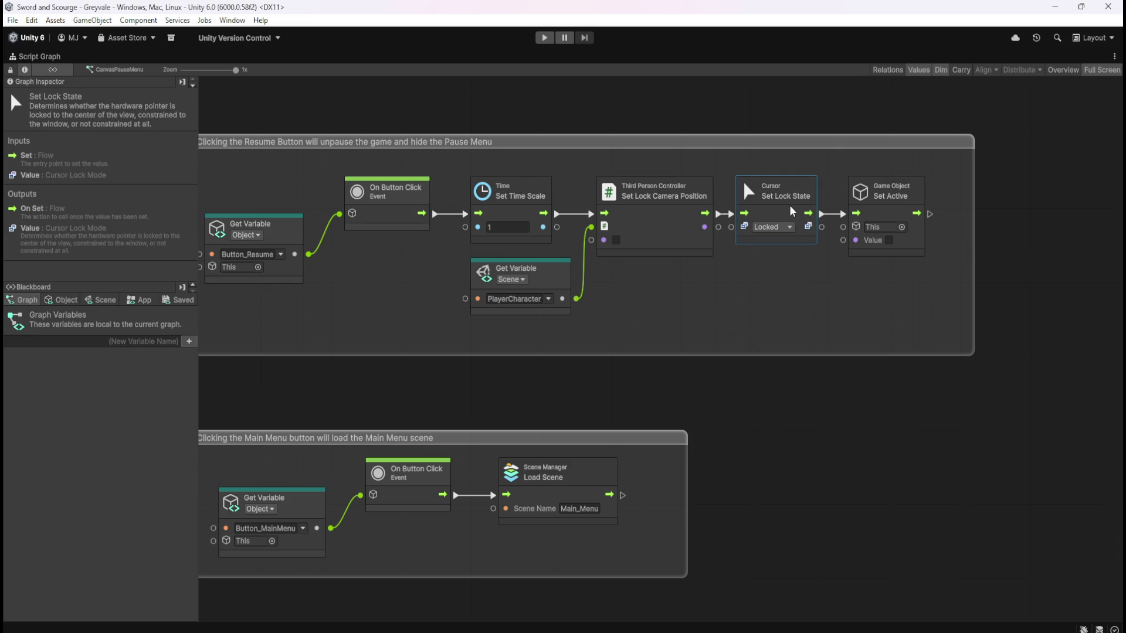
scroll(595, 384, "down", 2)
scroll(849, 409, "up", 1)
left_click(849, 409)
key("shift+space")
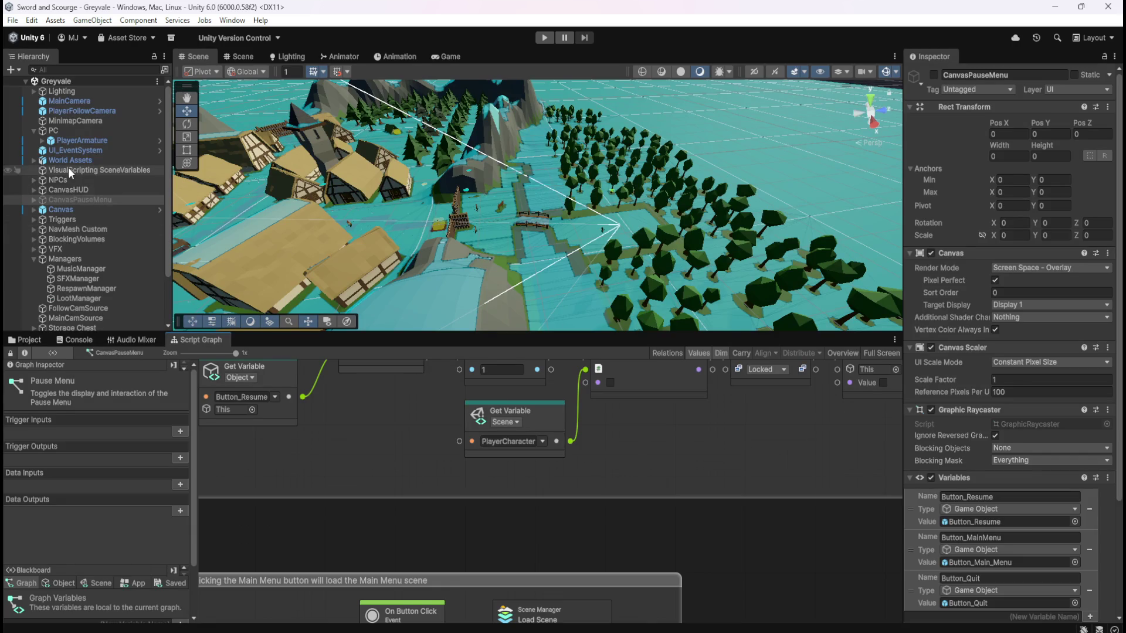
In PlayerArmature's graph, paste a Locked Set Lock State node after ENABLE input and widen the Stash group
left_click(88, 140)
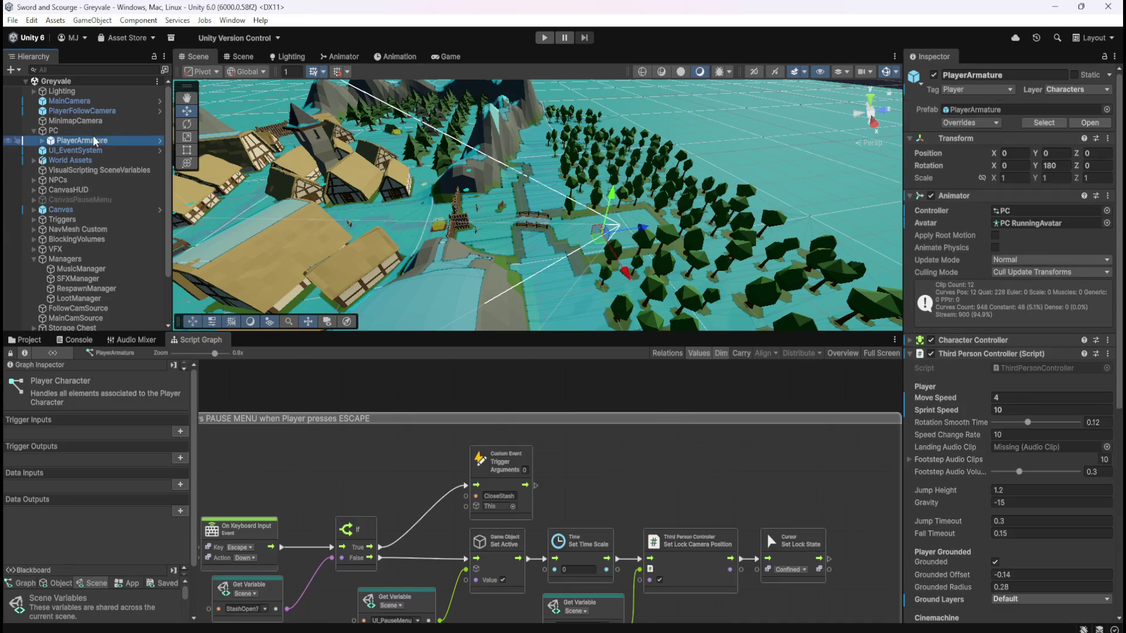
key("shift+space")
scroll(641, 381, "down", 5)
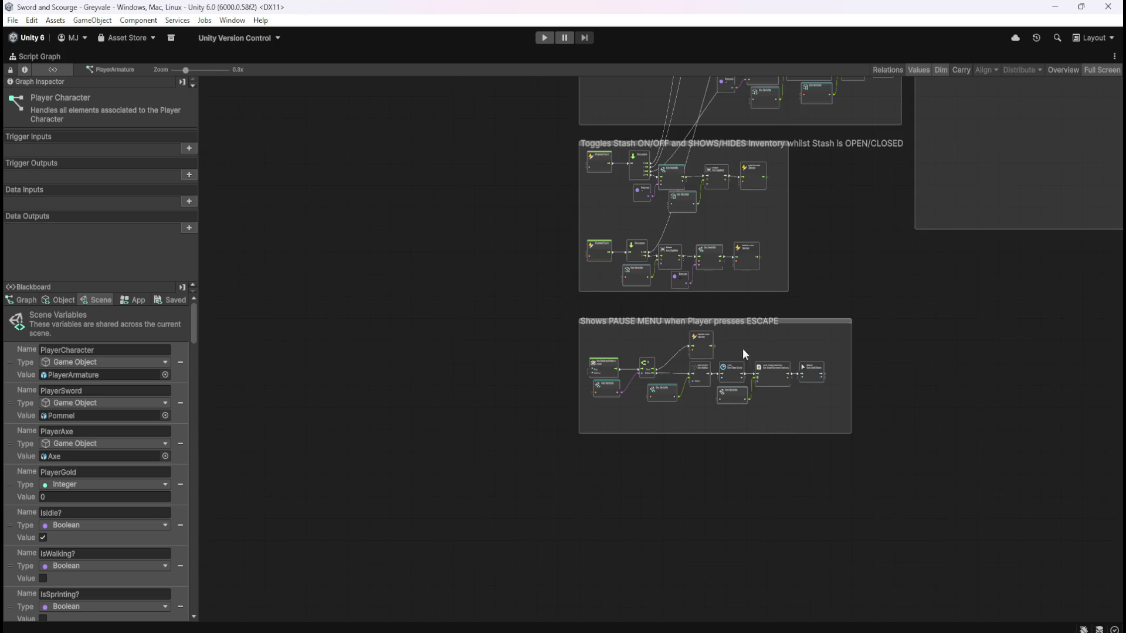
scroll(762, 447, "up", 6)
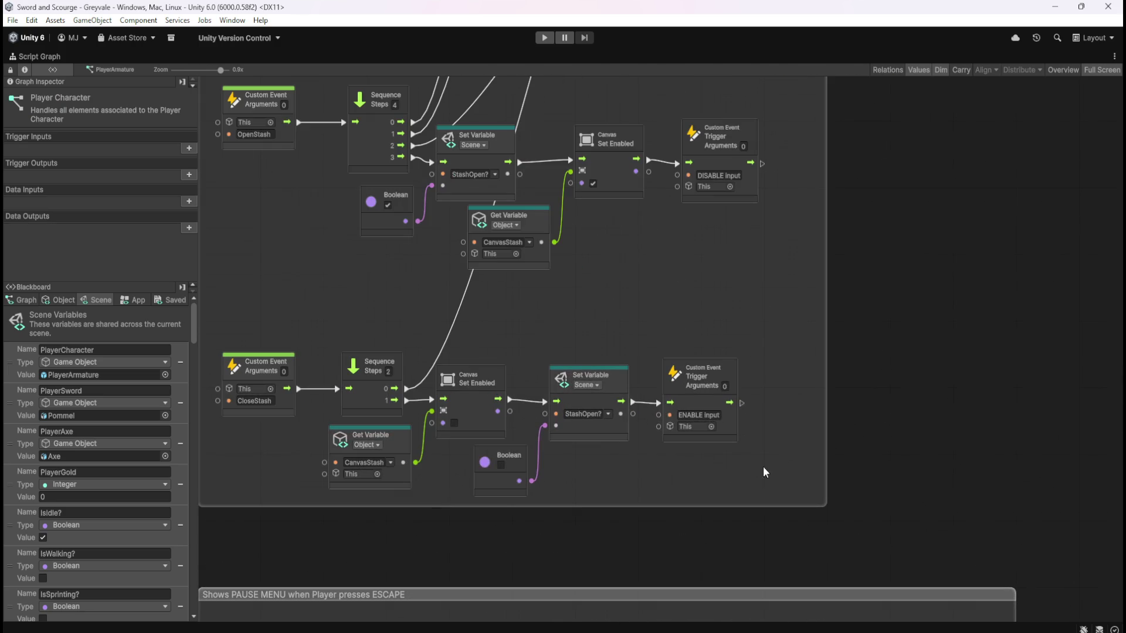
key("ctrl+v")
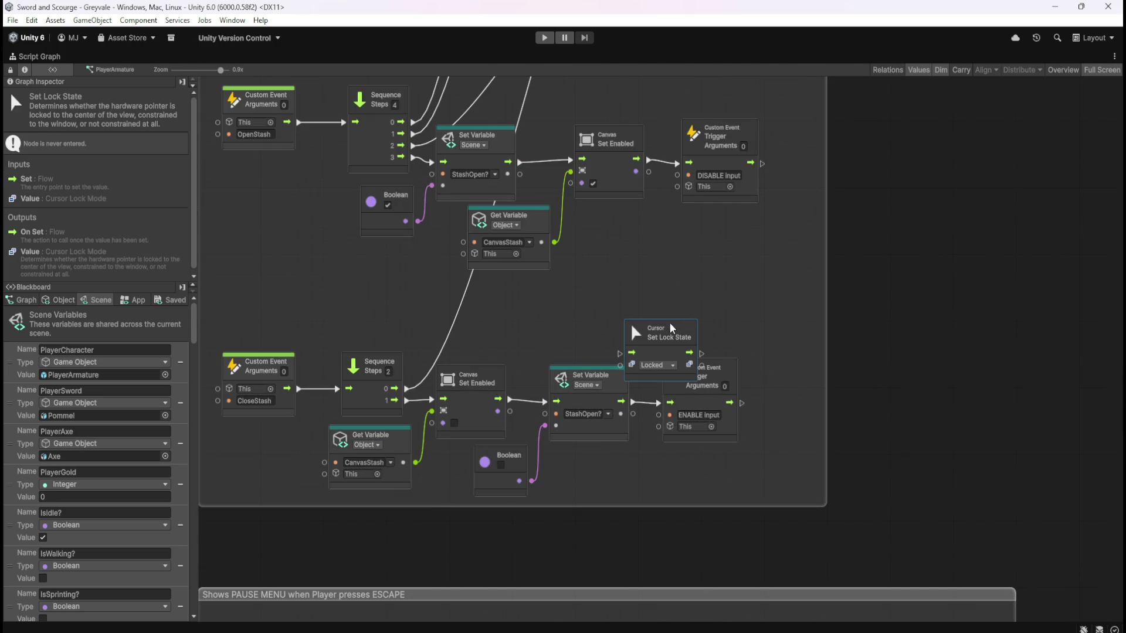
left_click_drag(655, 346, 796, 405)
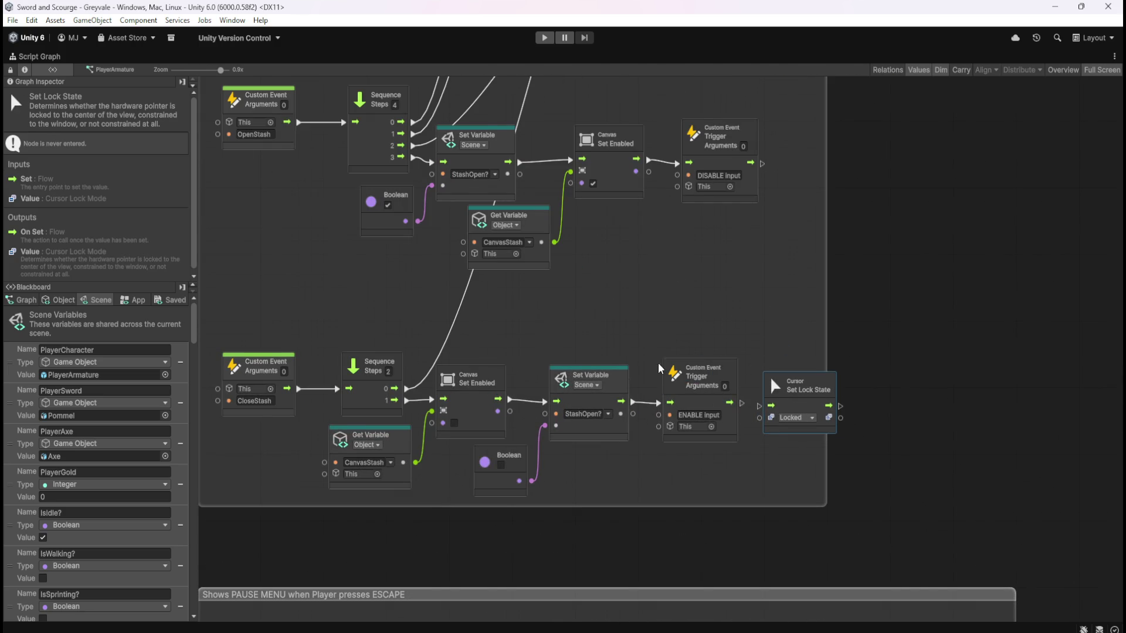
scroll(769, 375, "down", 2)
left_click_drag(769, 321, 875, 329)
left_click(770, 360)
scroll(743, 393, "up", 3)
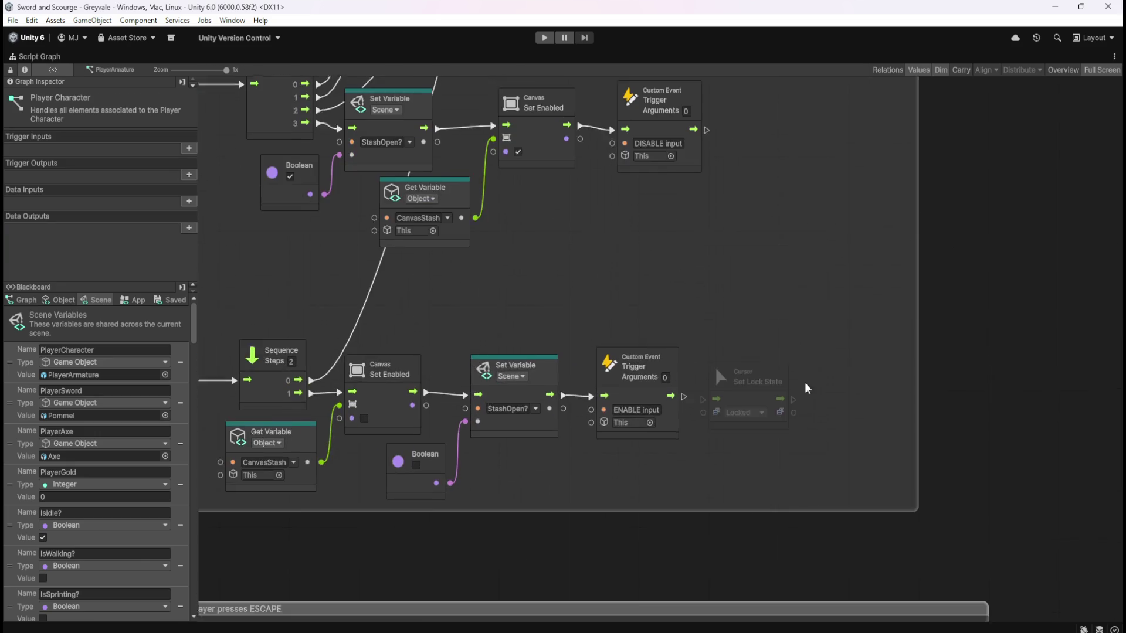
scroll(799, 386, "down", 5)
Copy the Pause Menu's Confined lock node and place it after DISABLE input in the Stash group
left_click(872, 540)
key("ctrl+c")
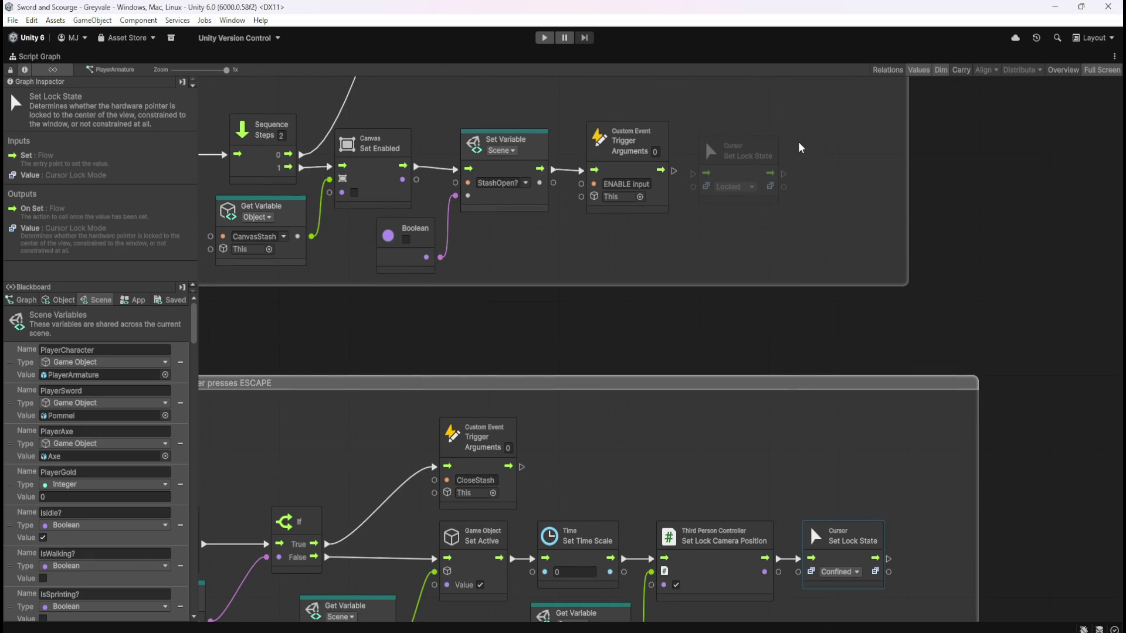
scroll(730, 409, "up", 6)
key("ctrl+v")
left_click_drag(675, 351, 812, 201)
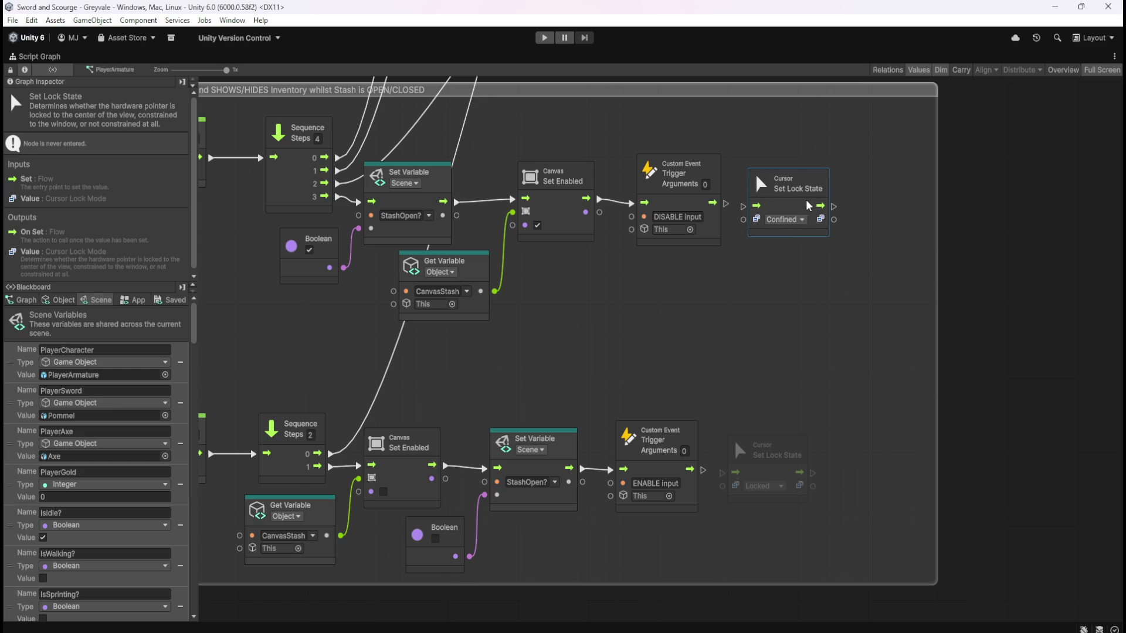
left_click(792, 371)
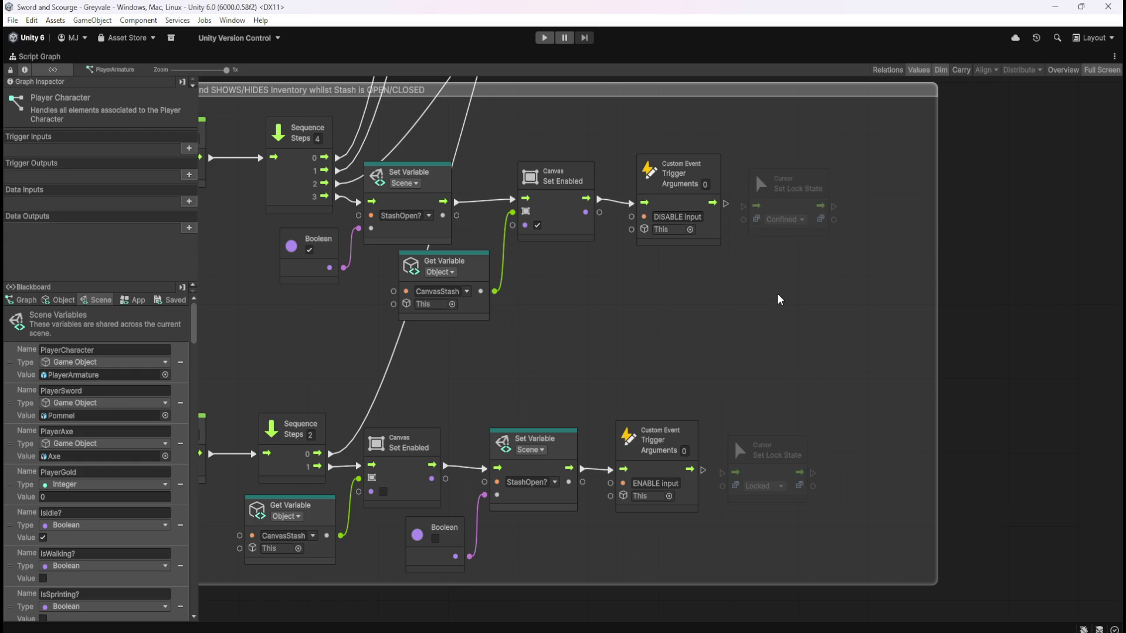
key("Home")
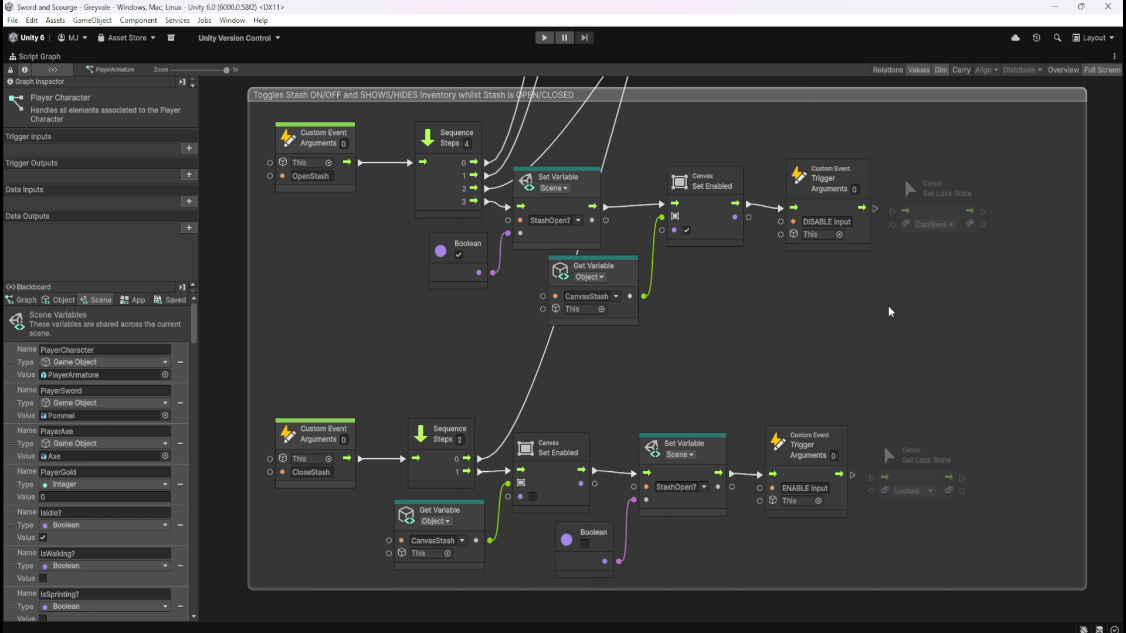
Realign the CloseStash chain nodes and frame the Stash group
mouse_move(414, 360)
left_mouse_down()
mouse_move(936, 516)
mouse_move(936, 553)
left_mouse_up()
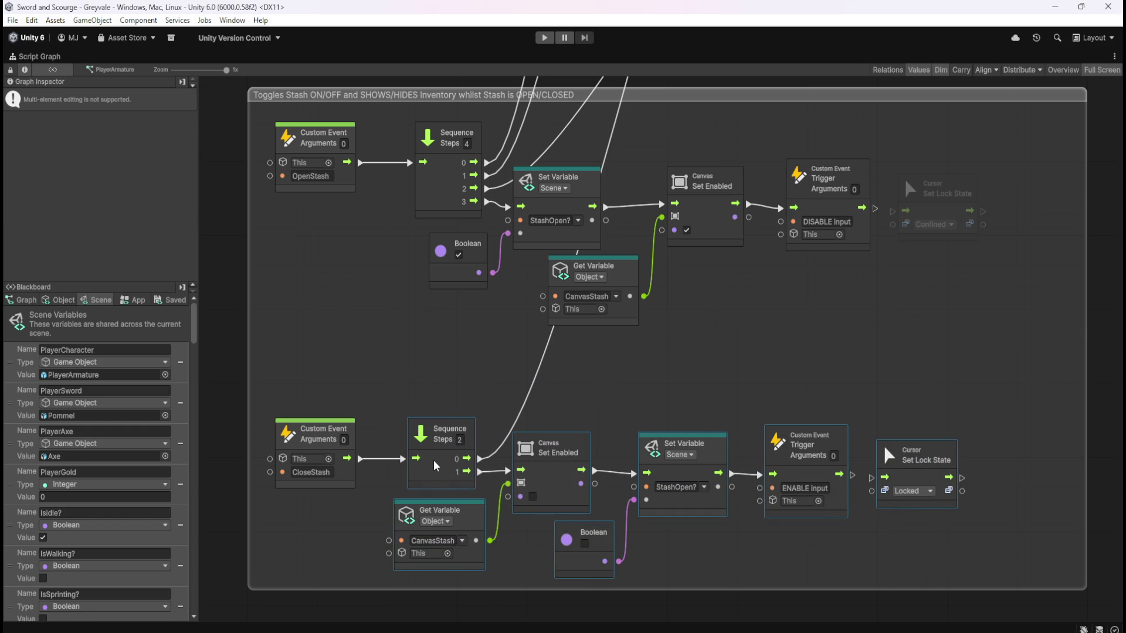
left_click_drag(437, 466, 444, 466)
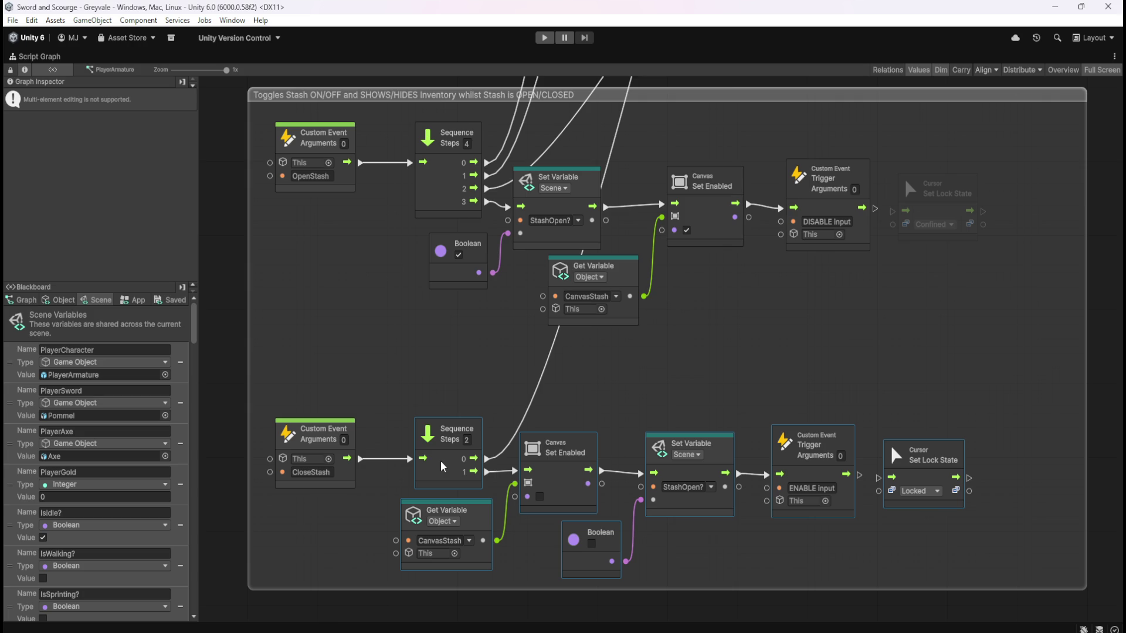
left_click_drag(441, 466, 438, 466)
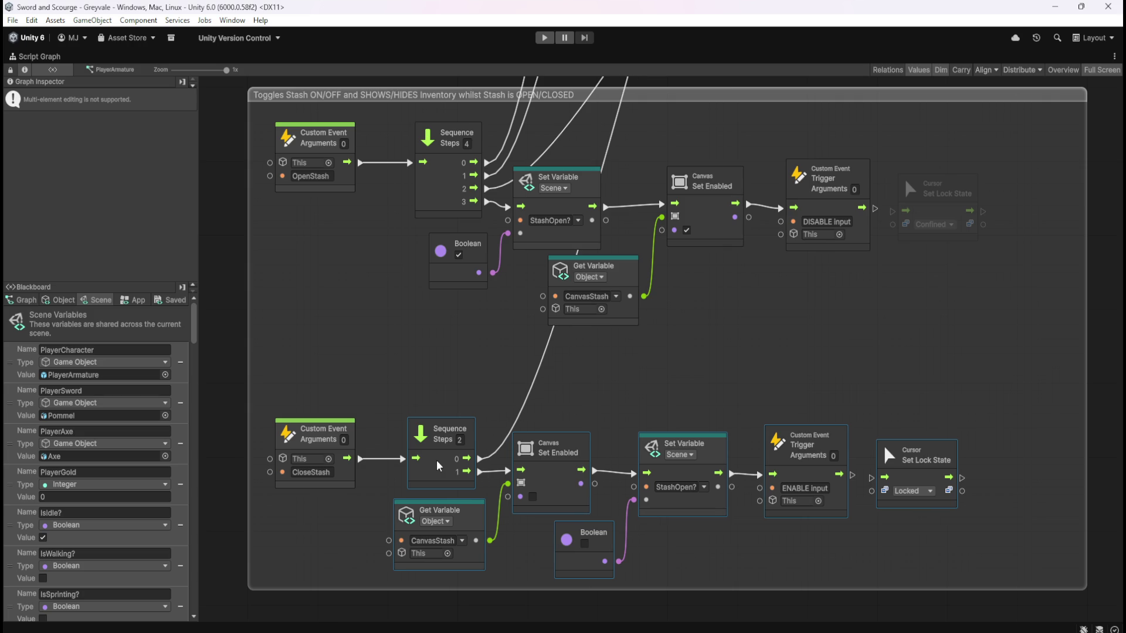
left_click(697, 374)
left_click_drag(839, 347, 797, 368)
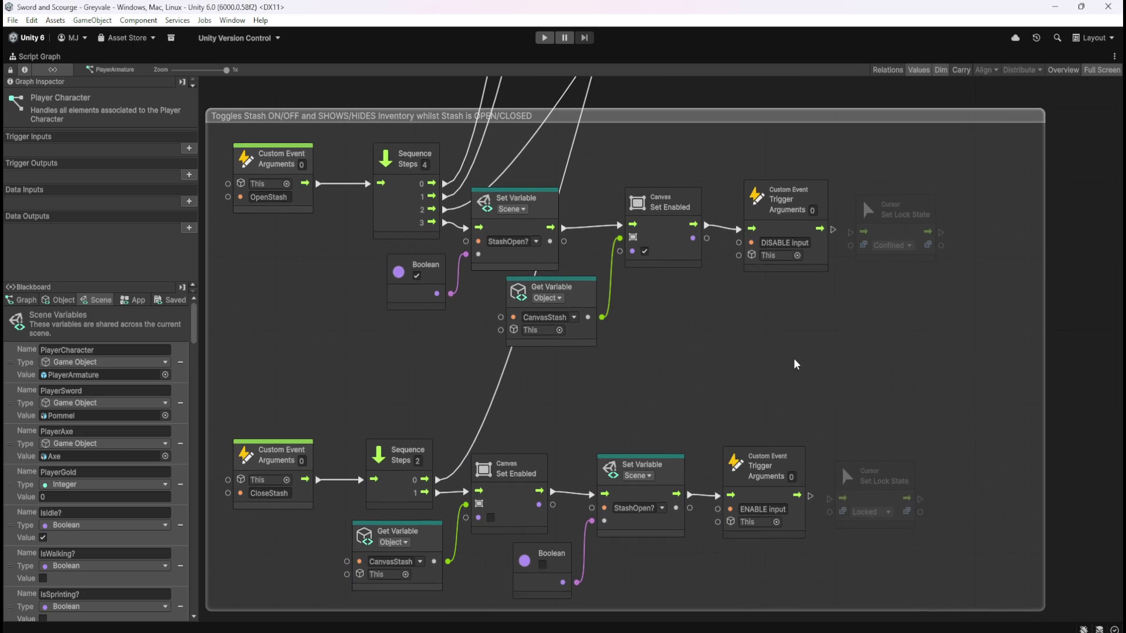
Wire the DISABLE input trigger into the Confined lock node, then trim the Stash group's width
left_click_drag(833, 230, 849, 235)
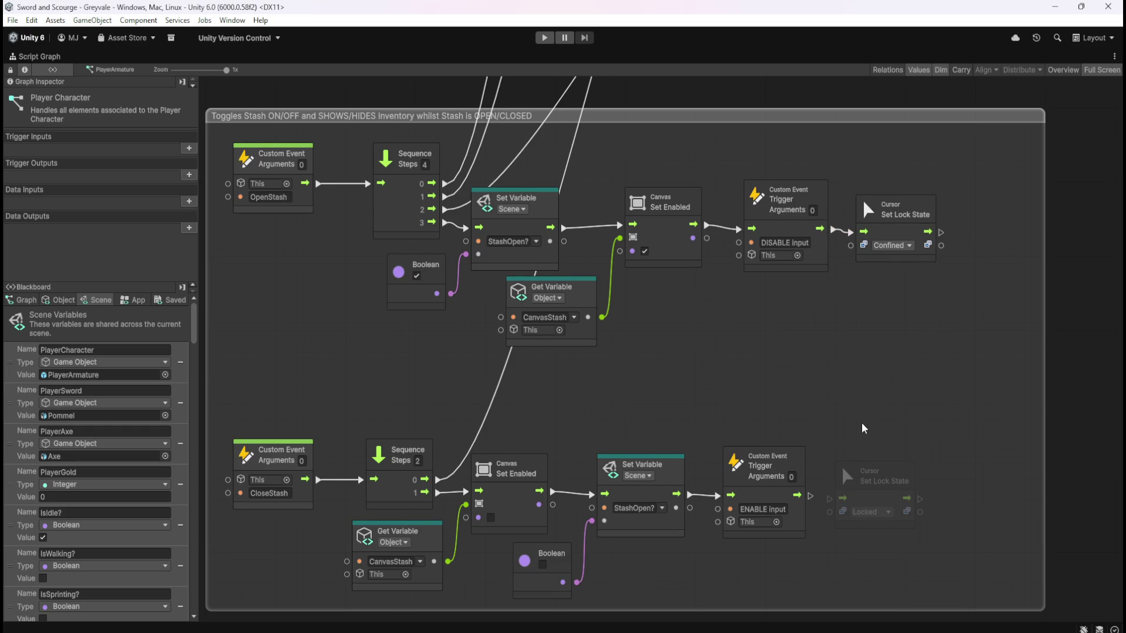
scroll(867, 427, "down", 5)
scroll(839, 226, "down", 4)
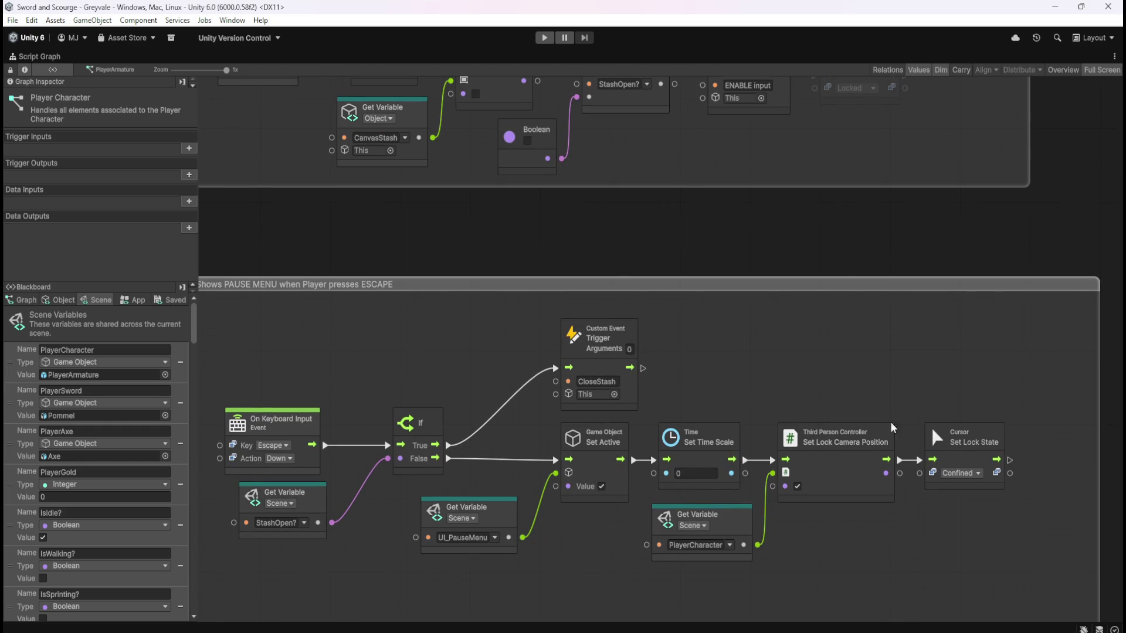
left_click_drag(1055, 387, 916, 539)
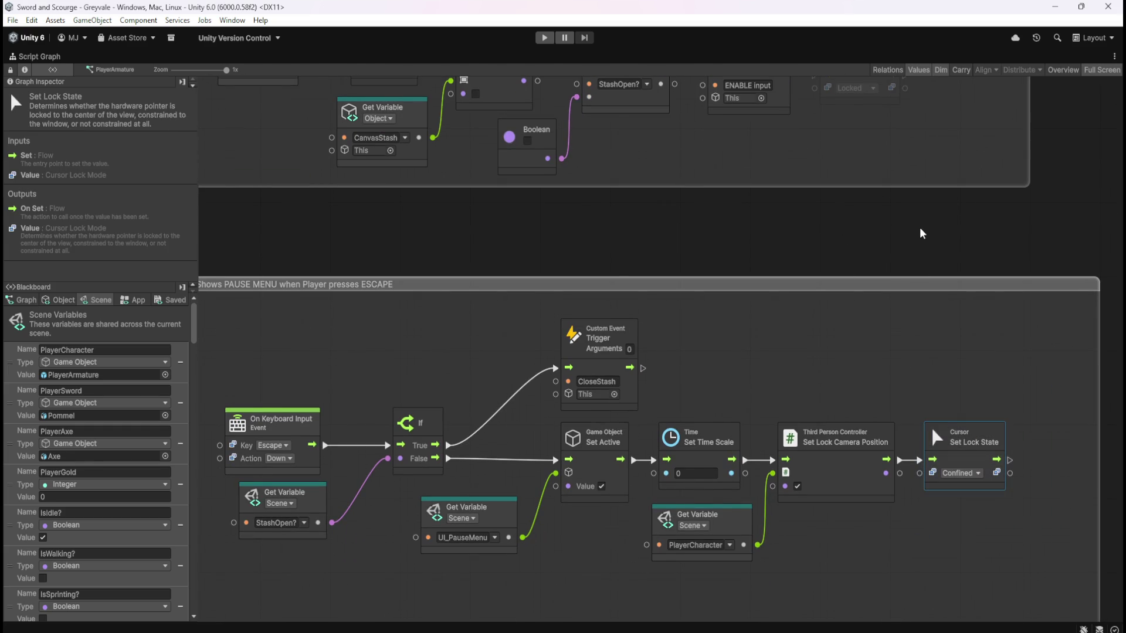
left_click(917, 542)
scroll(822, 264, "up", 7)
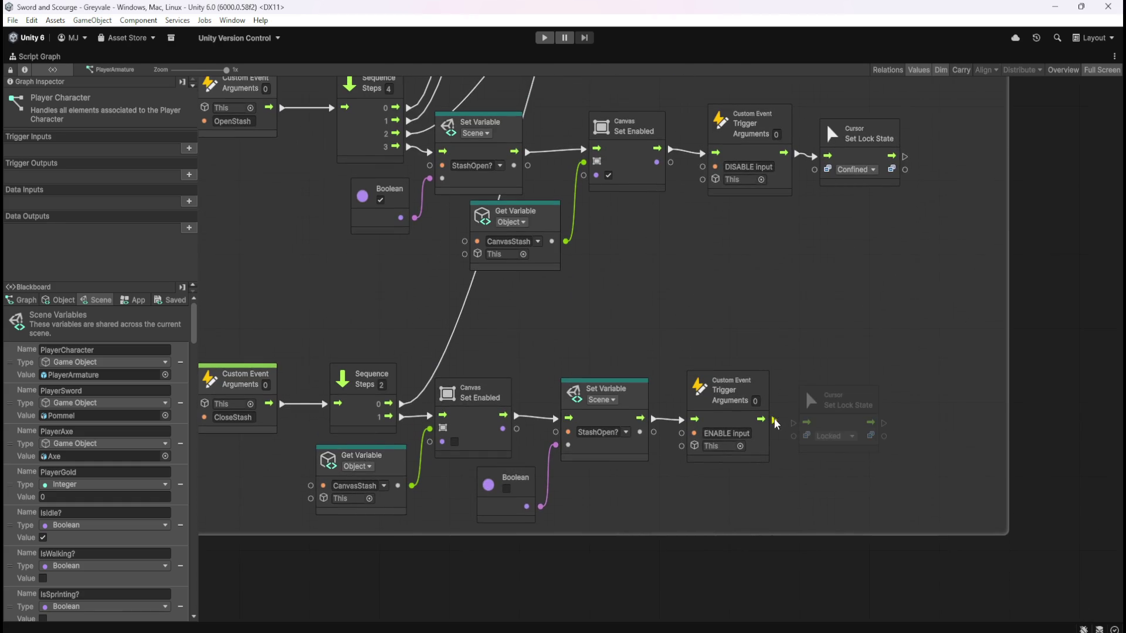
key("ctrl+z")
key("ctrl+z")
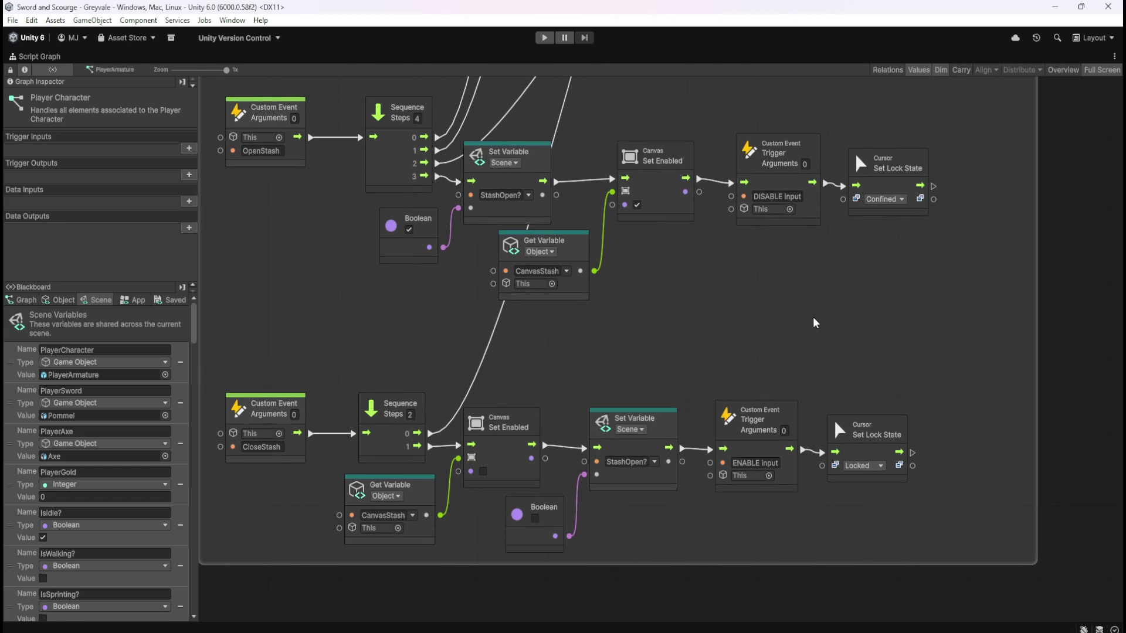
key("ctrl+z")
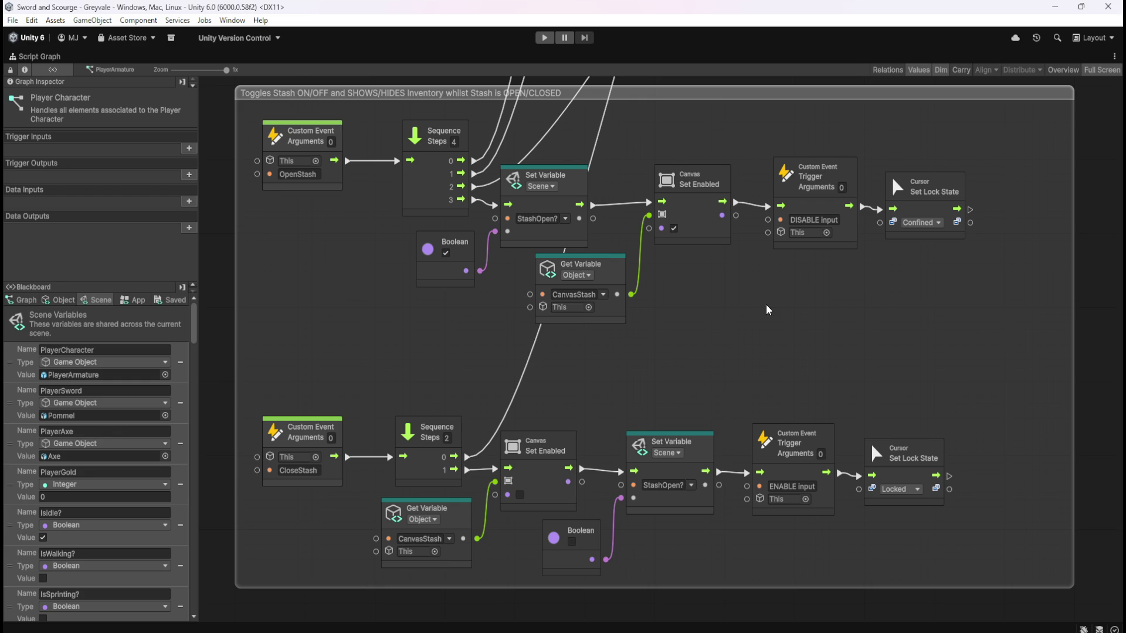
mouse_move(1075, 223)
left_mouse_down()
mouse_move(1066, 246)
mouse_move(1004, 276)
left_mouse_up()
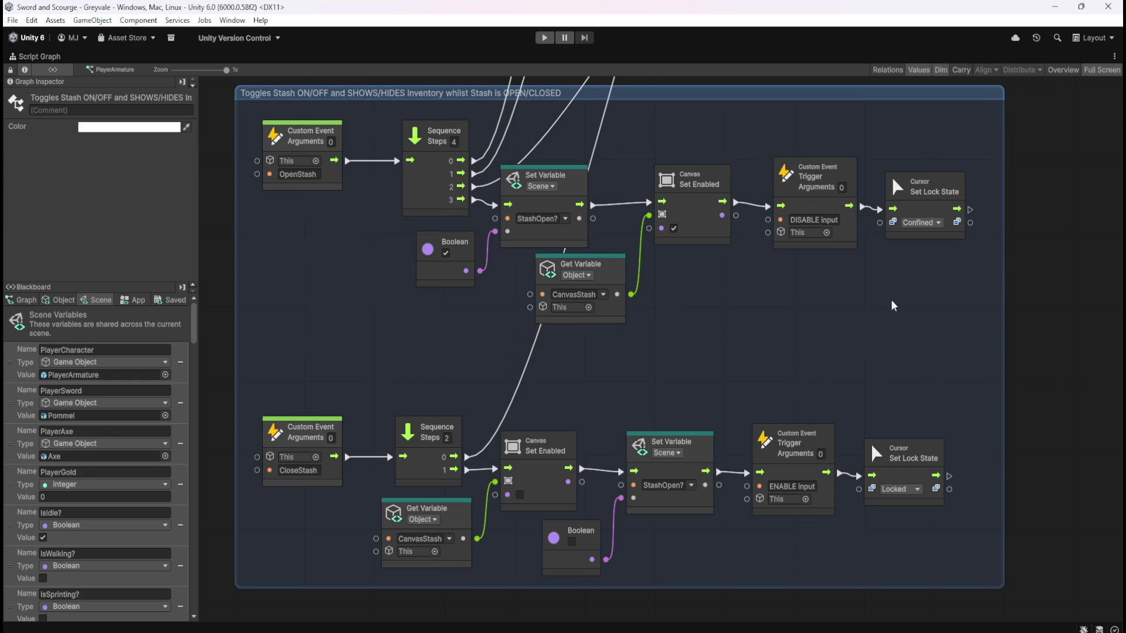
key("shift+space")
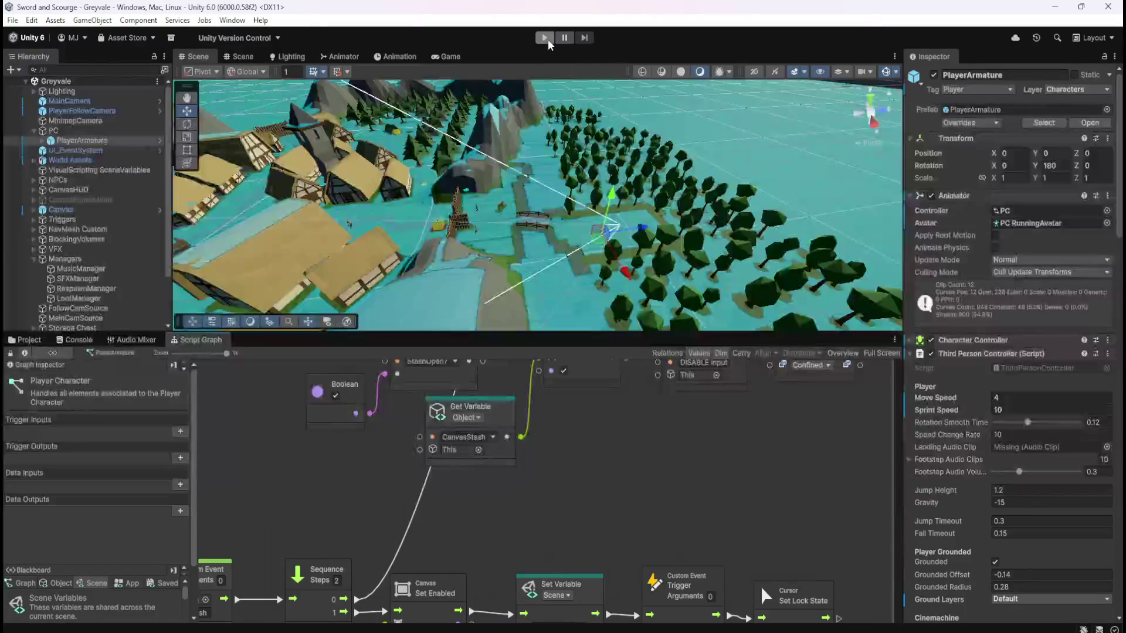
Enter Play mode with Play Maximized enabled
left_click(548, 41)
left_click(675, 69)
left_click(652, 99)
left_click(550, 39)
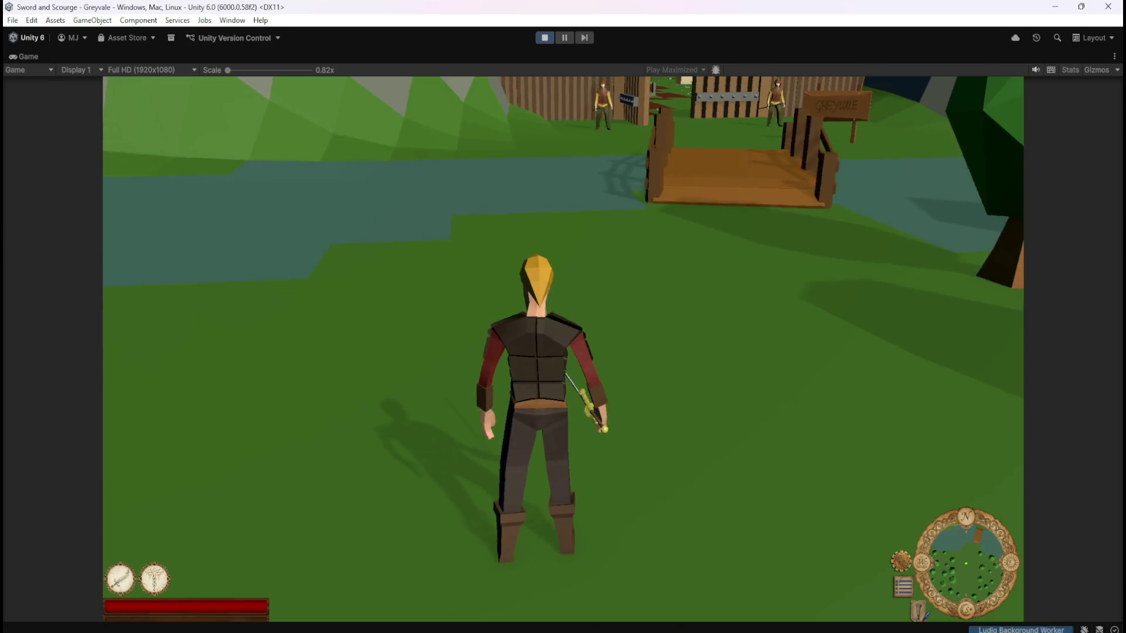
Run through Greyvale to the chest and open and close the stash twice
key("w")
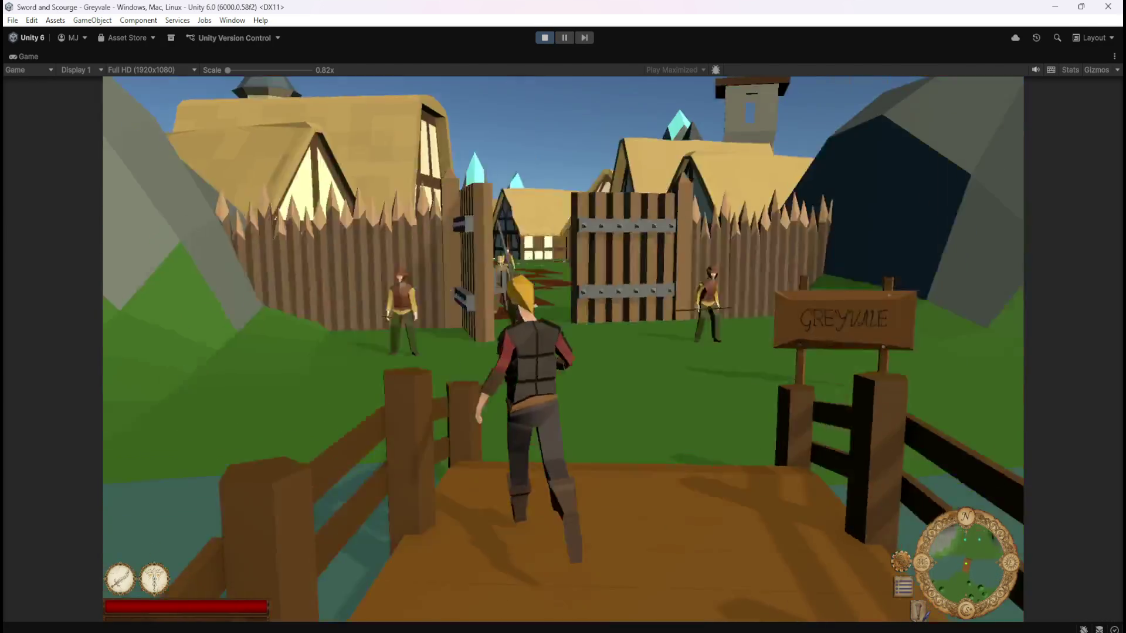
key("w")
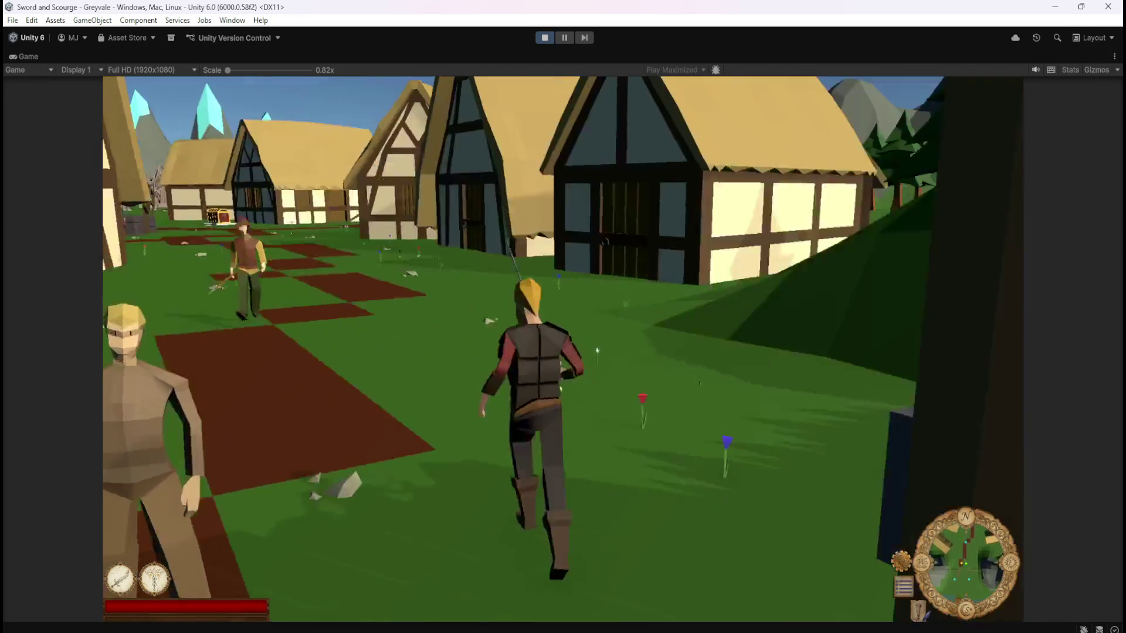
key("w")
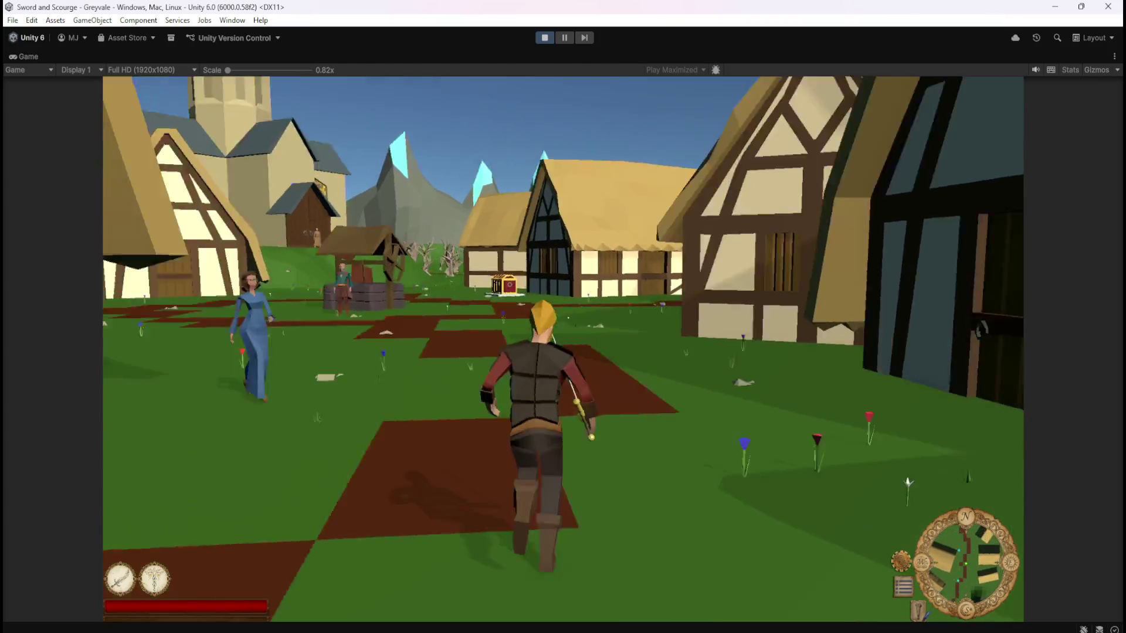
key("w")
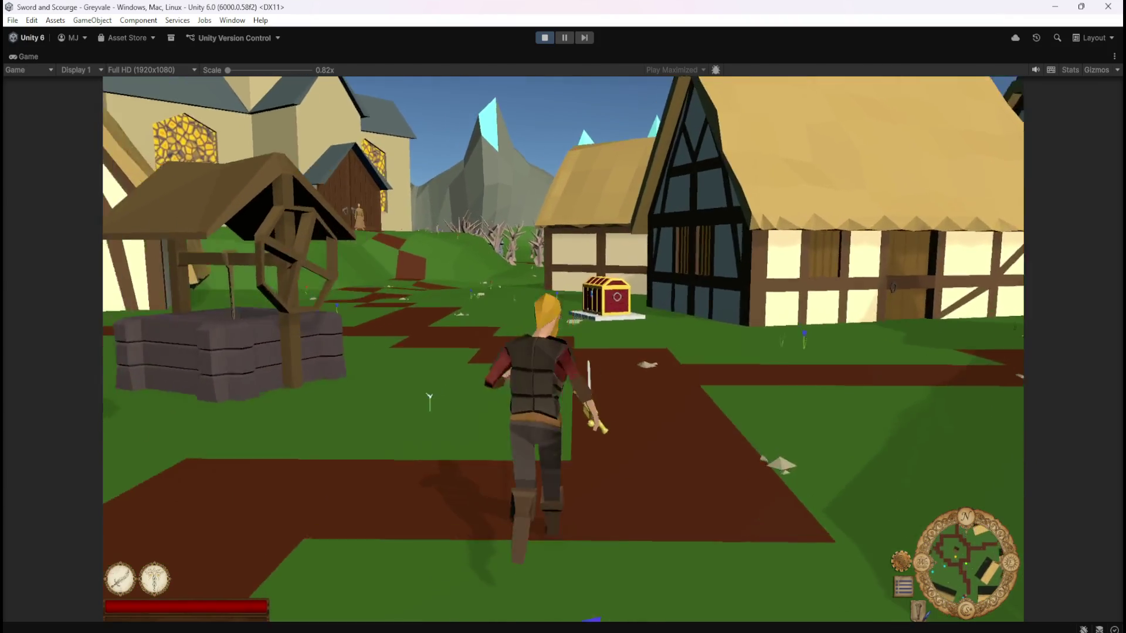
key("w")
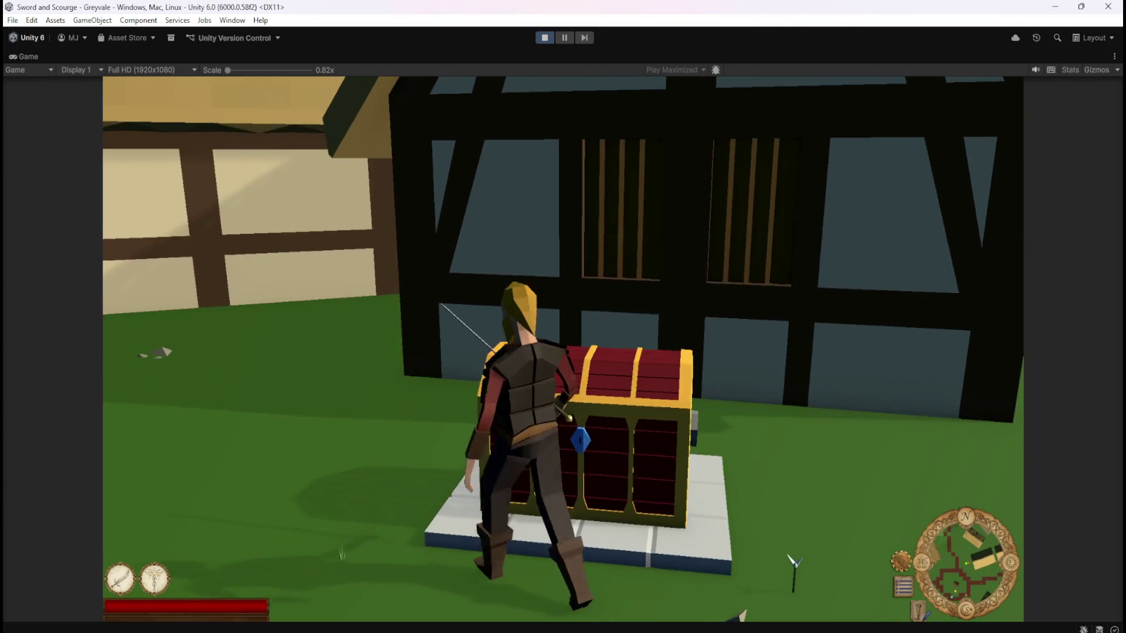
key("e")
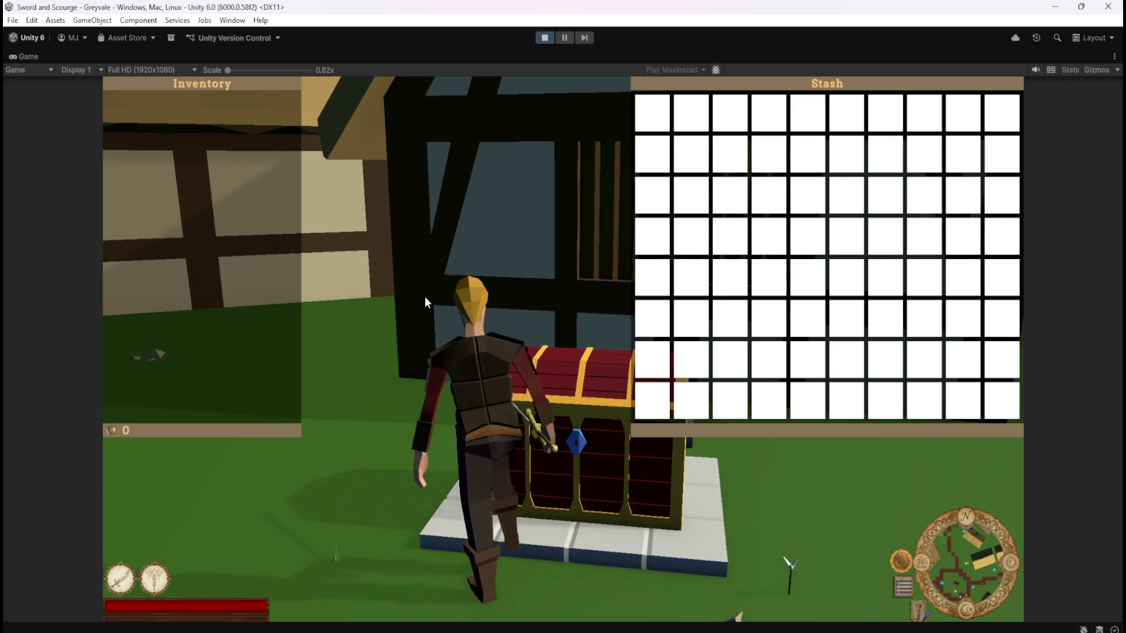
key("e")
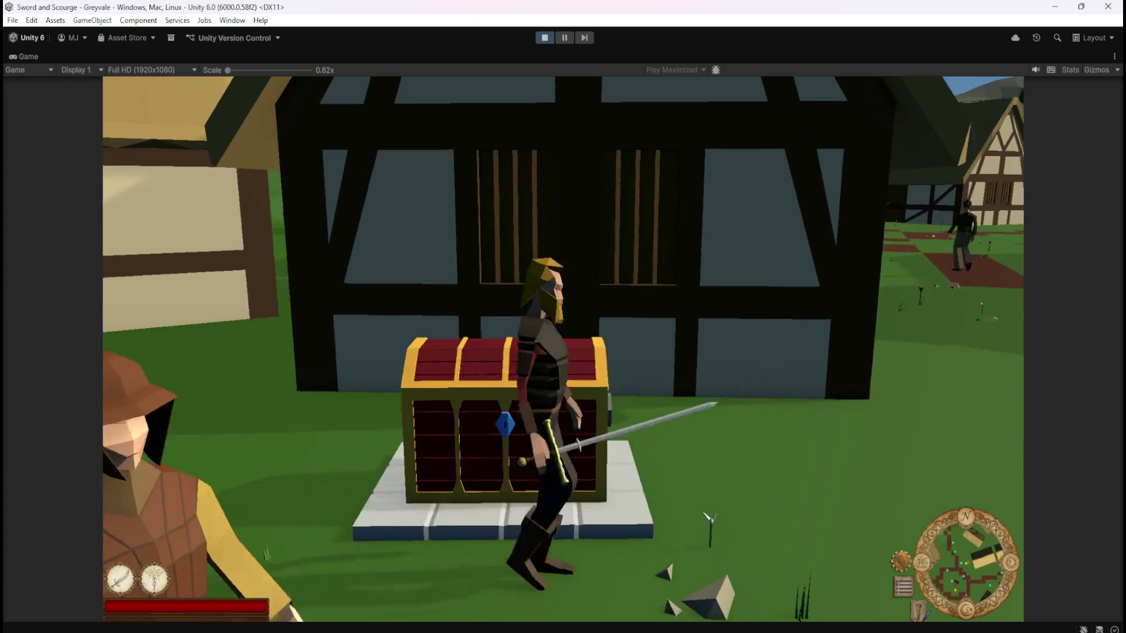
key("e")
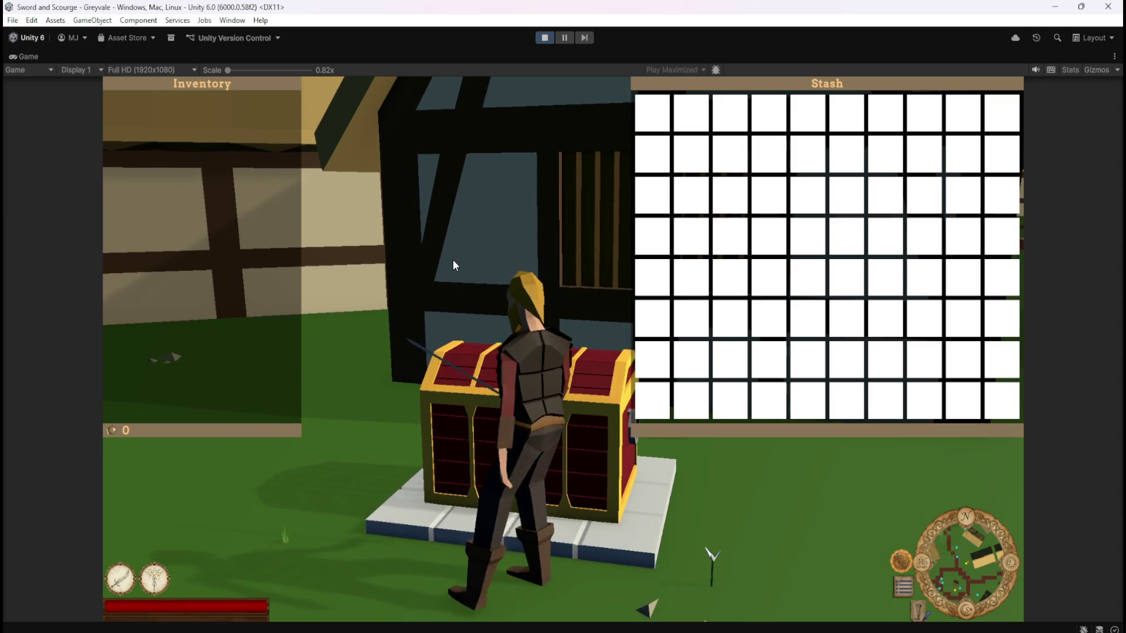
key("e")
mouse_move(453, 265)
left_mouse_down()
mouse_move(691, 244)
mouse_move(482, 270)
mouse_move(394, 266)
mouse_move(674, 231)
mouse_move(578, 234)
mouse_move(545, 164)
mouse_move(569, 152)
mouse_move(548, 185)
left_mouse_up()
Pause with Escape, click Resume, and walk the character back to the chest
key("Escape")
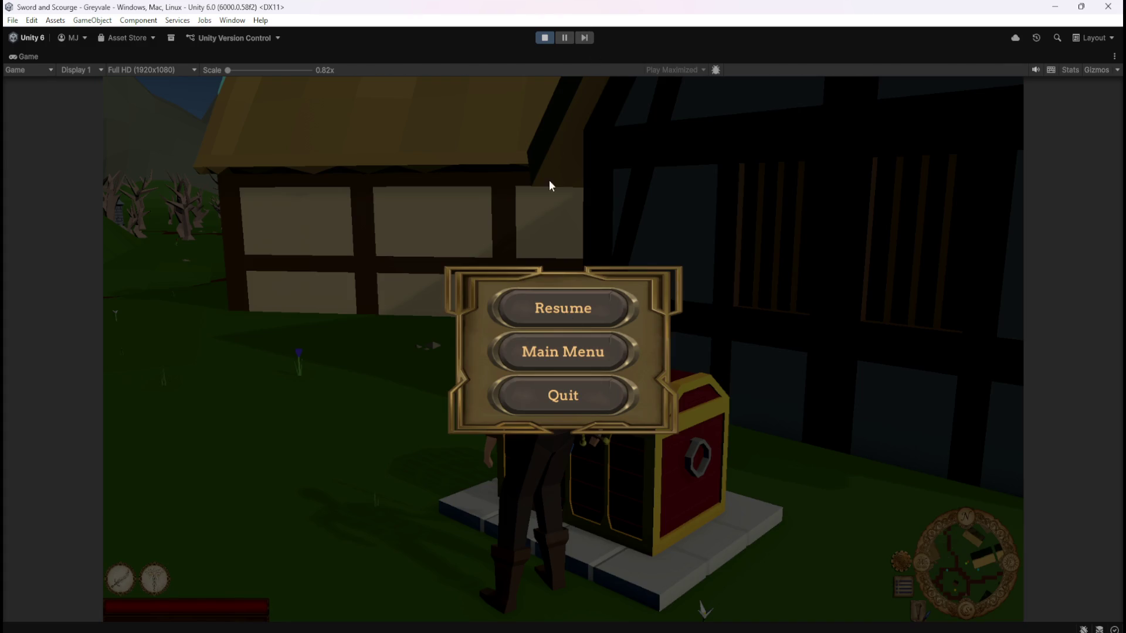
left_click(544, 308)
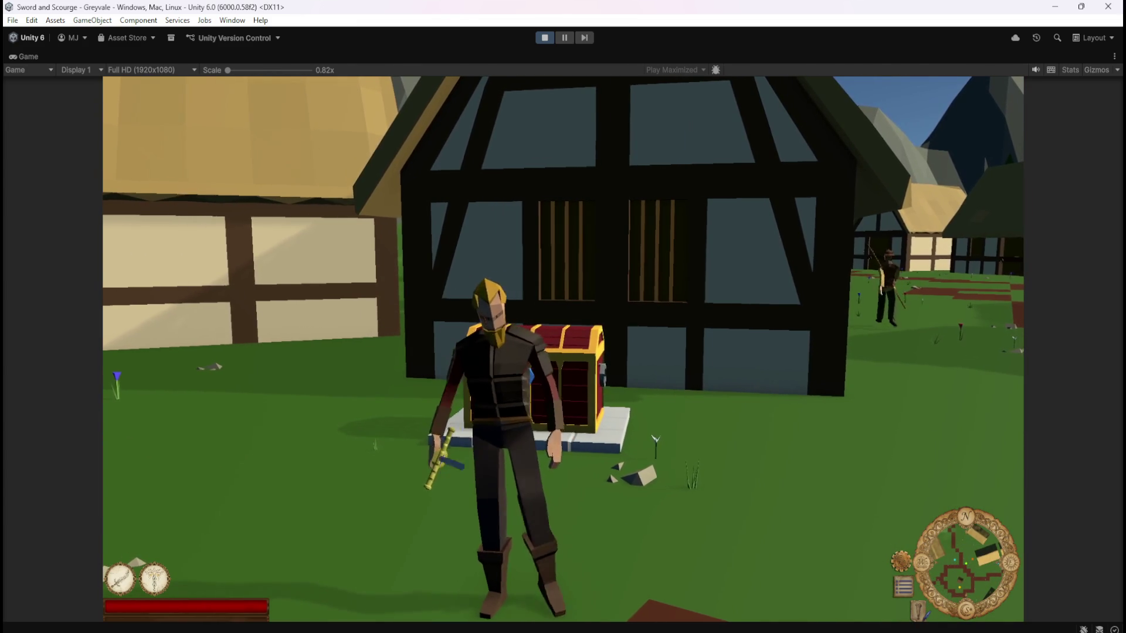
key("w")
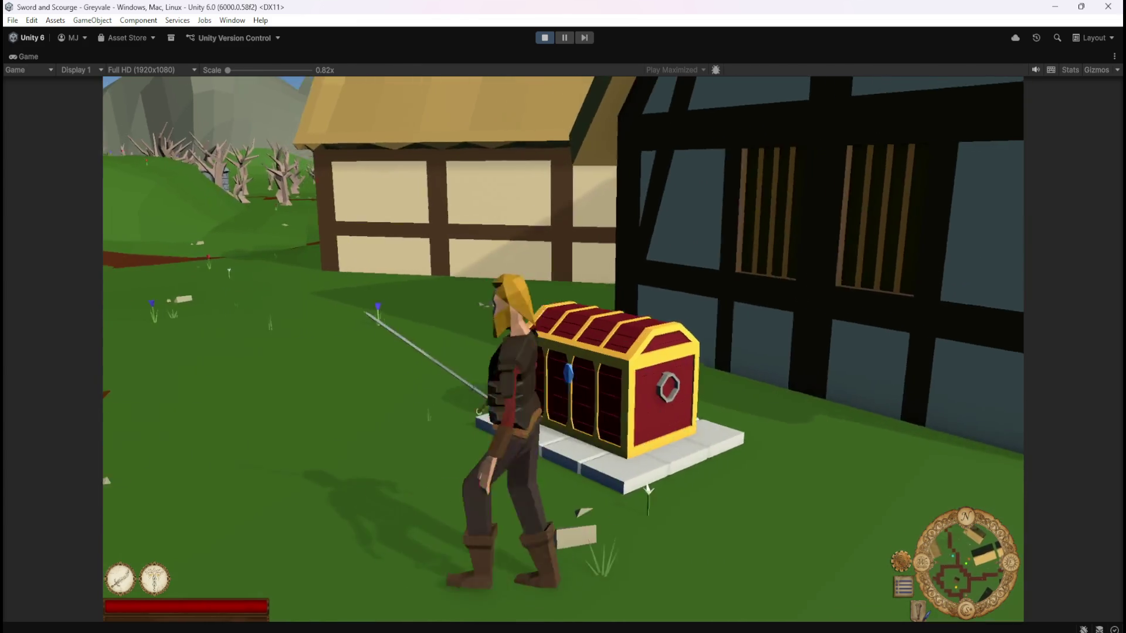
key("w")
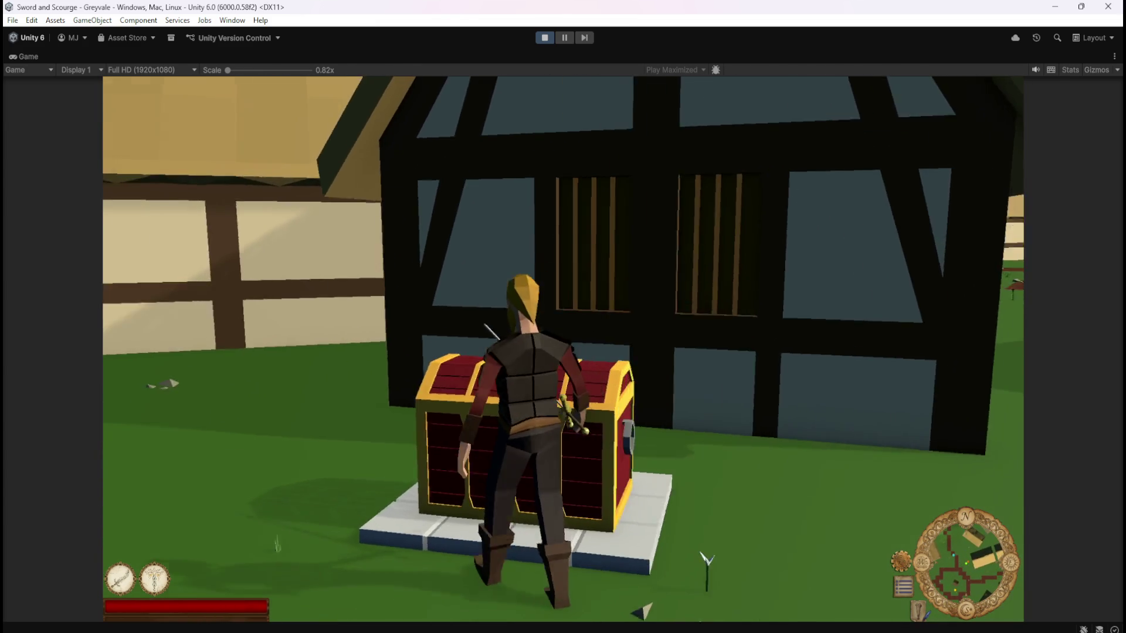
key("w")
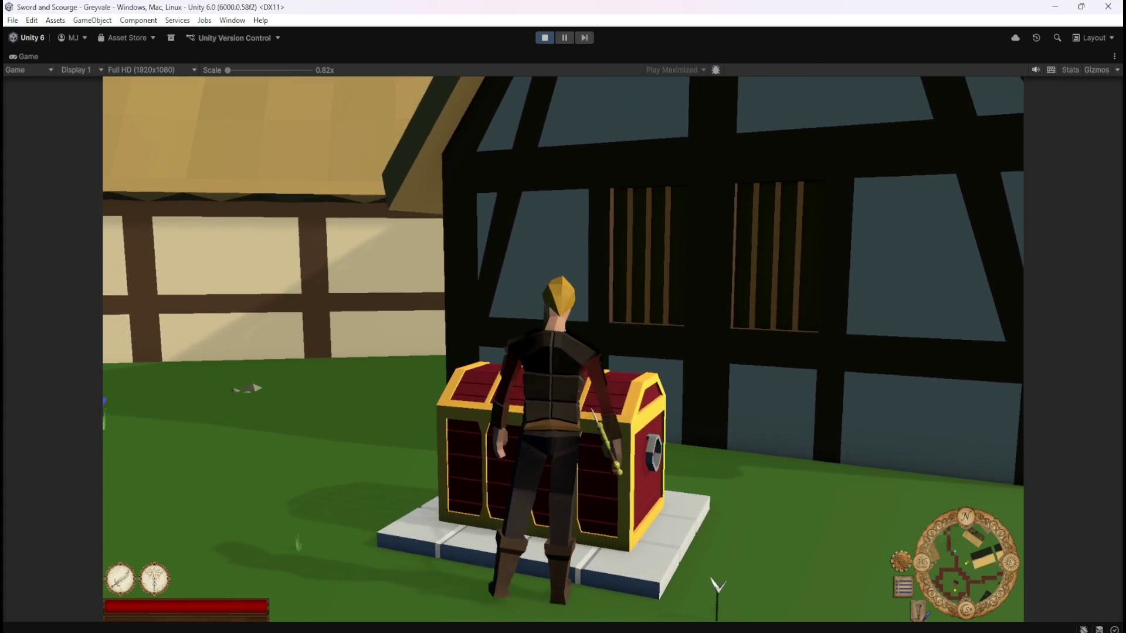
key("w")
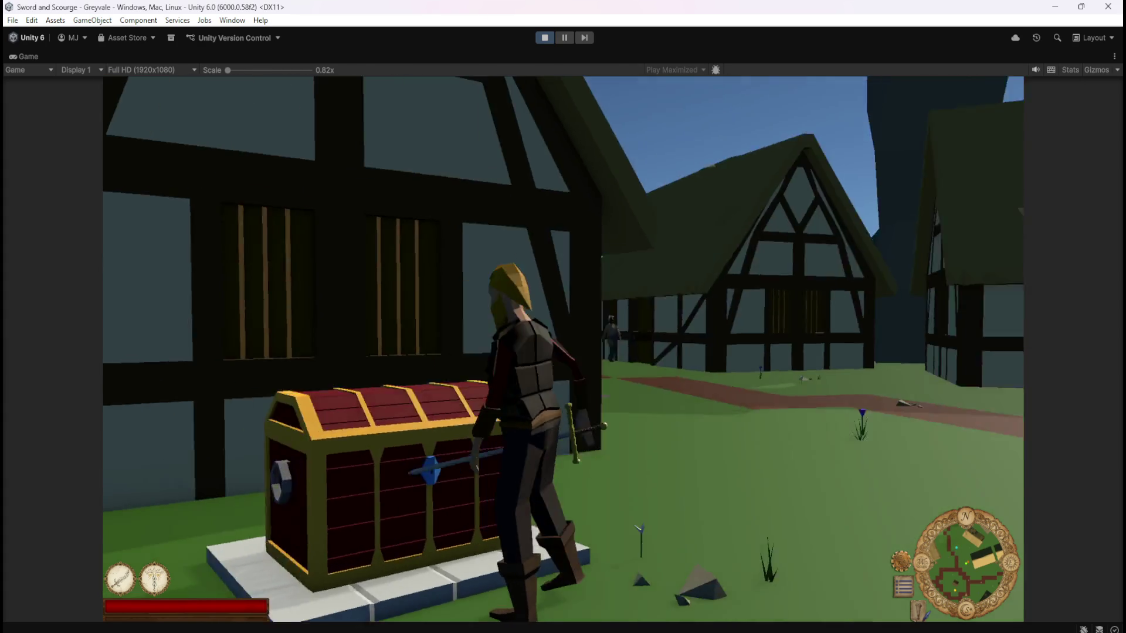
Open and close the stash at the chest twice, then stop play mode
key("e")
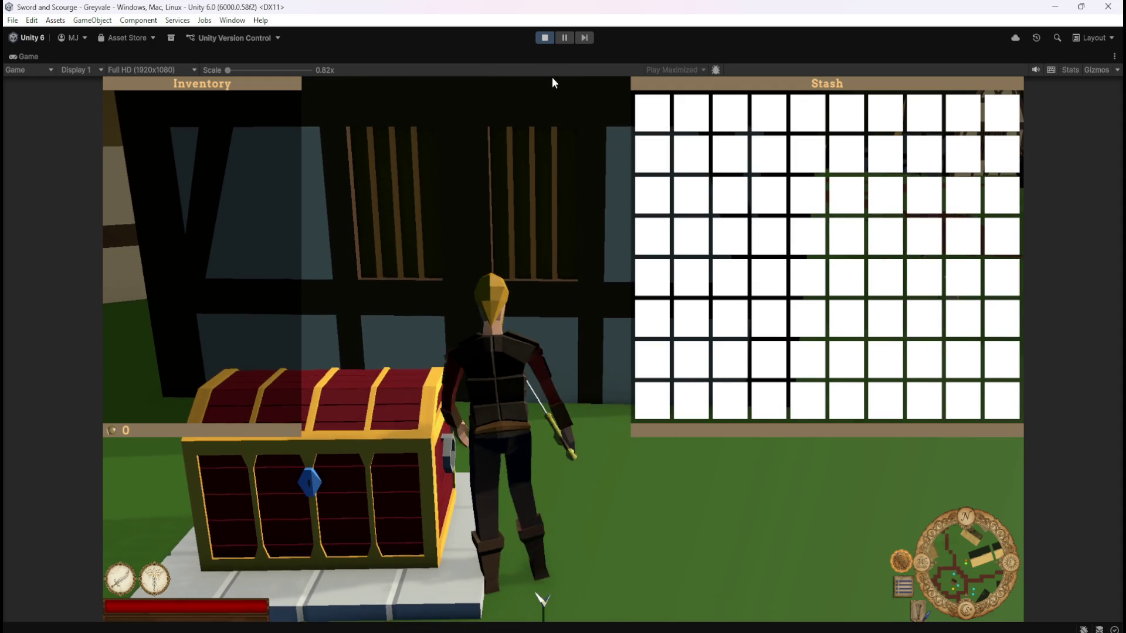
key("Escape")
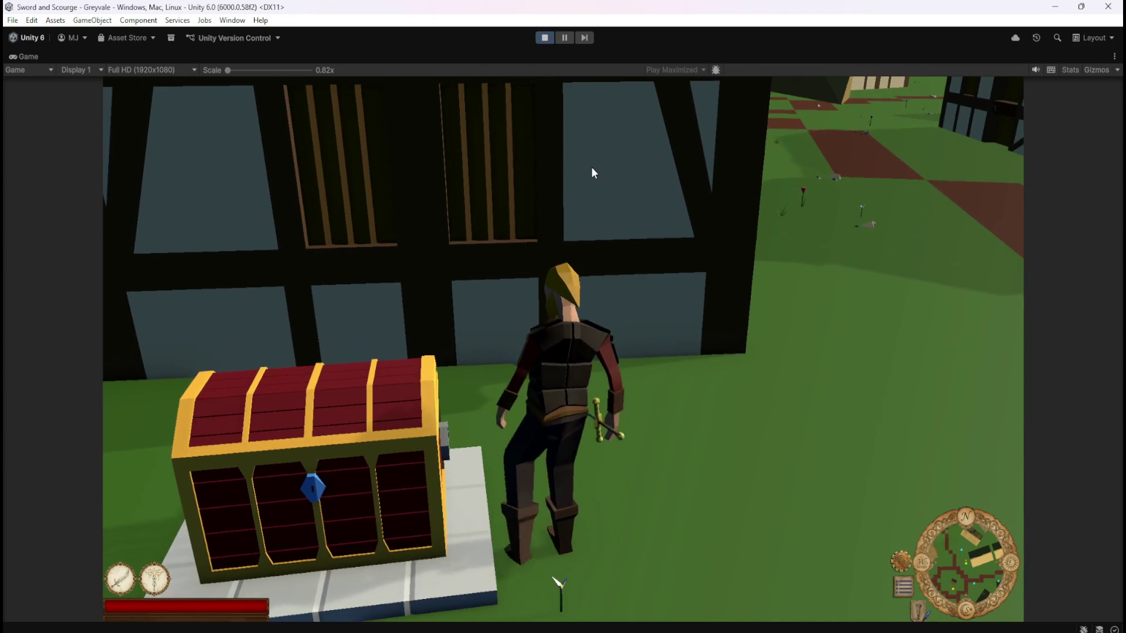
key("e")
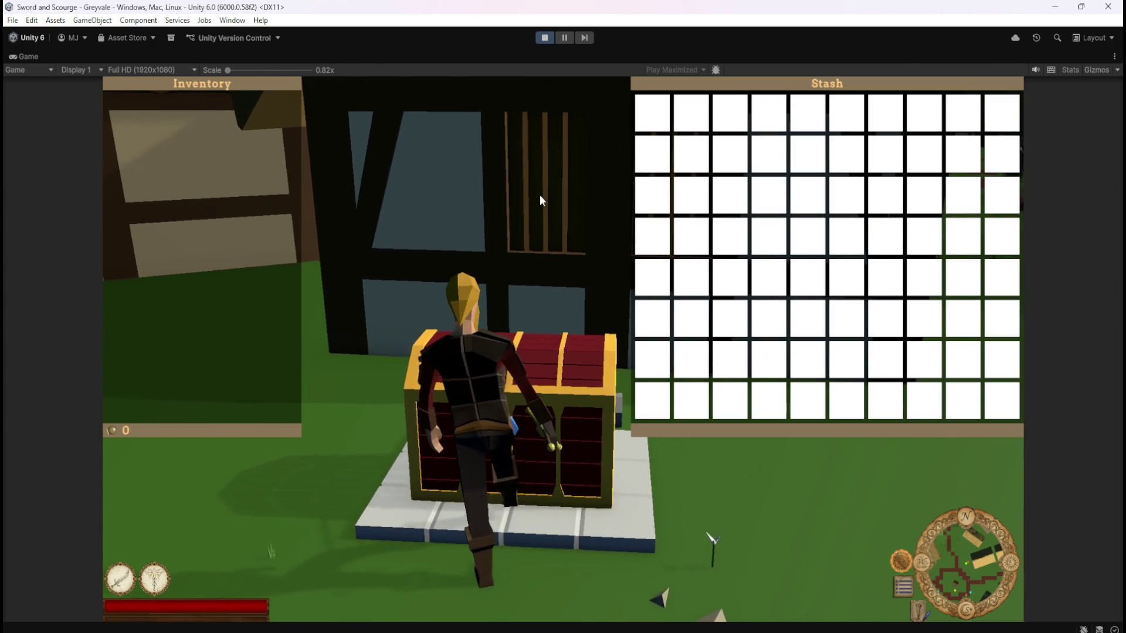
key("e")
left_click(544, 39)
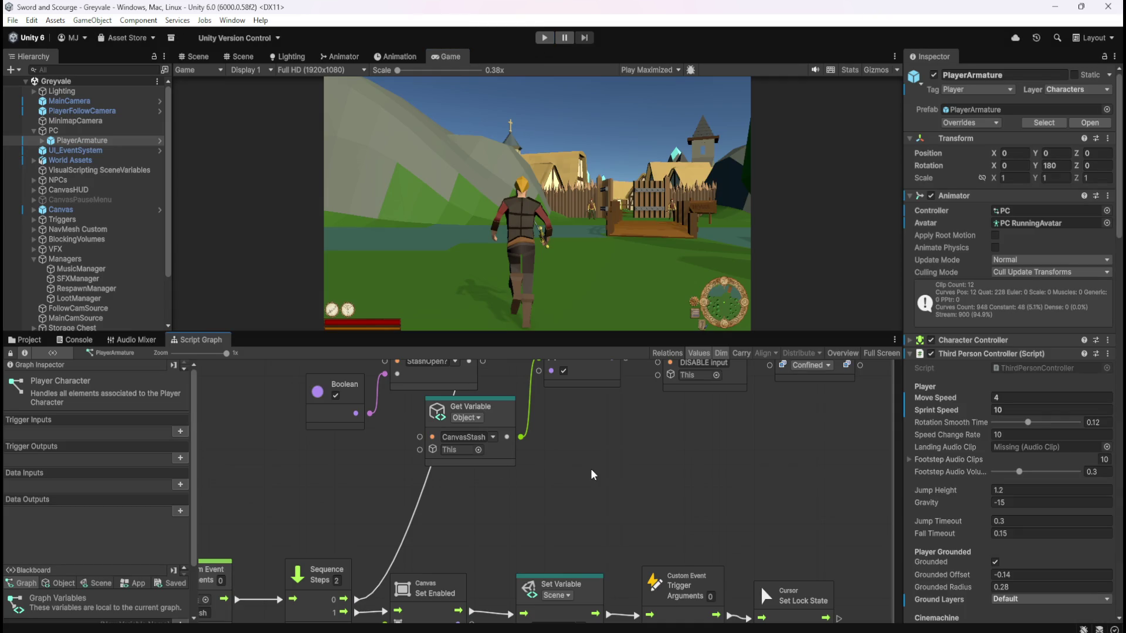
left_click(31, 21)
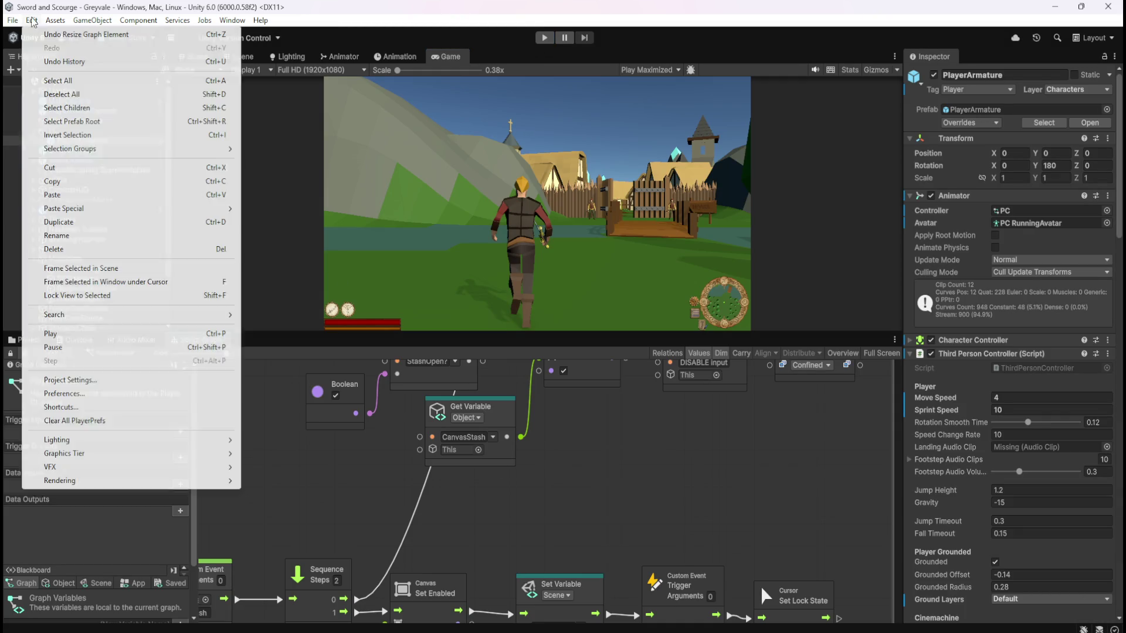
Review the Graphics, UI Toolkit and Time pages of Project Settings, then close the window
left_click(70, 380)
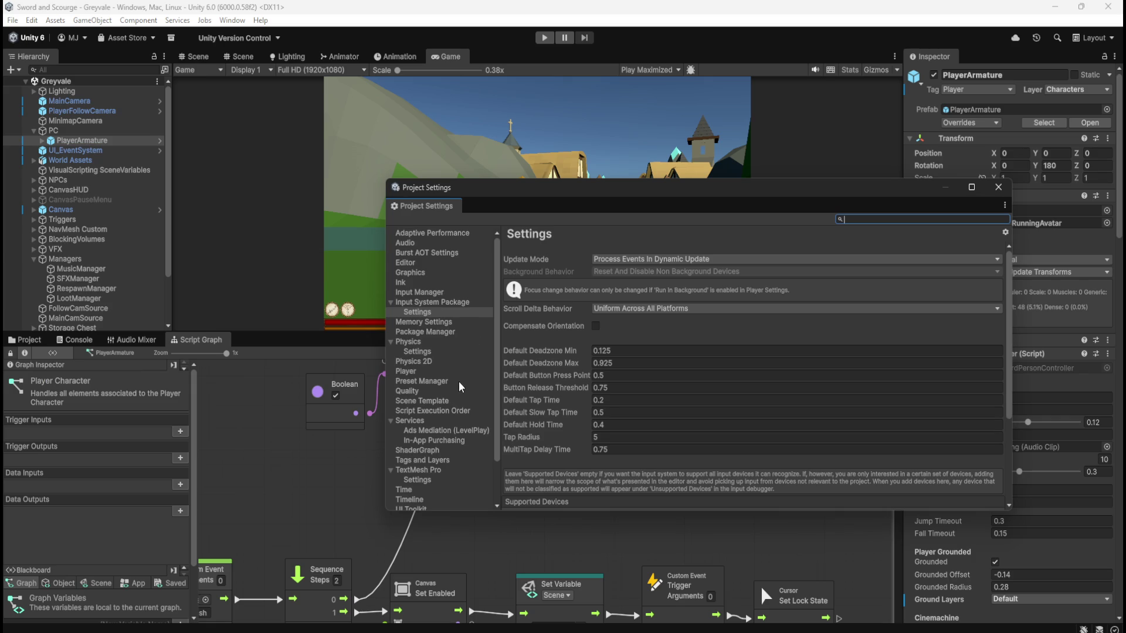
left_click(428, 274)
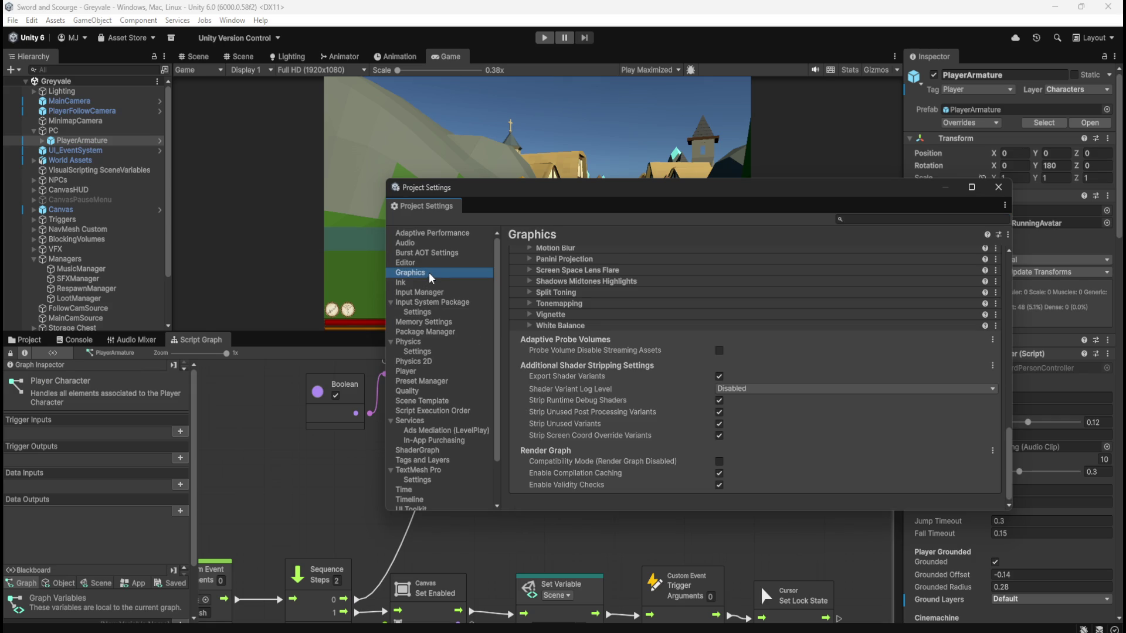
scroll(577, 326, "up", 6)
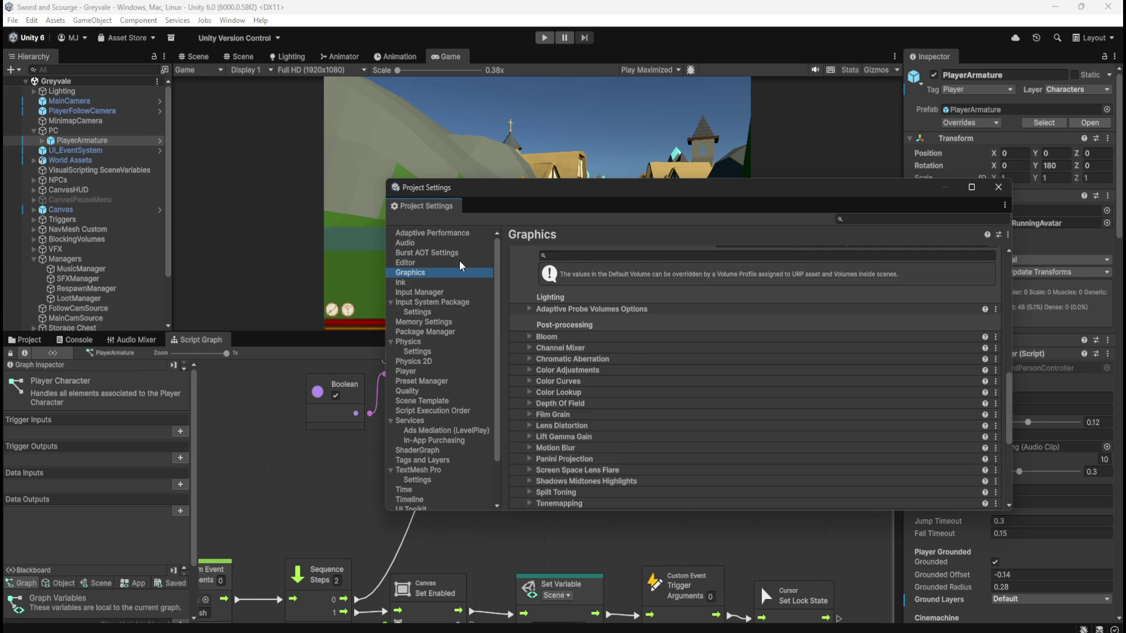
scroll(460, 315, "down", 3)
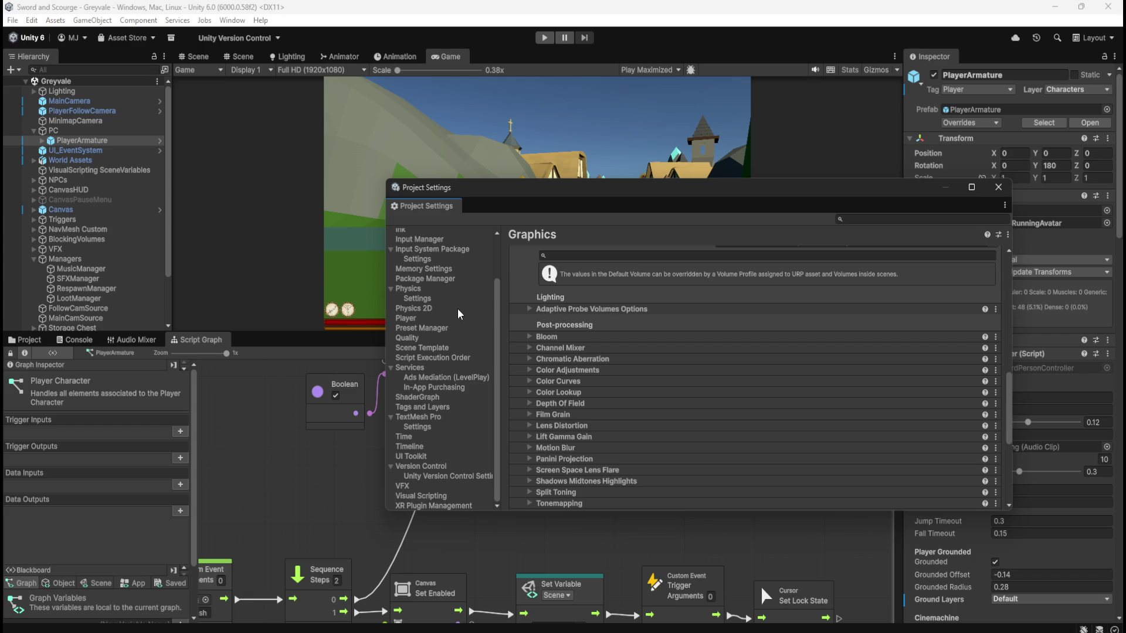
left_click(458, 458)
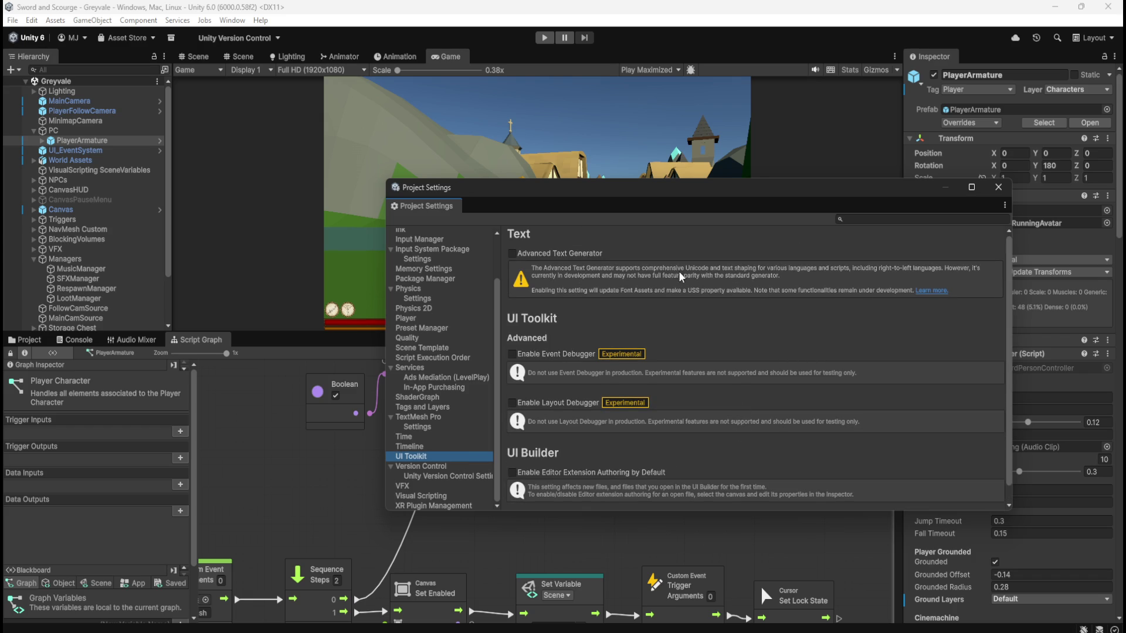
left_click(421, 438)
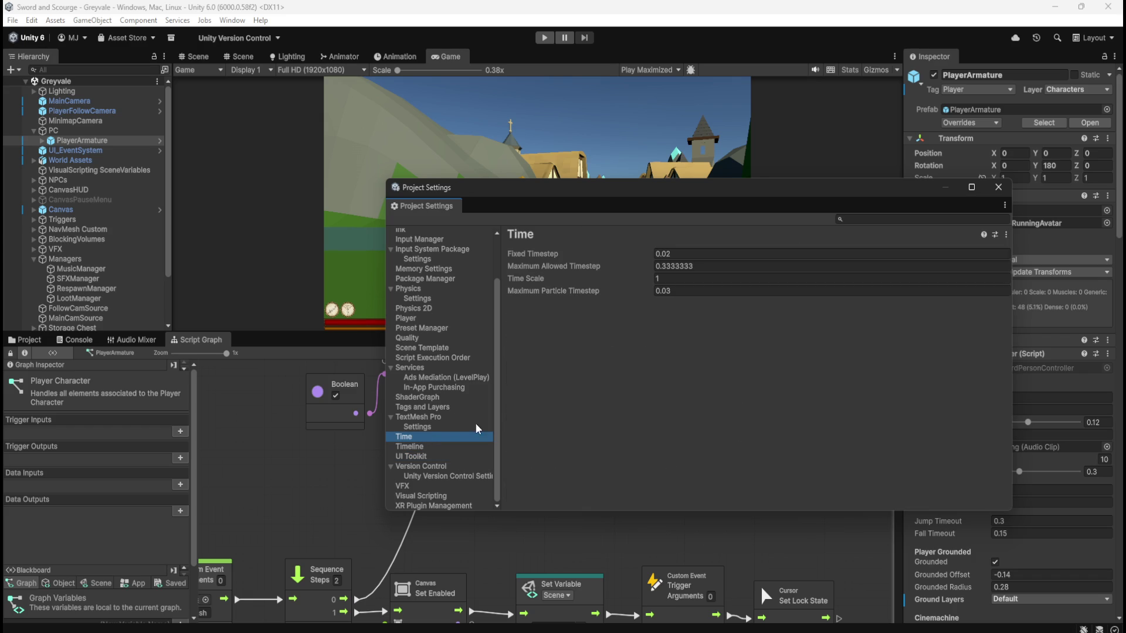
mouse_move(551, 256)
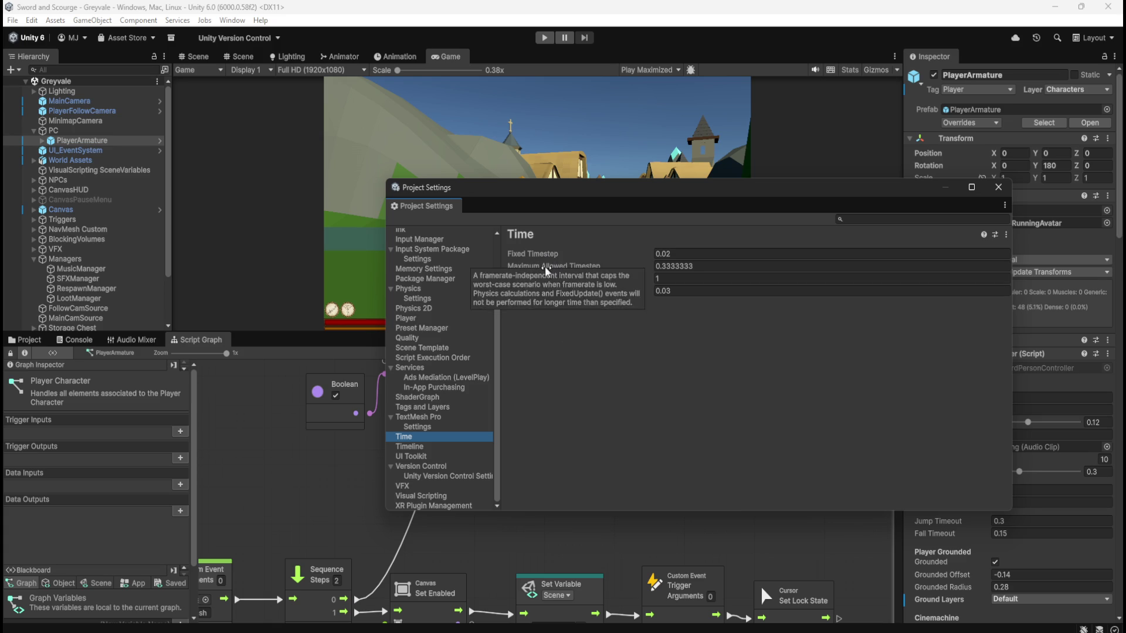
mouse_move(529, 282)
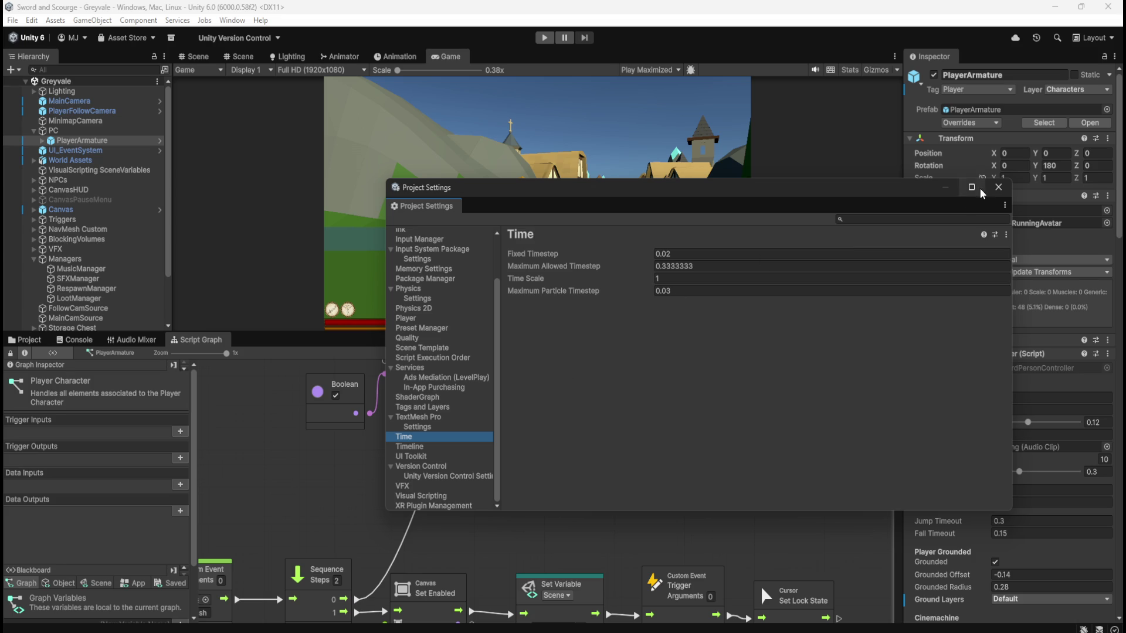
left_click(997, 188)
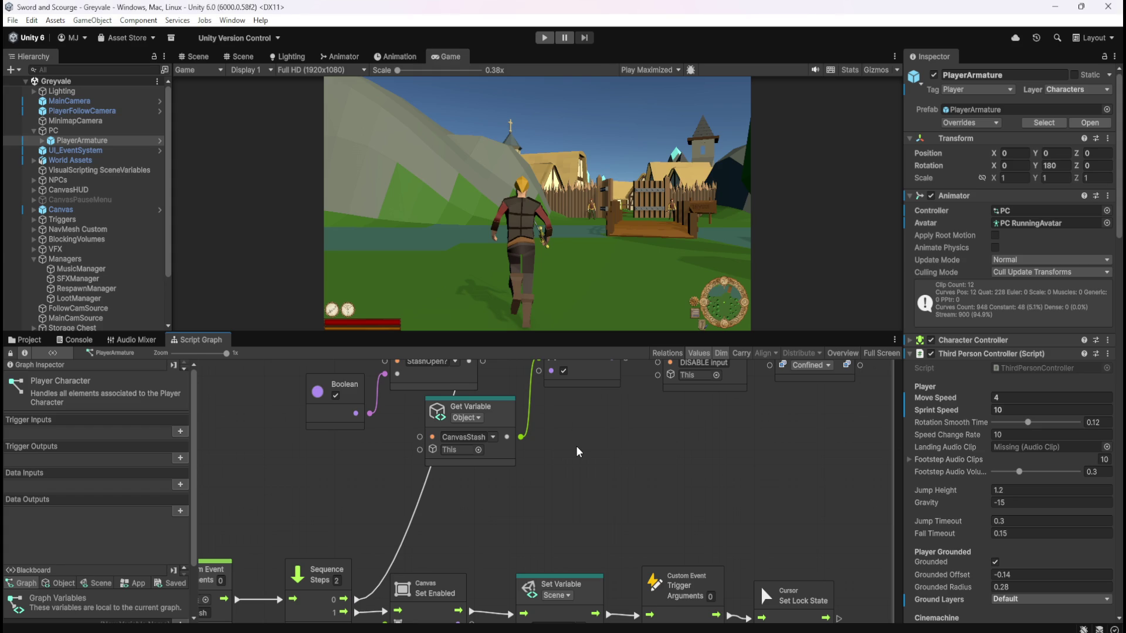
Add a Cursor Set Cursor node to the maximized Player Character graph via 'set cursor' search
key("shift+space")
scroll(933, 494, "down", 5)
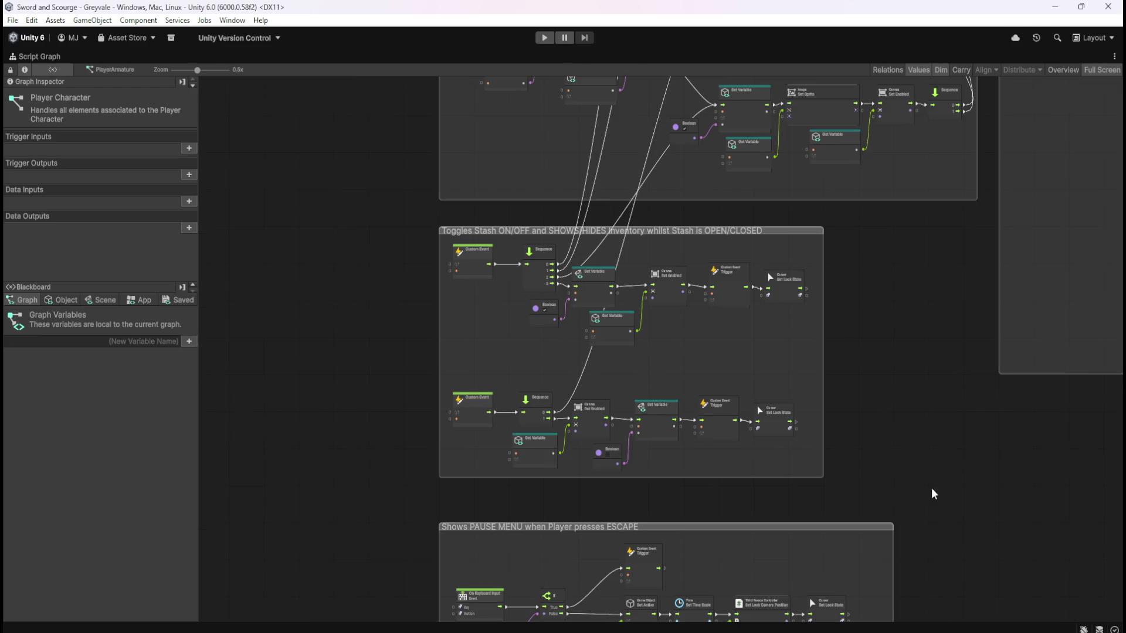
scroll(801, 415, "up", 3)
right_click(801, 415)
type("s")
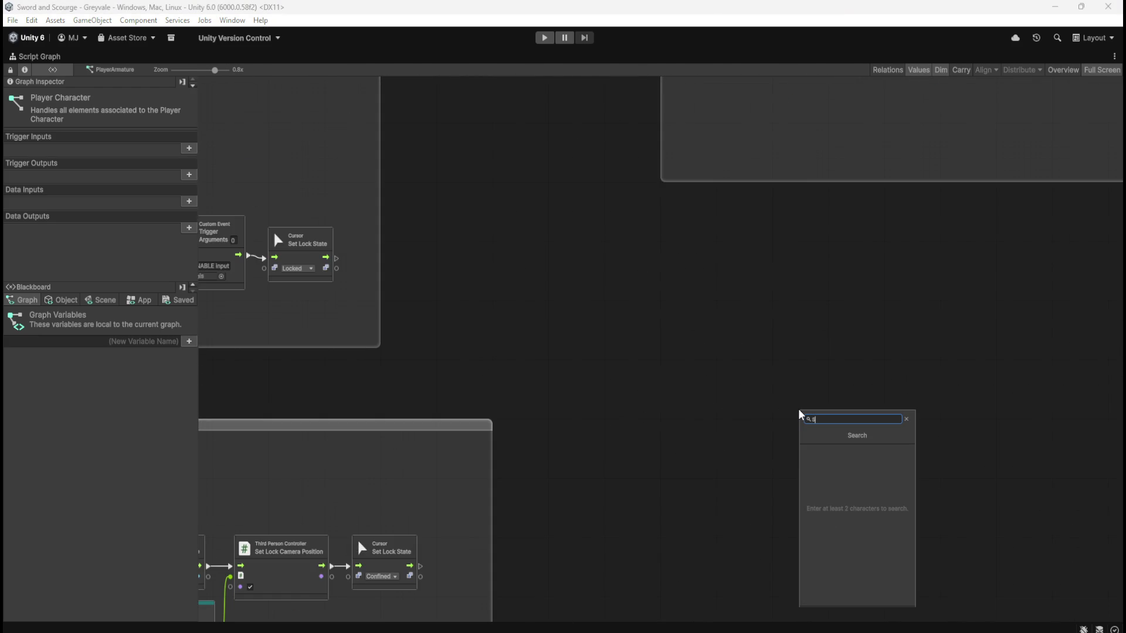
type("et cursor")
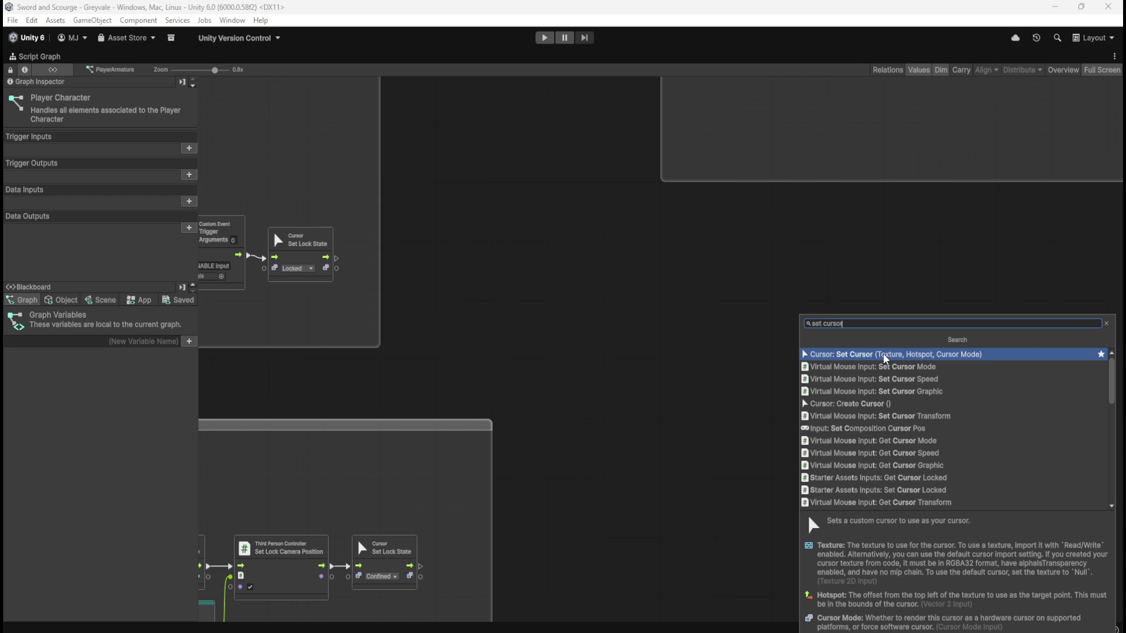
left_click(885, 358)
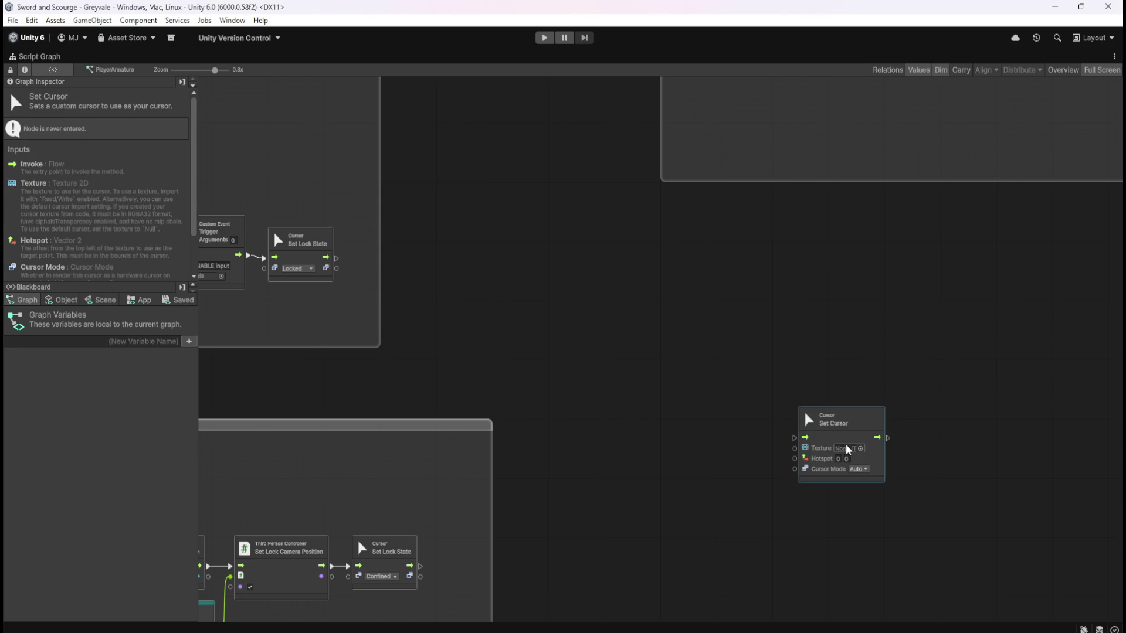
Set the node's cursor texture to Steampunk_UI_Buttons_4
left_click(859, 448)
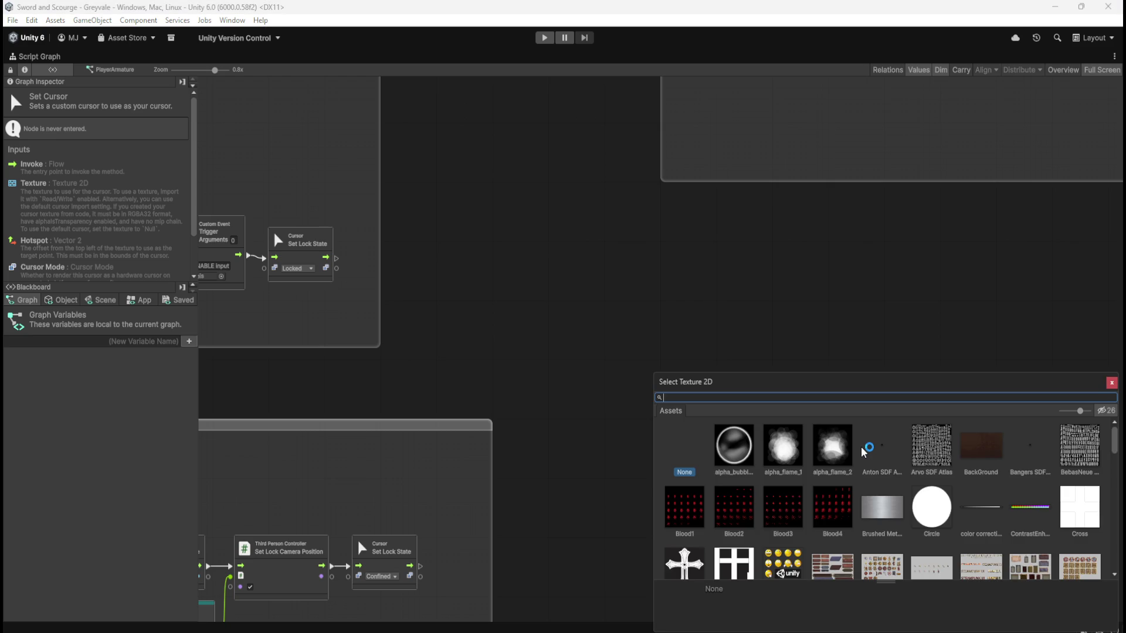
scroll(891, 472, "down", 5)
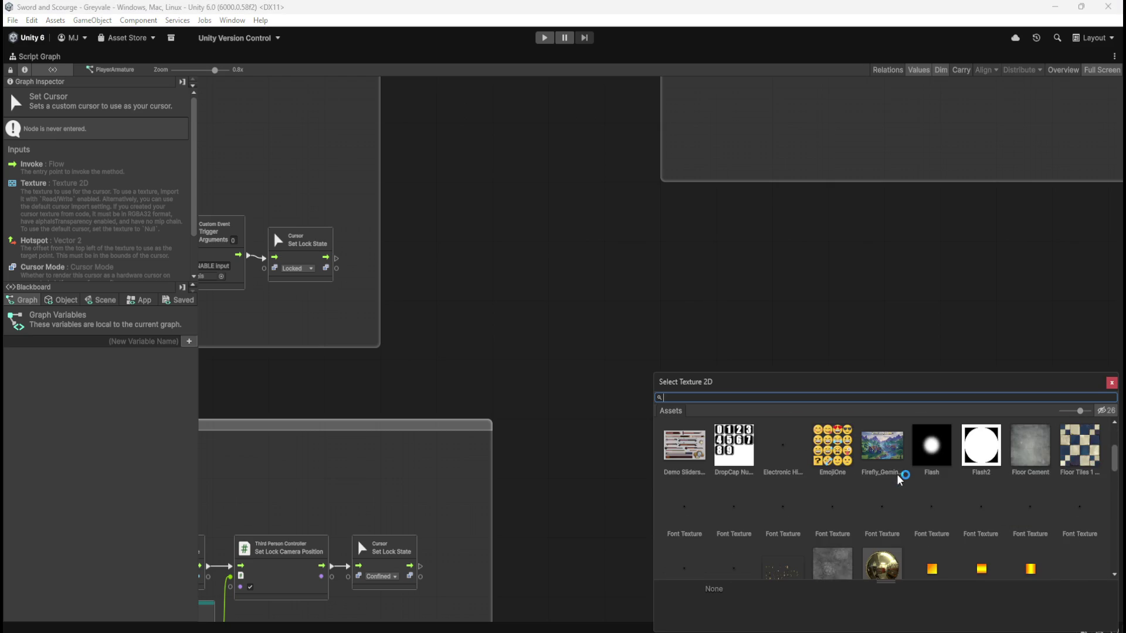
scroll(903, 480, "down", 1)
scroll(903, 480, "down", 10)
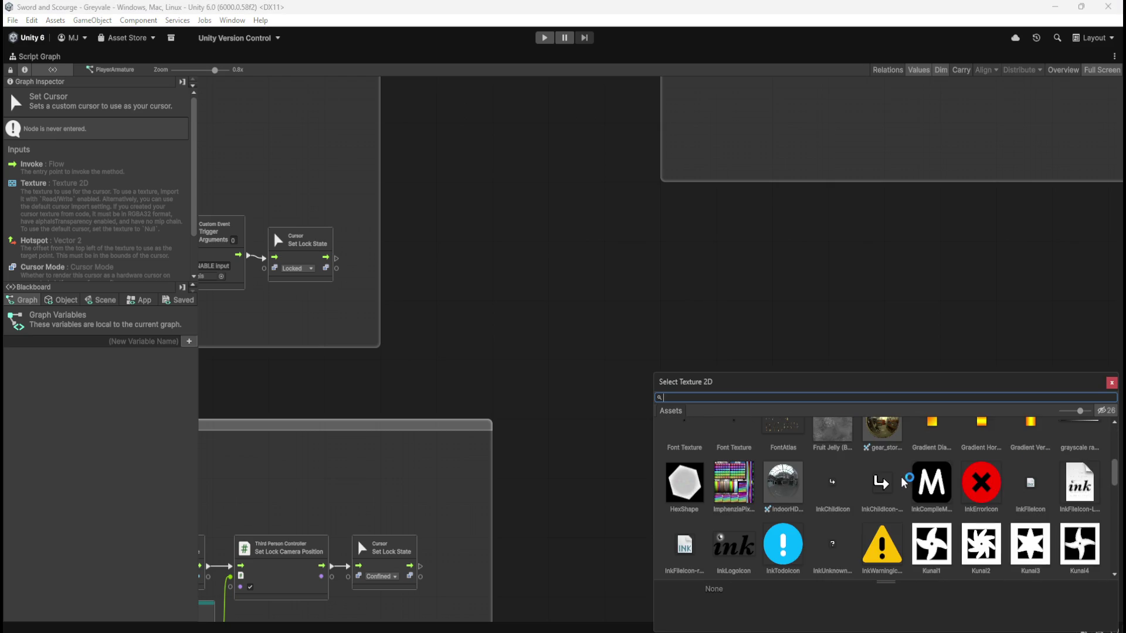
scroll(903, 481, "down", 2)
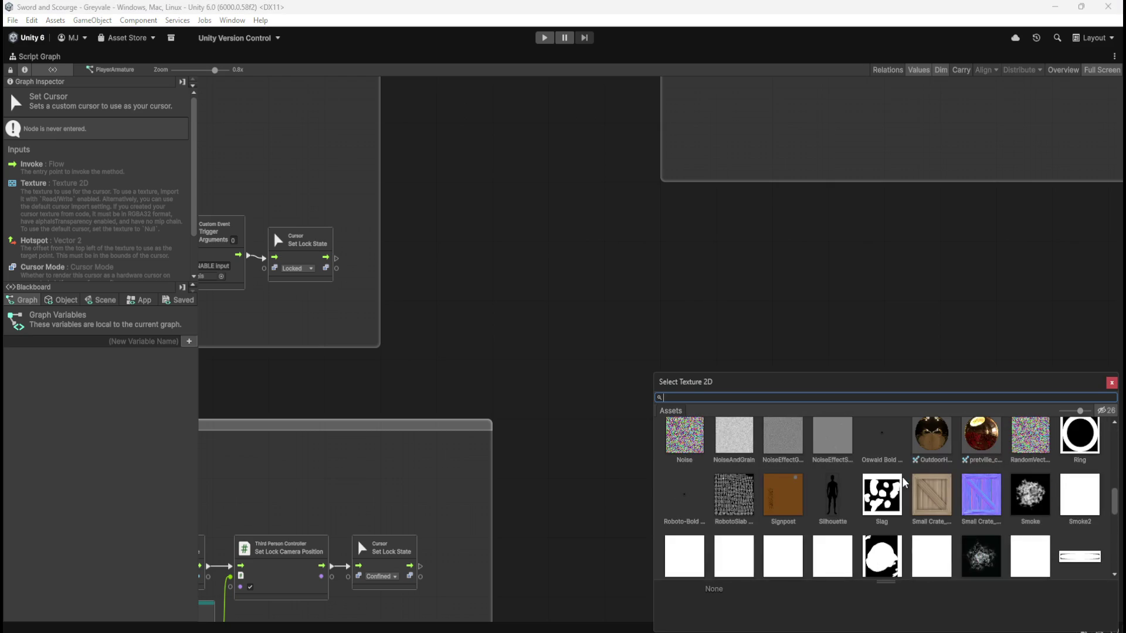
scroll(905, 482, "down", 8)
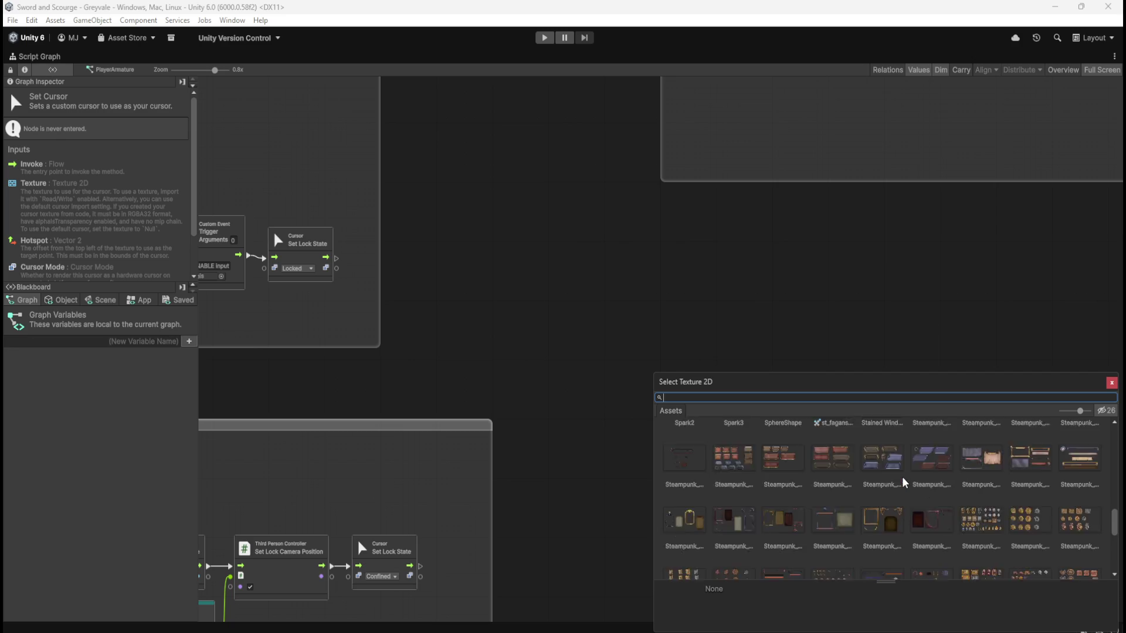
scroll(908, 481, "down", 4)
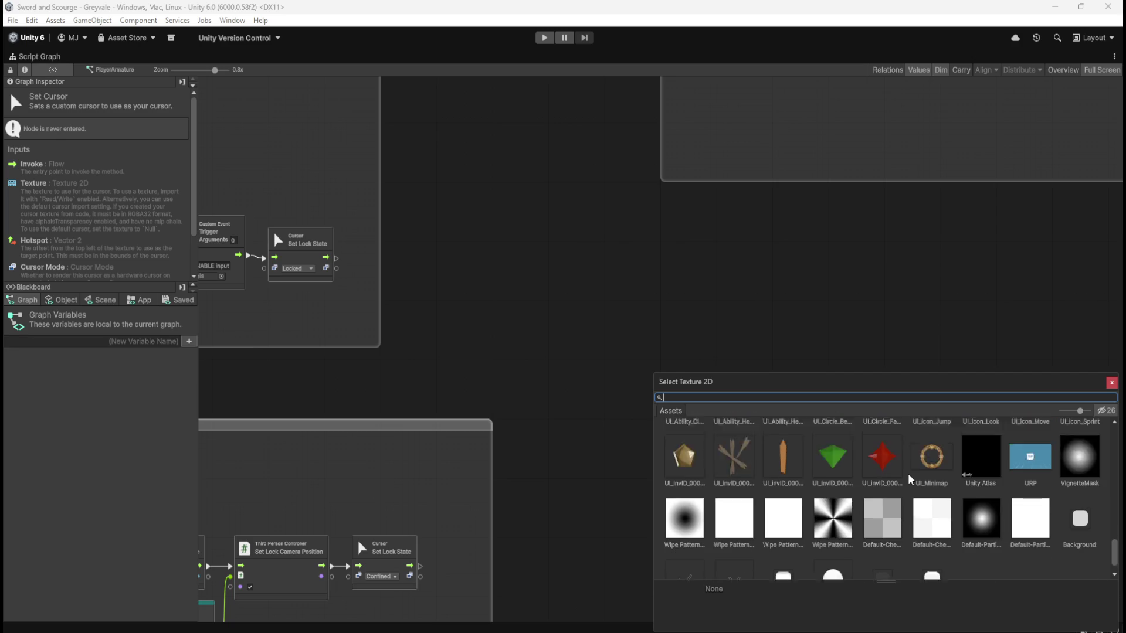
scroll(911, 479, "up", 8)
scroll(911, 479, "up", 2)
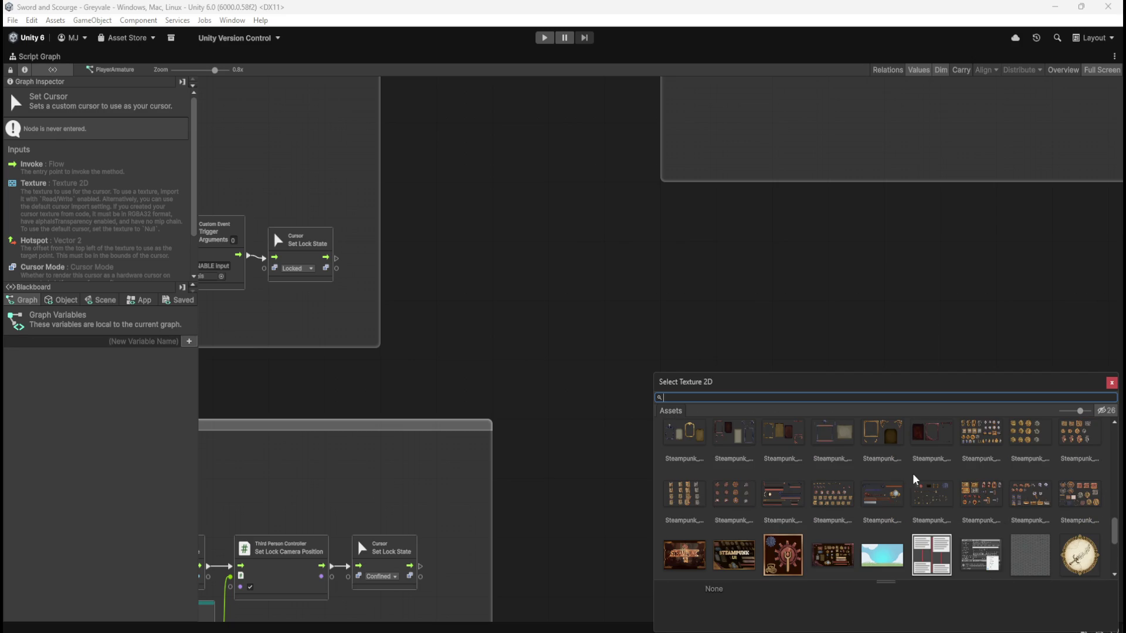
scroll(991, 446, "down", 5)
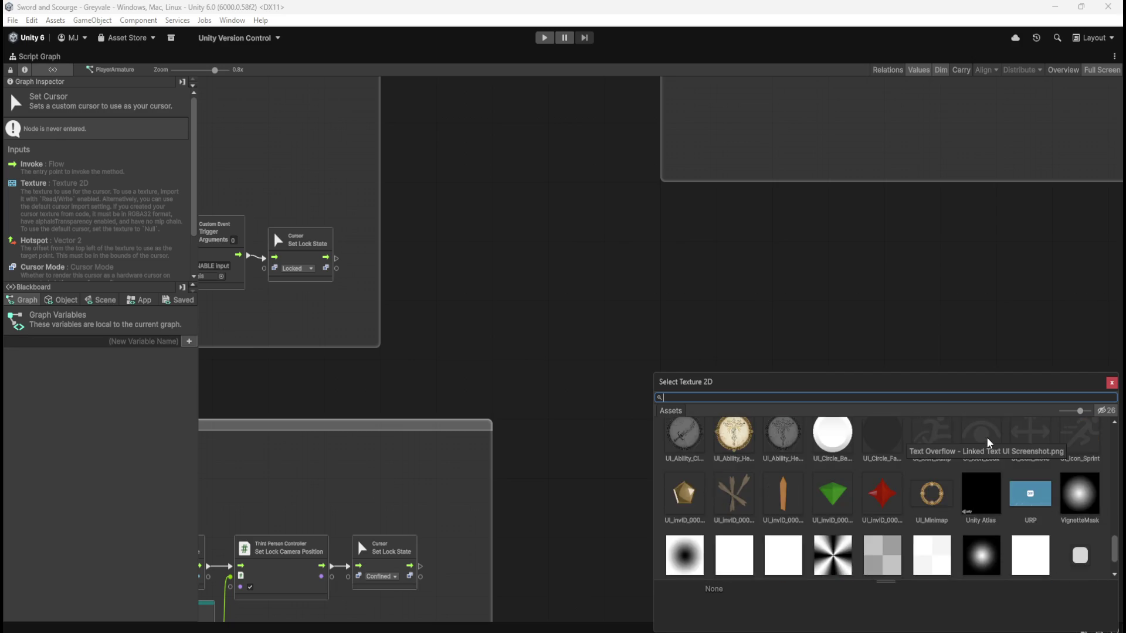
scroll(994, 452, "up", 5)
scroll(1008, 482, "up", 3)
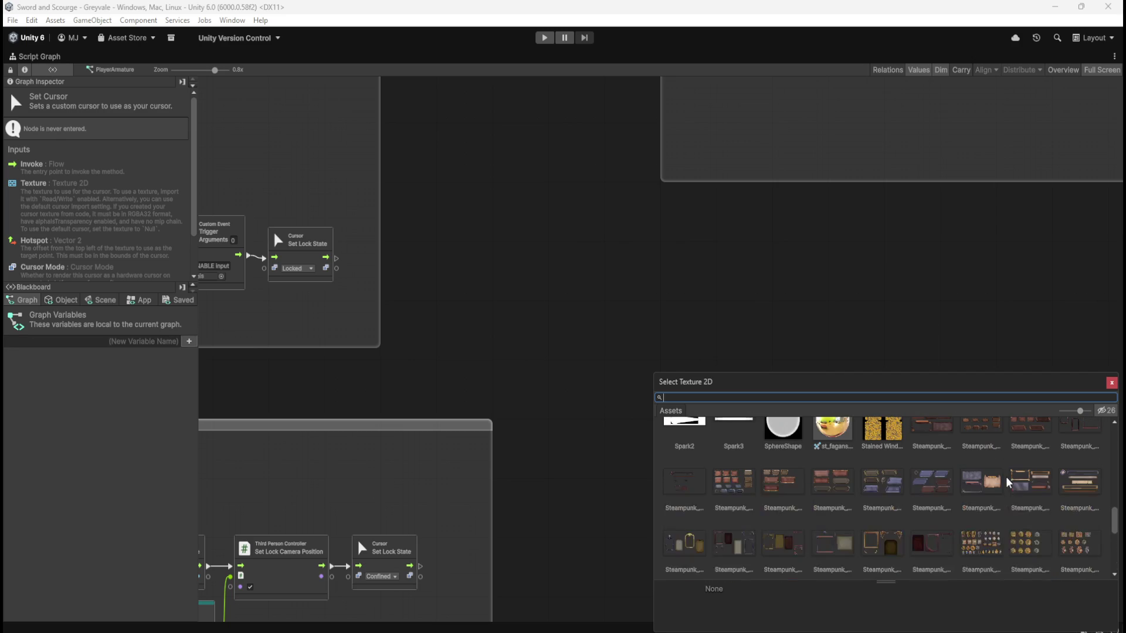
left_click(982, 491)
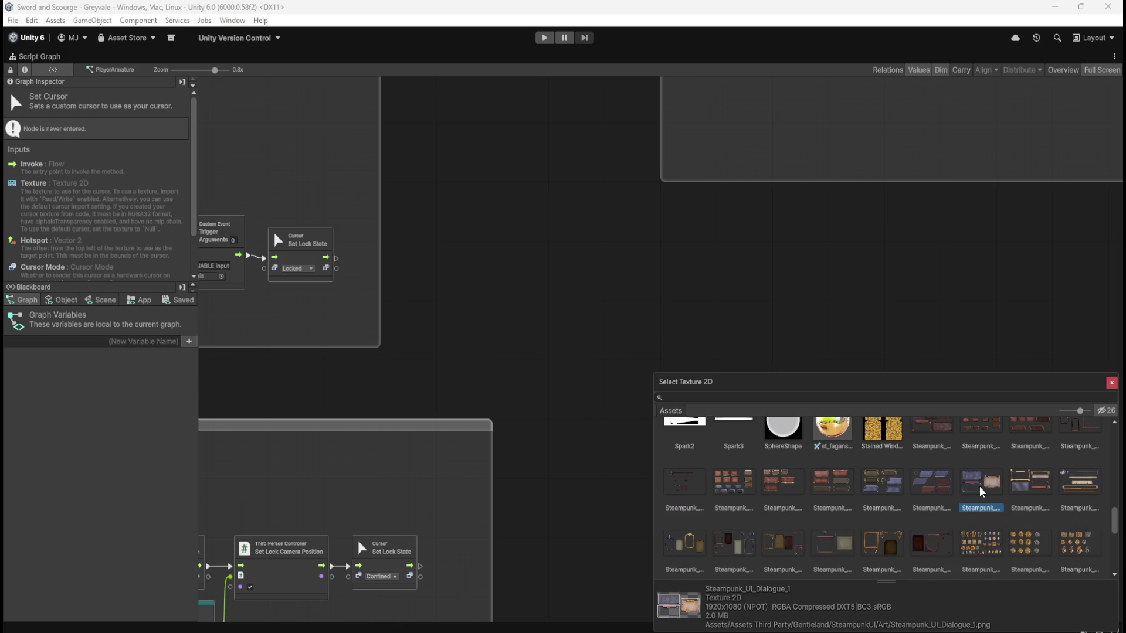
left_click(941, 491)
scroll(885, 496, "up", 5)
scroll(886, 498, "up", 10)
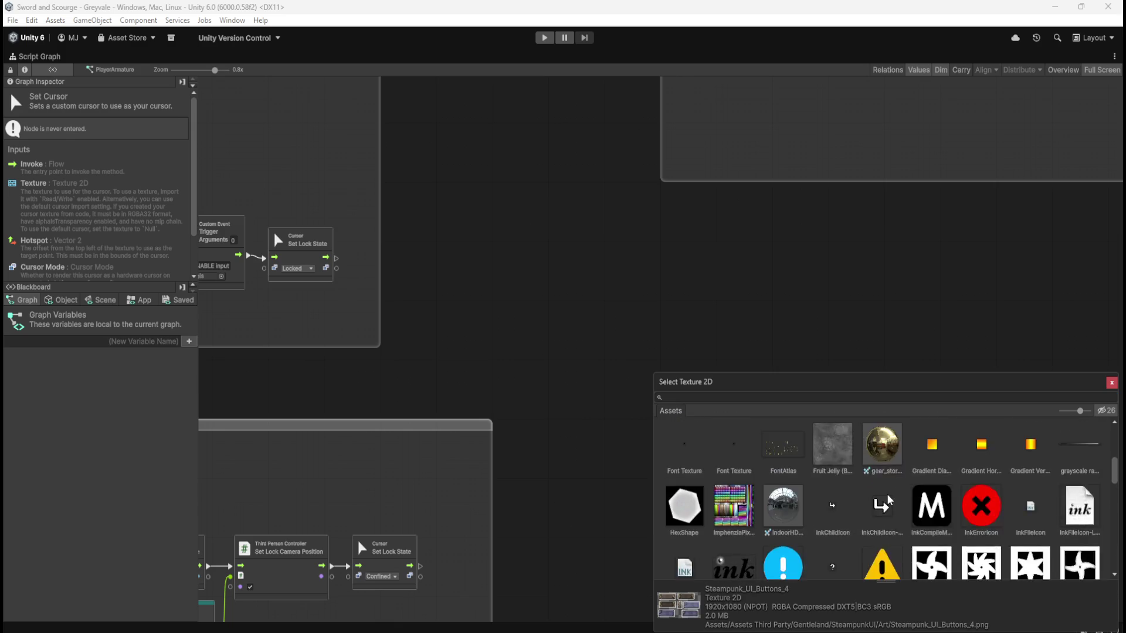
left_click(1111, 384)
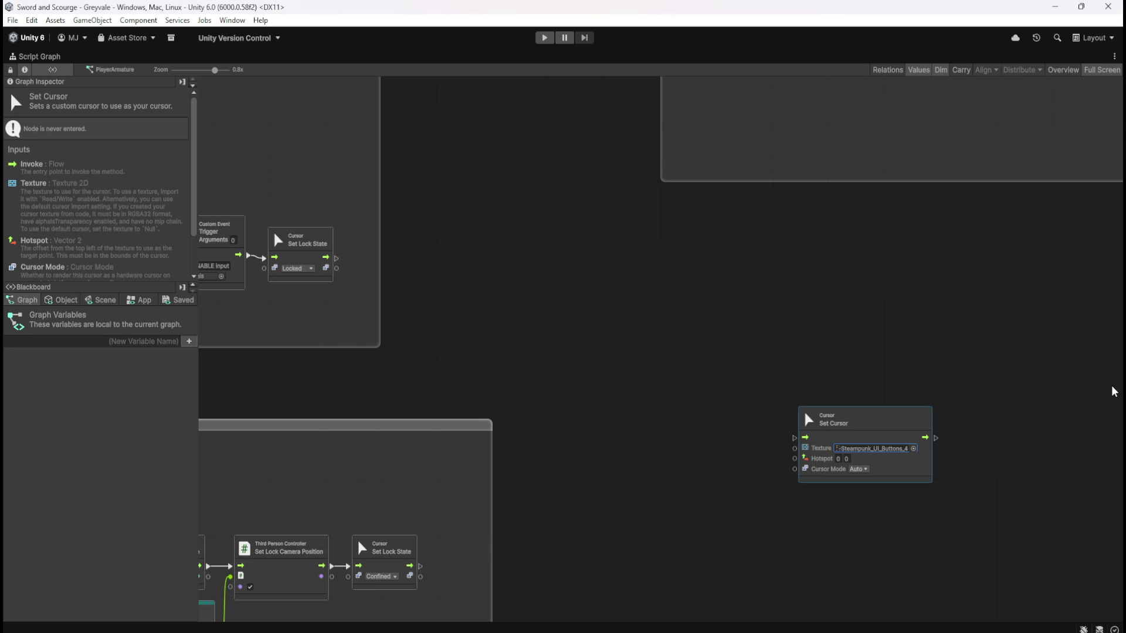
Keep the Set Cursor mode at Auto with hotspot 0,0 and select the node
left_click(993, 474)
scroll(970, 495, "up", 1)
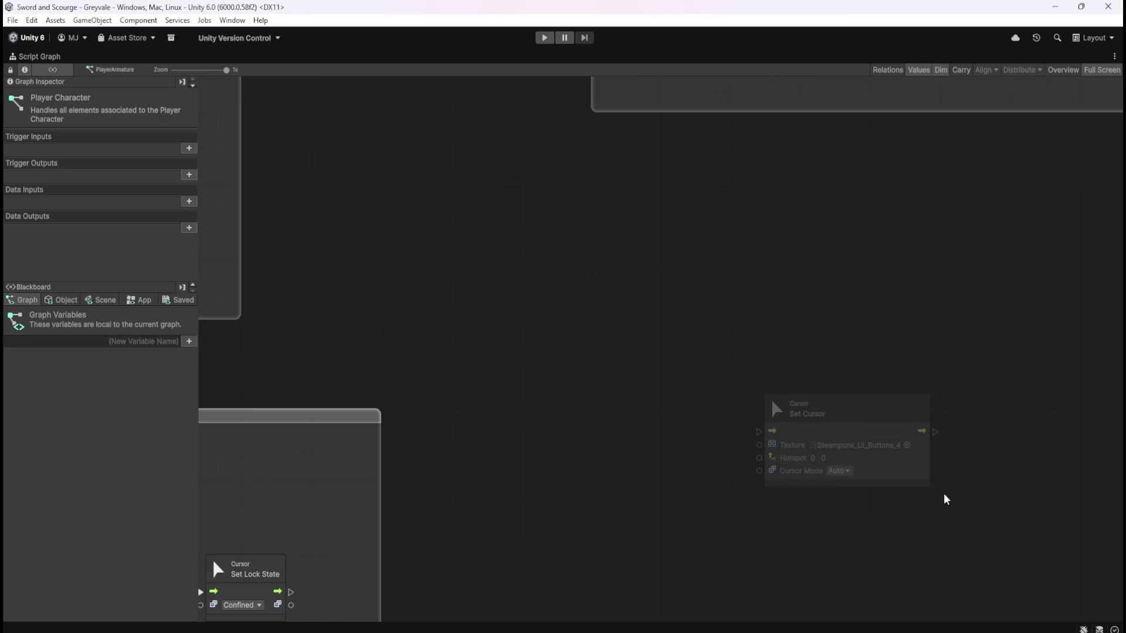
left_click(849, 476)
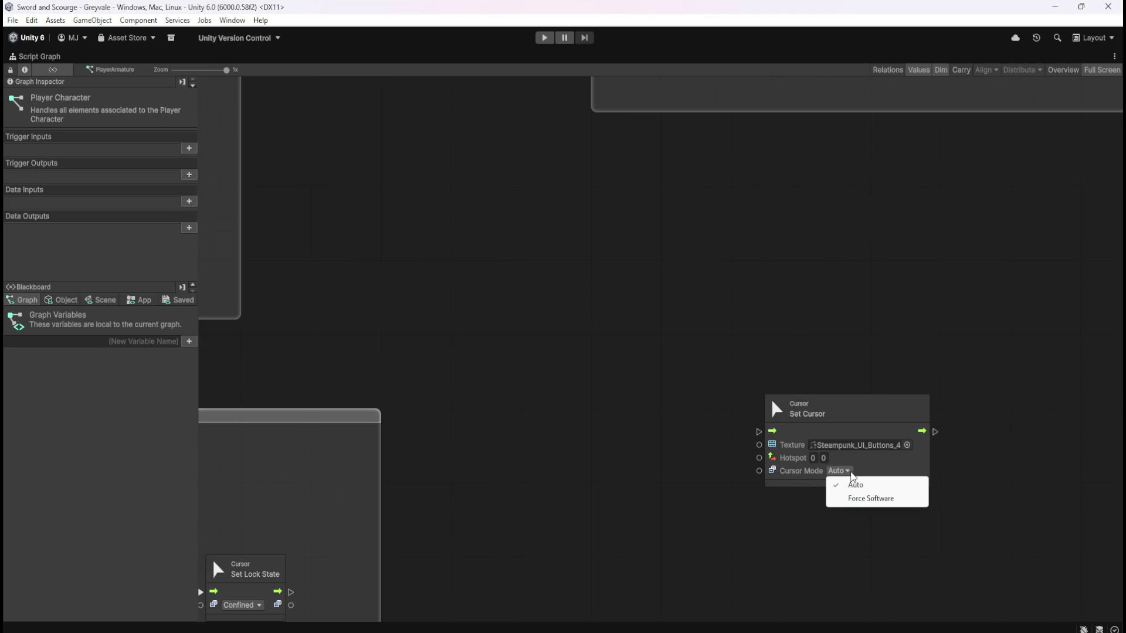
left_click(954, 469)
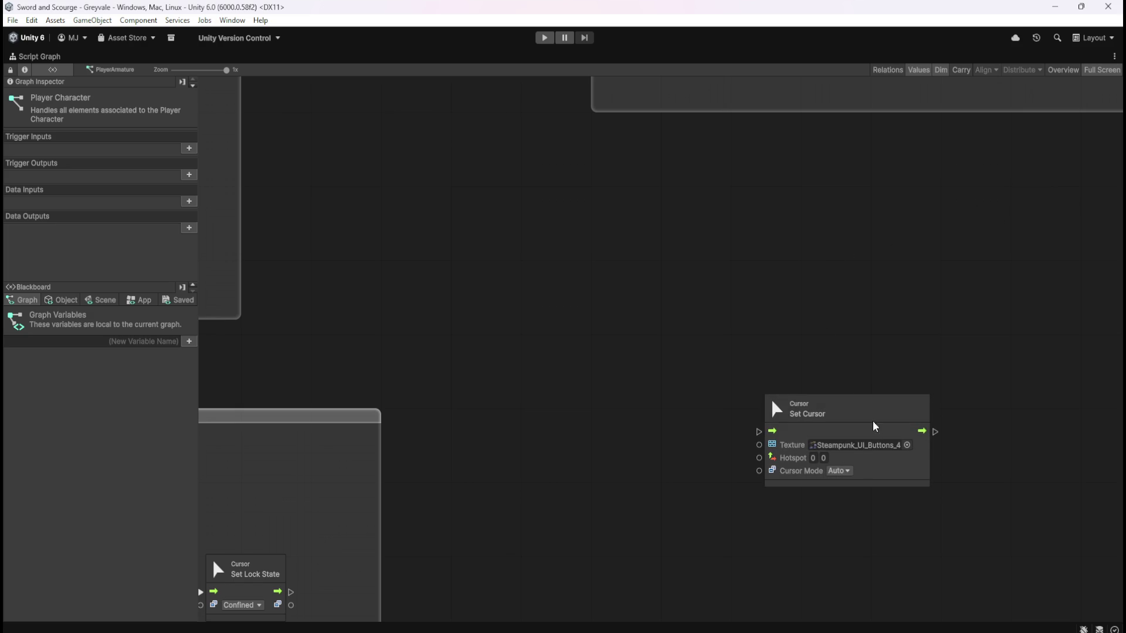
left_click_drag(704, 307, 963, 517)
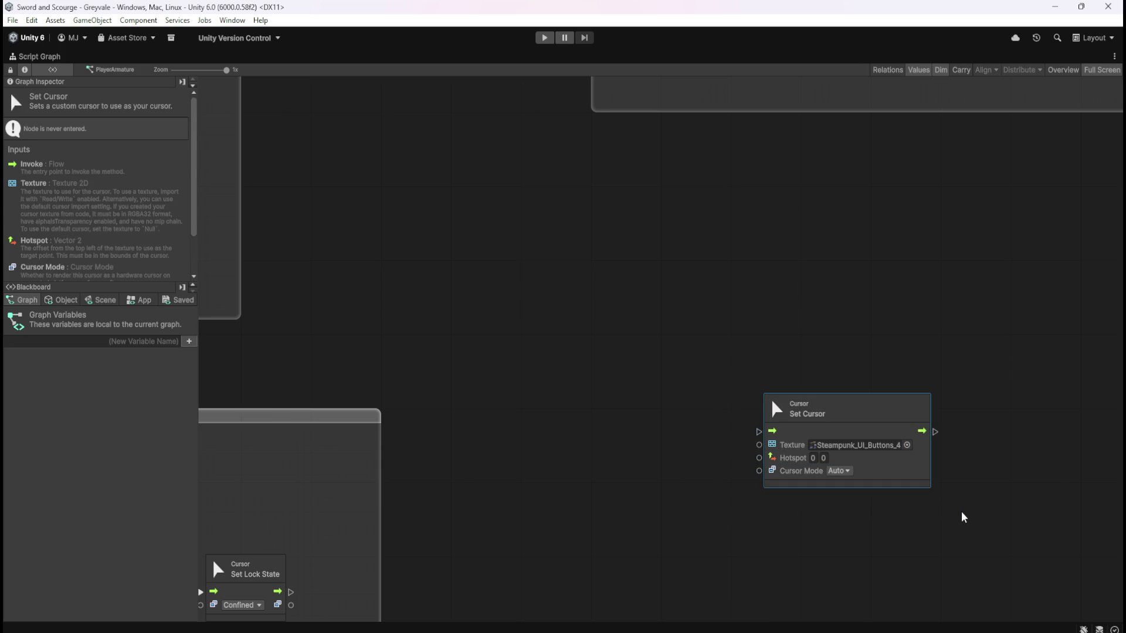
Delete the Set Cursor node and pan toward the Stash open/close nodes
key("Delete")
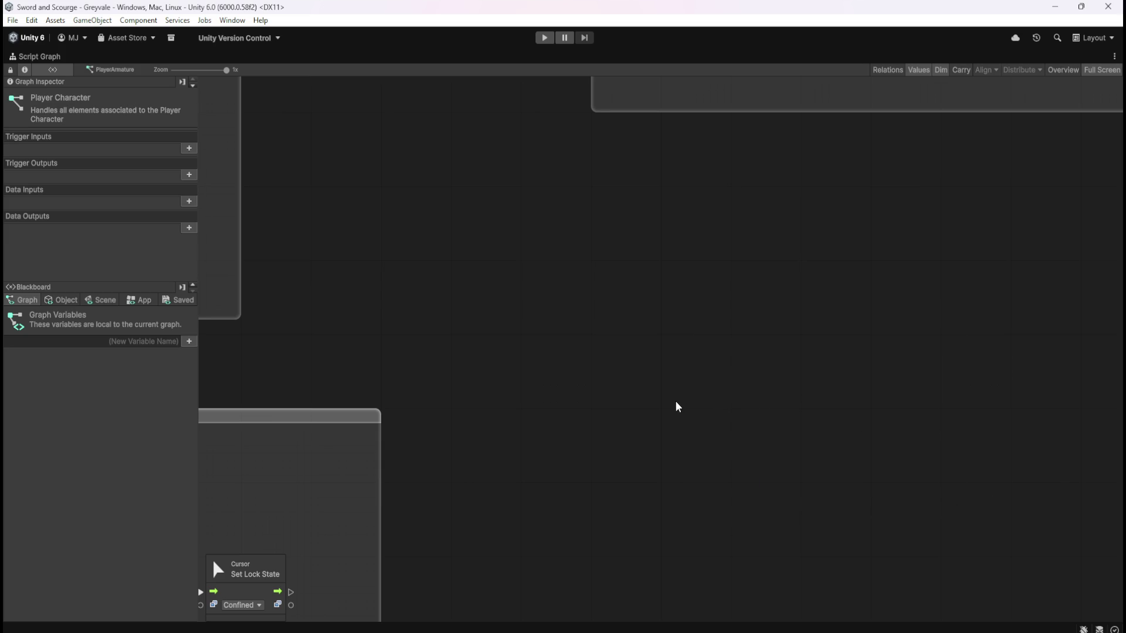
left_click_drag(538, 289, 759, 372)
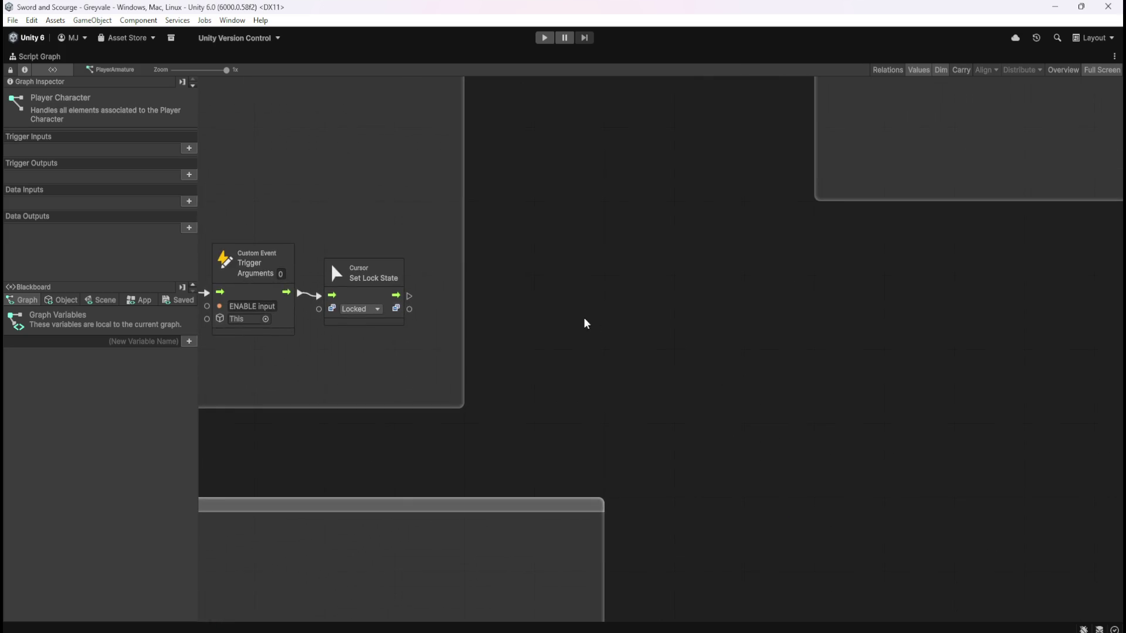
scroll(588, 272, "down", 2)
scroll(828, 339, "up", 2)
Frame the whole Stash toggle group in the upper left, then open the Edit menu
left_click_drag(828, 339, 887, 363)
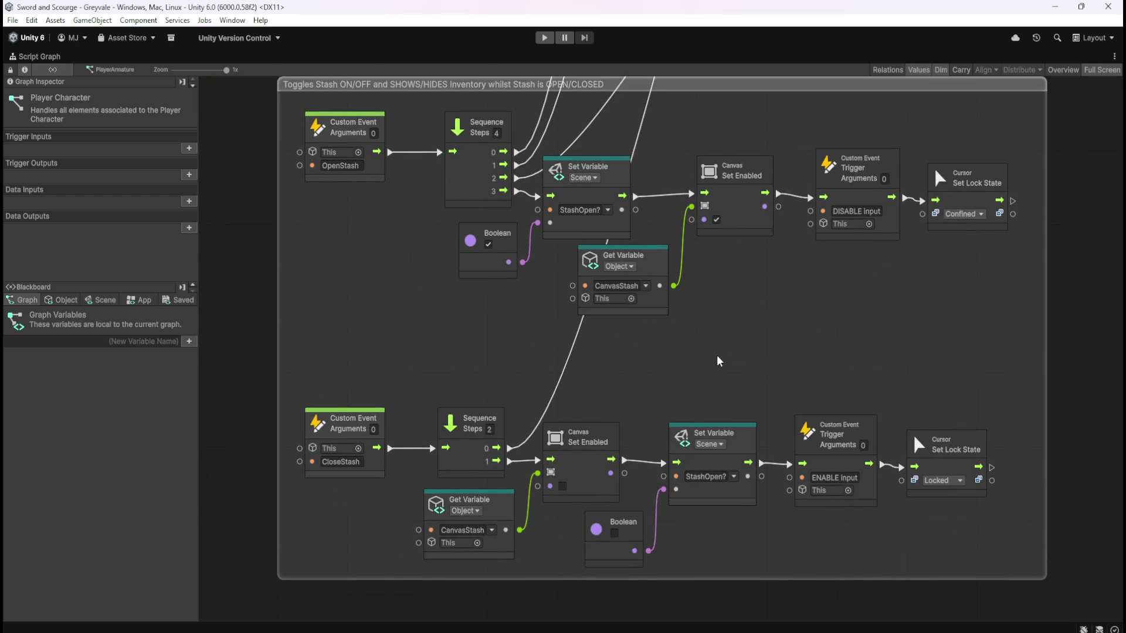
scroll(719, 362, "down", 3)
left_click_drag(980, 354, 909, 375)
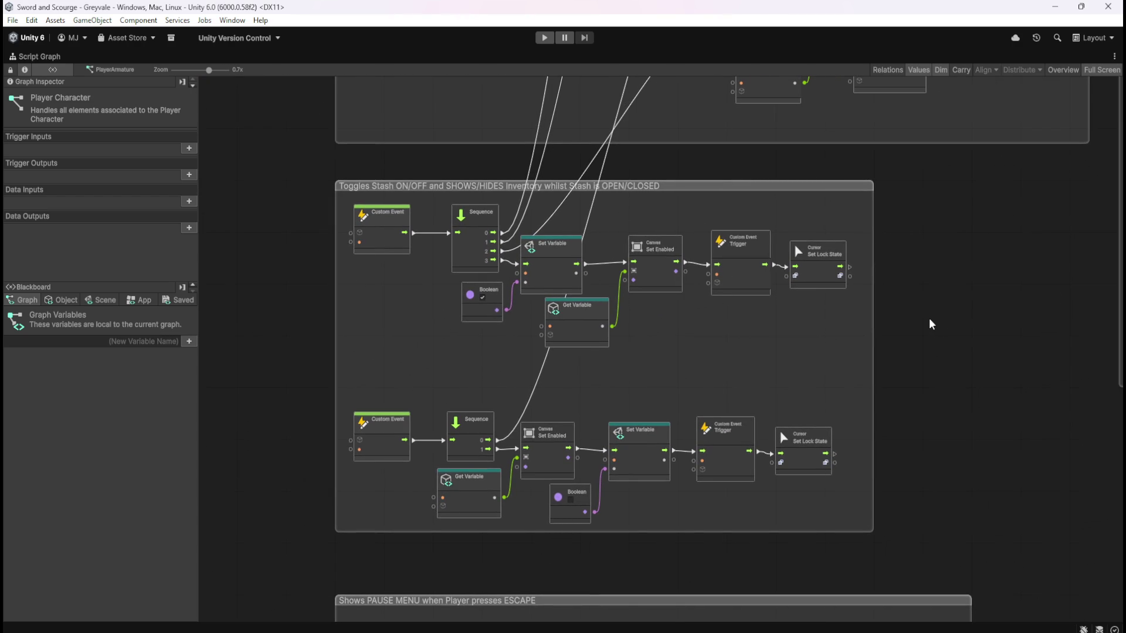
left_click(31, 20)
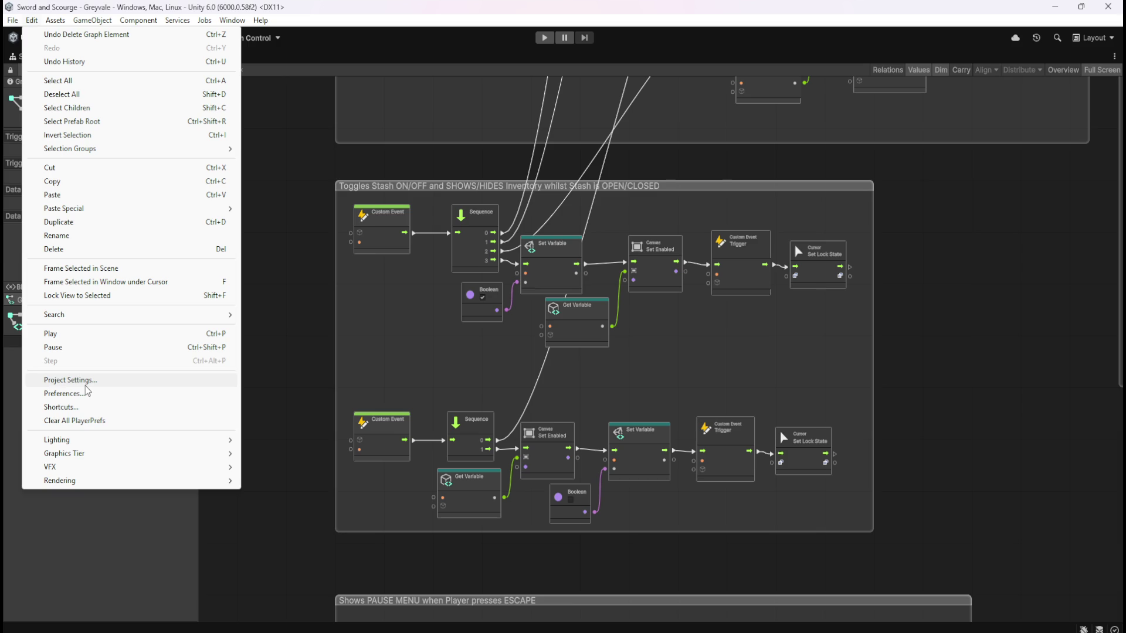
Open Project Settings on the Player page and expand, then collapse, the Icon section
left_click(86, 381)
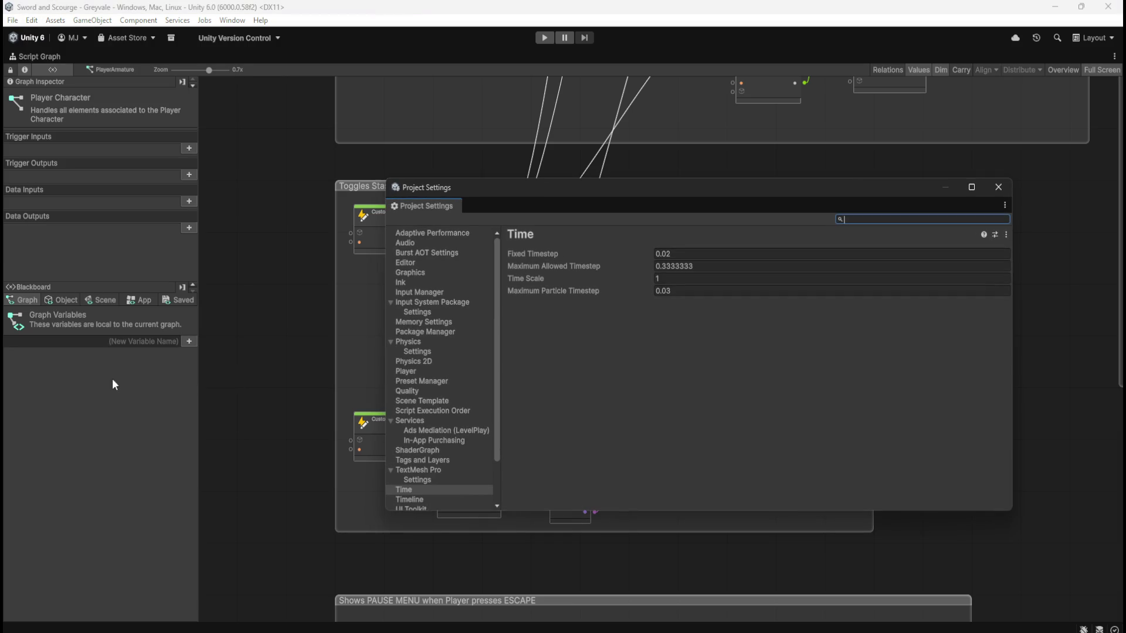
left_click(415, 371)
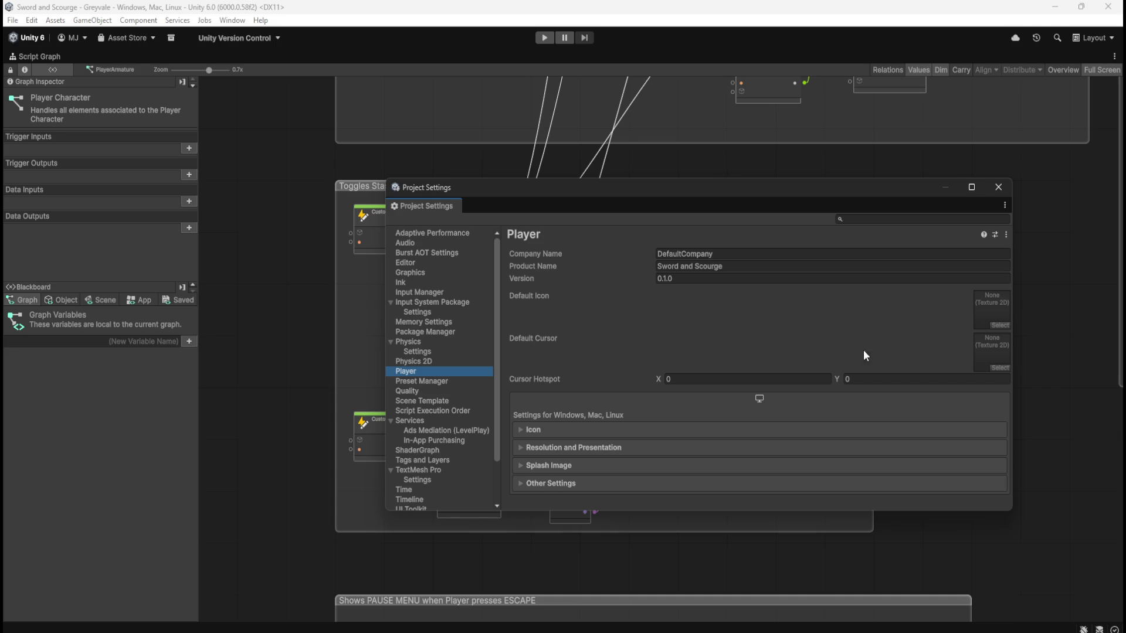
left_click(519, 428)
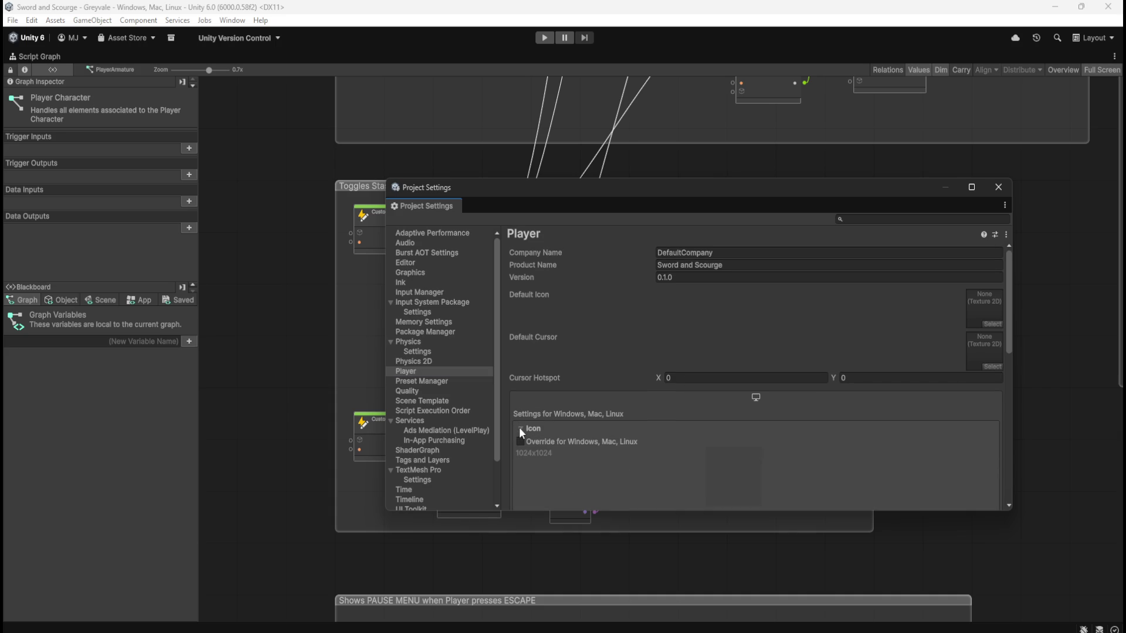
left_click(519, 428)
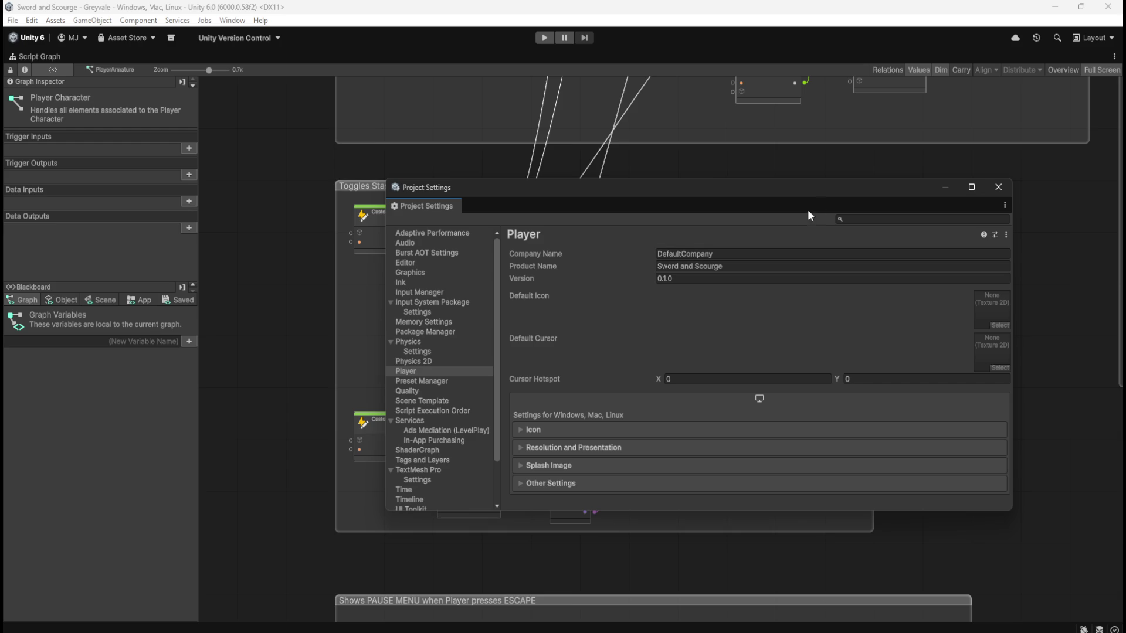
Close Project Settings and zoom around the Player Character graph's Inventory, Stash and Pause Menu groups
left_click(996, 188)
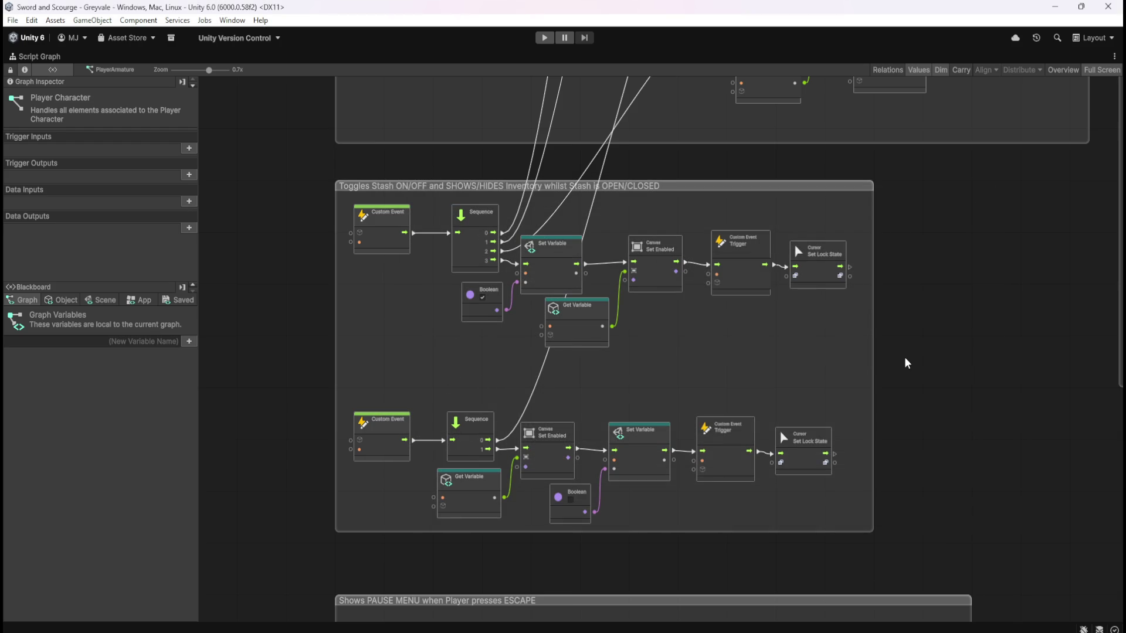
scroll(770, 384, "up", 2)
scroll(770, 385, "down", 1)
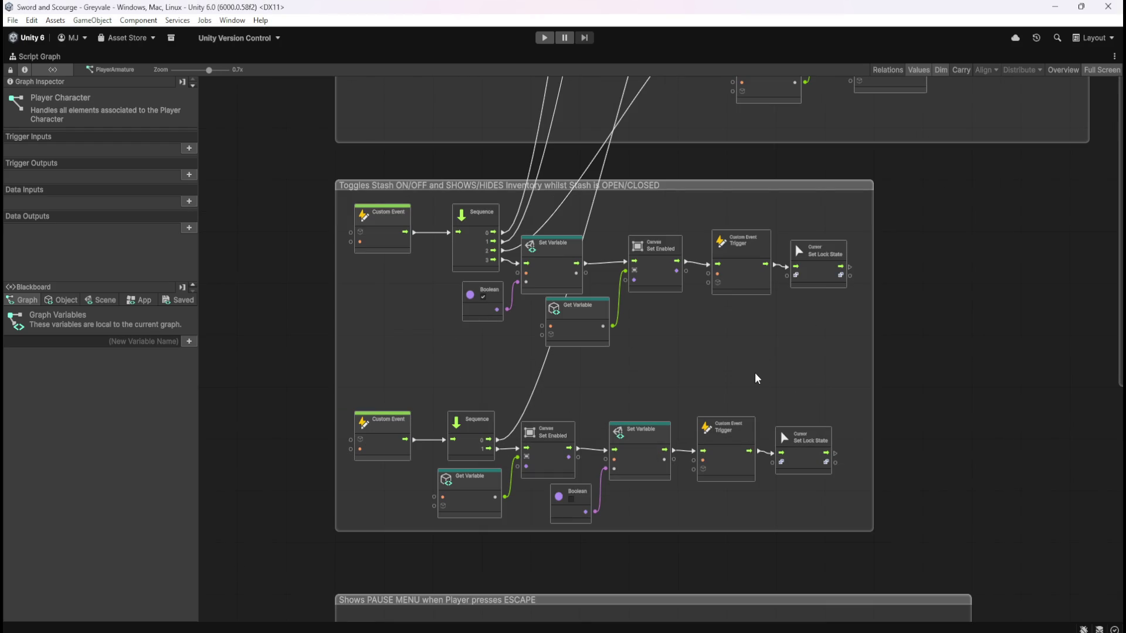
scroll(638, 361, "down", 3)
scroll(638, 361, "up", 4)
scroll(663, 364, "down", 2)
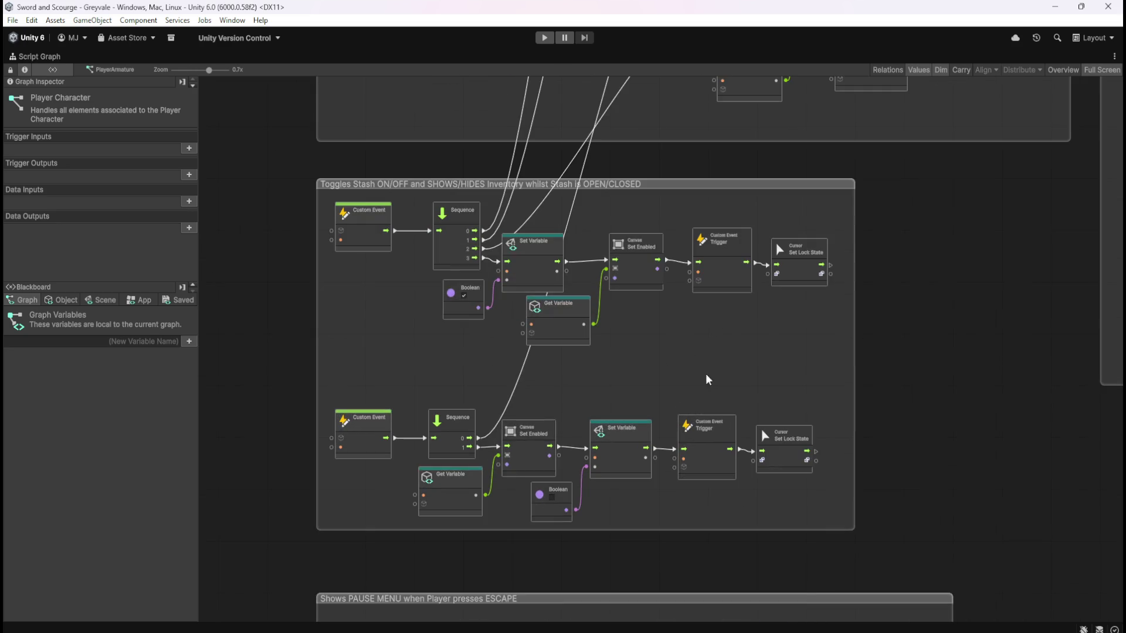
scroll(599, 489, "down", 6)
scroll(608, 491, "up", 2)
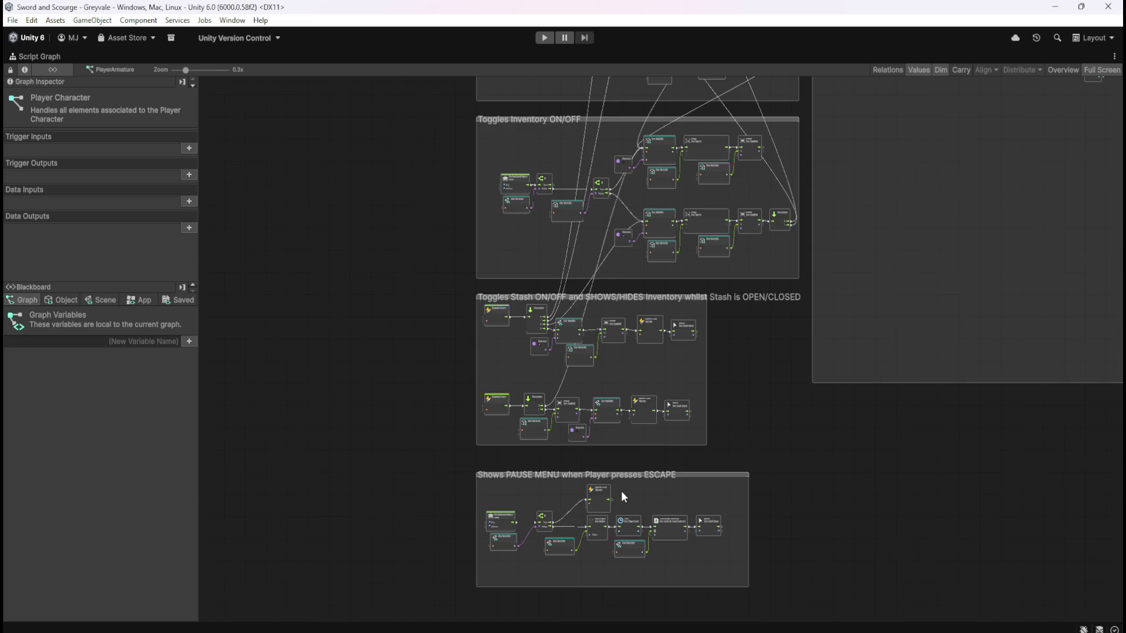
mouse_move(965, 206)
left_mouse_down()
mouse_move(769, 320)
mouse_move(678, 410)
mouse_move(940, 290)
mouse_move(679, 228)
left_mouse_up()
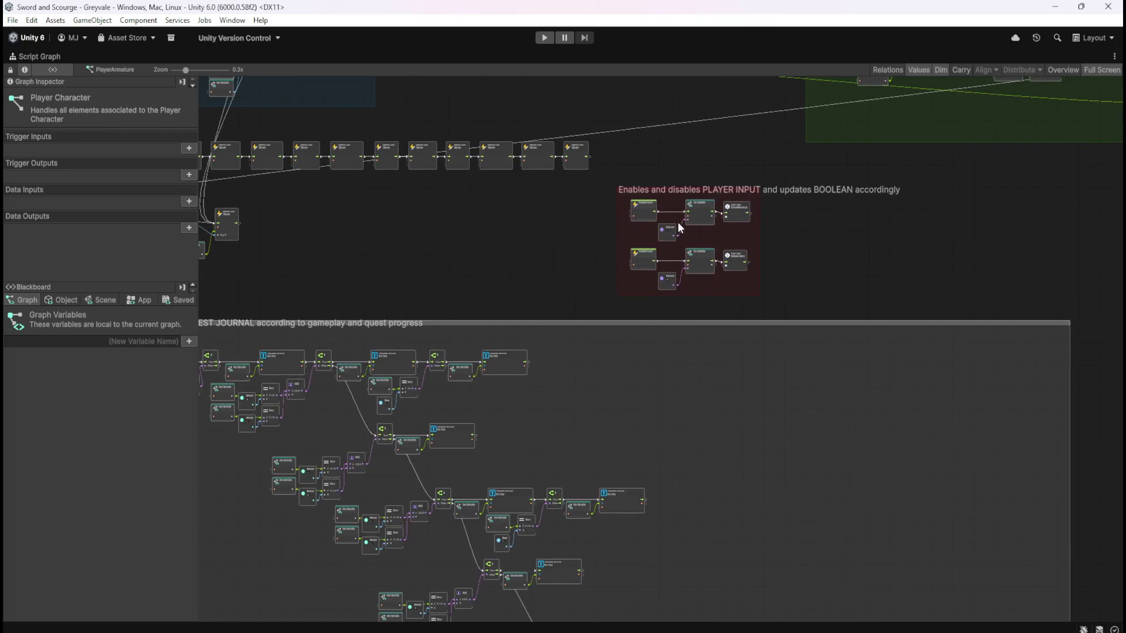
scroll(679, 228, "up", 5)
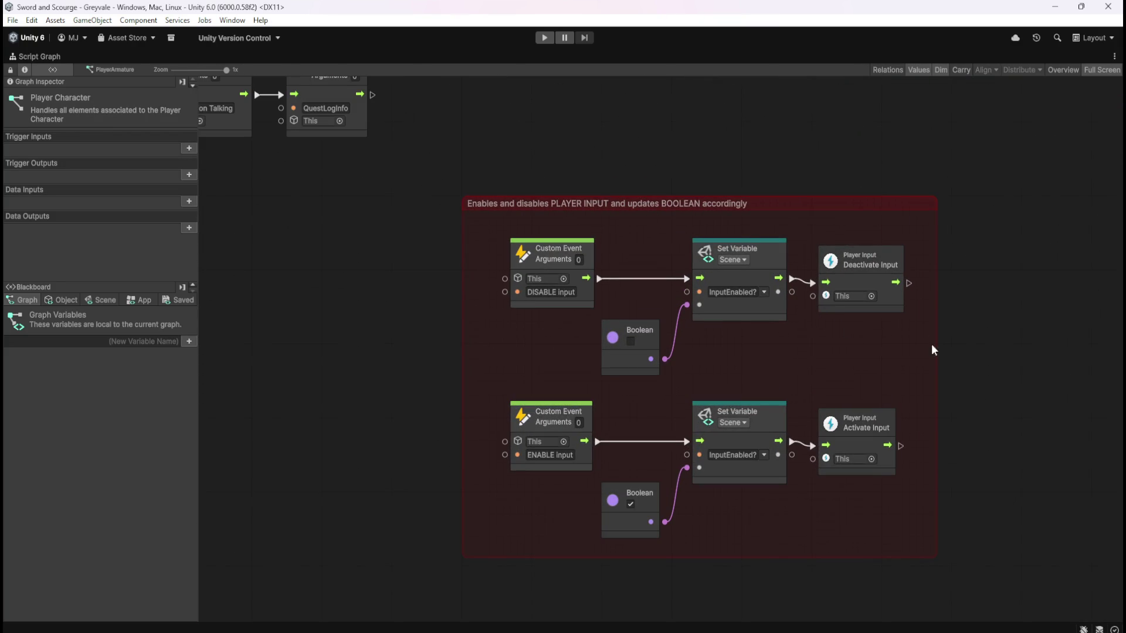
left_click_drag(980, 337, 940, 328)
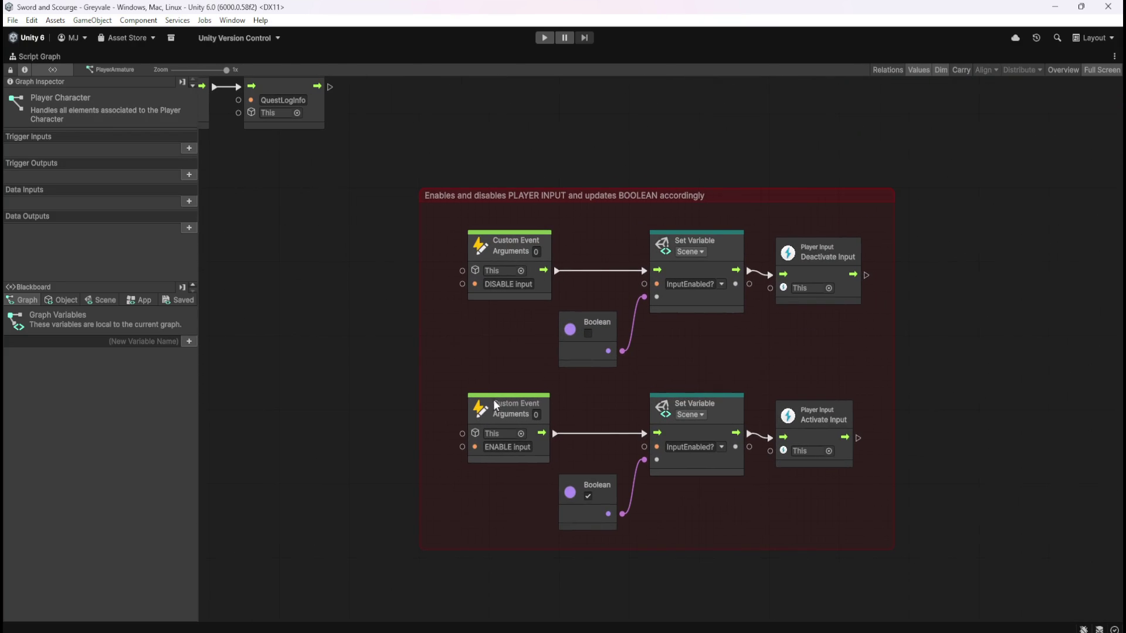
scroll(845, 362, "down", 10)
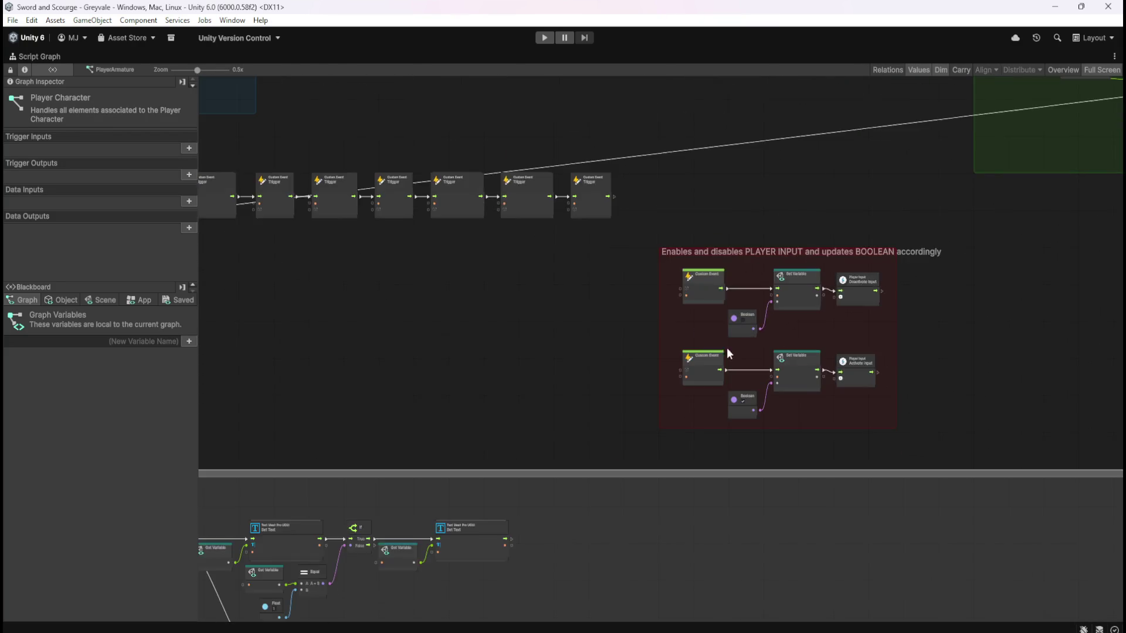
scroll(721, 317, "up", 8)
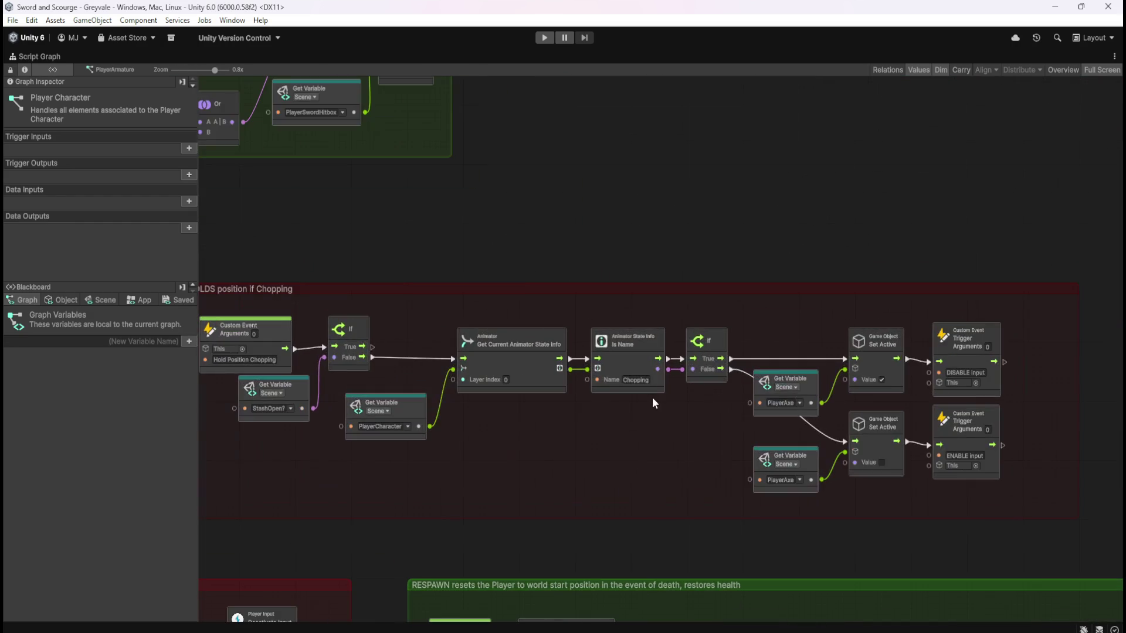
mouse_move(503, 426)
left_mouse_down()
mouse_move(585, 451)
mouse_move(595, 422)
left_mouse_up()
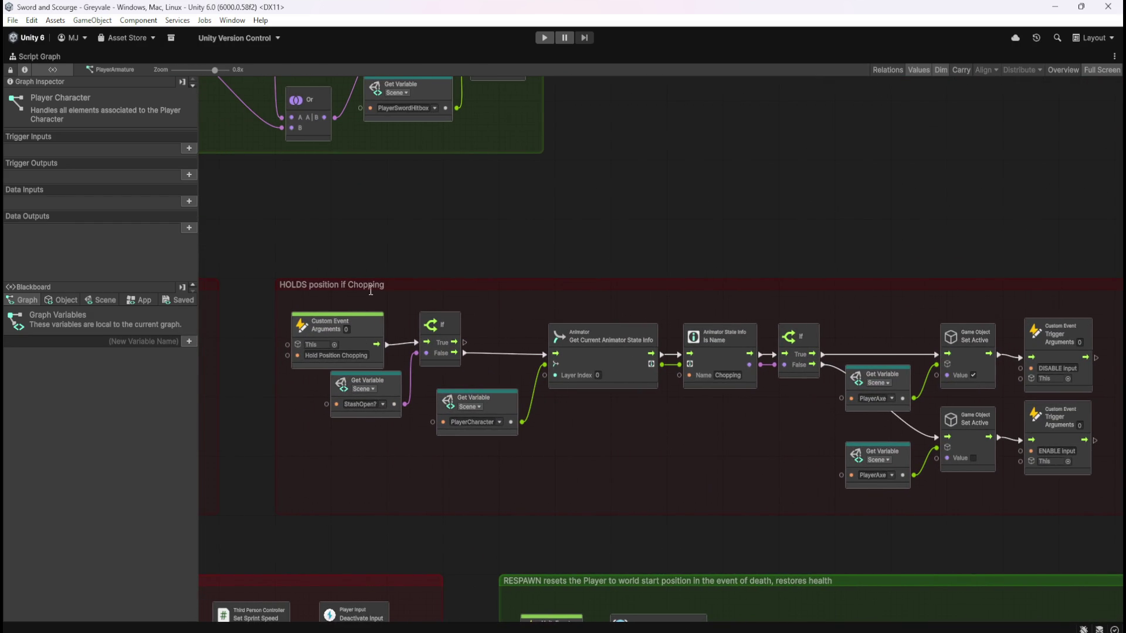
mouse_move(450, 402)
left_mouse_down()
mouse_move(538, 441)
mouse_move(667, 420)
mouse_move(575, 419)
left_mouse_up()
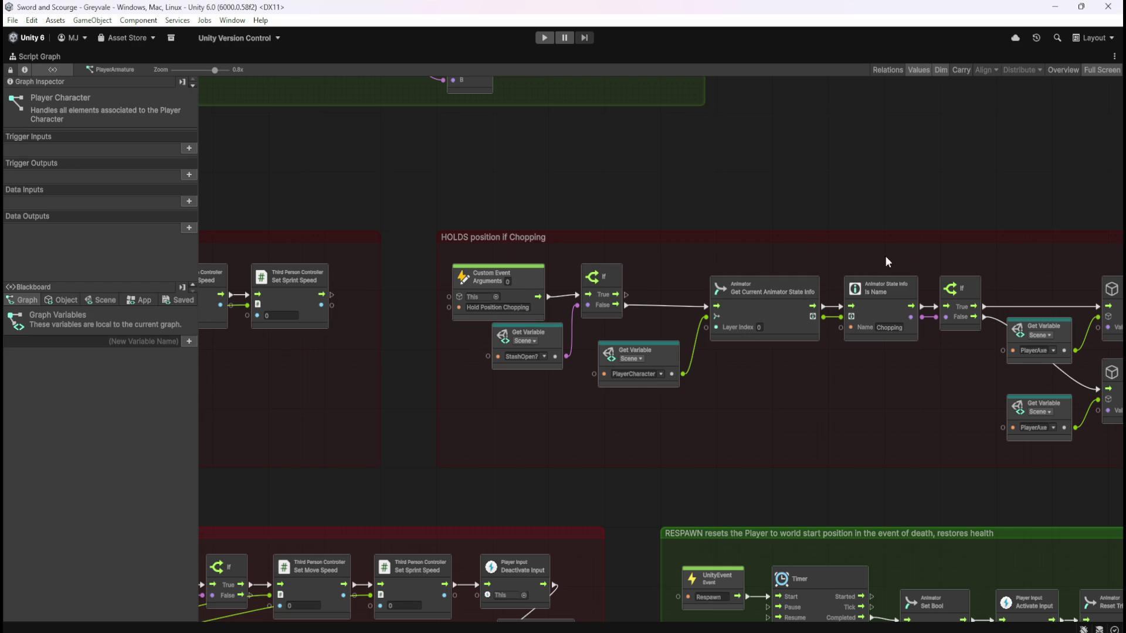
scroll(929, 173, "down", 5)
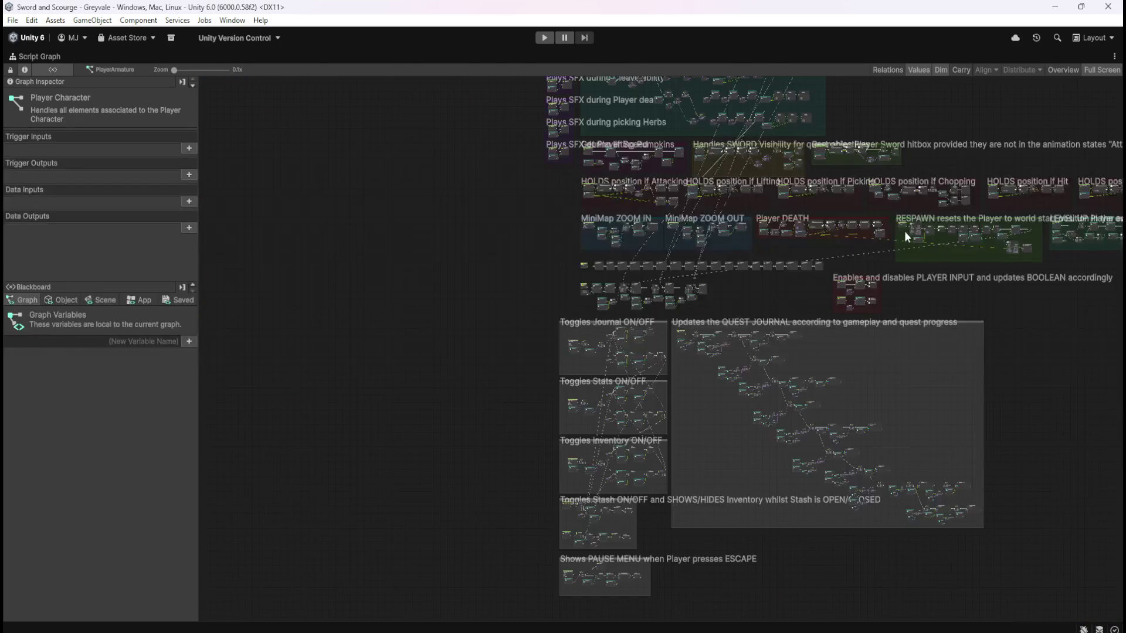
scroll(589, 575, "up", 4)
scroll(590, 577, "up", 3)
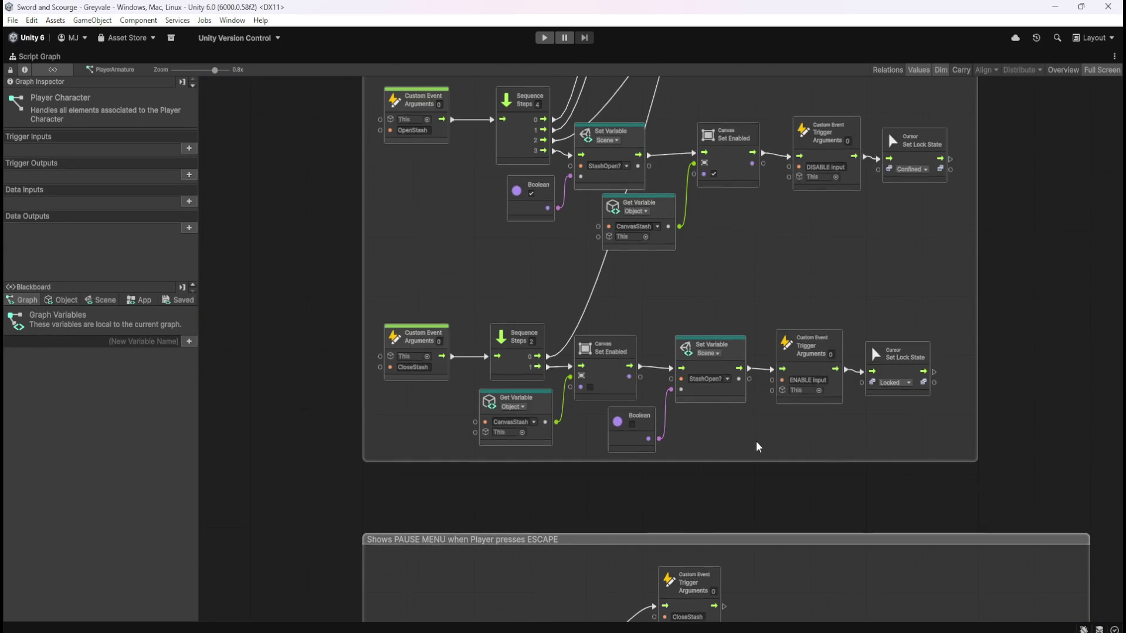
scroll(756, 443, "up", 3)
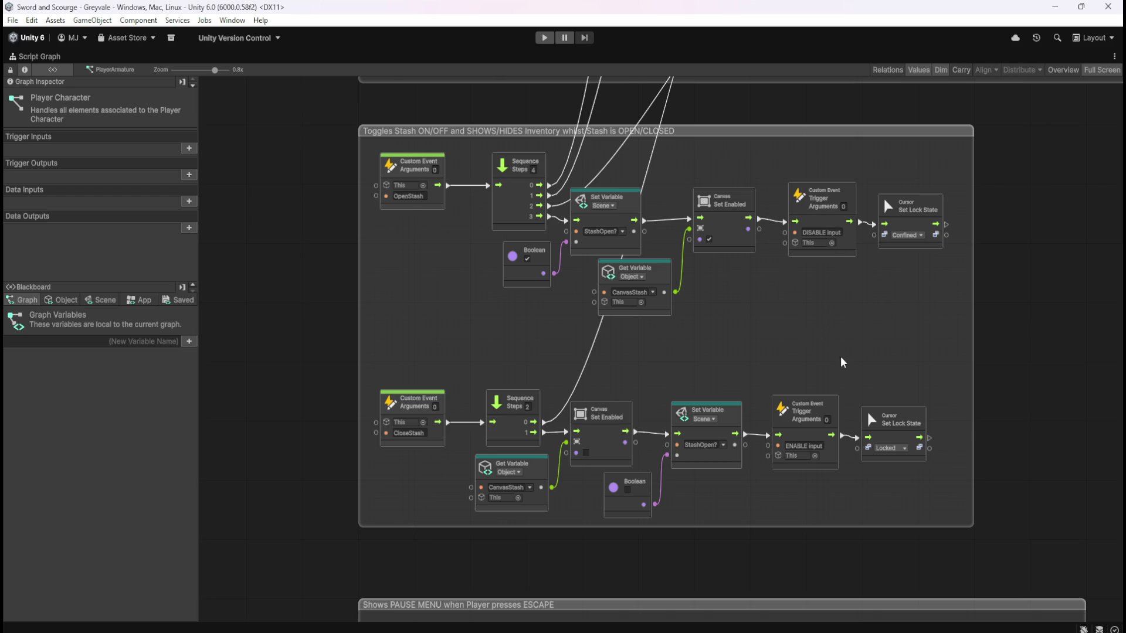
scroll(843, 362, "down", 5)
mouse_move(798, 235)
left_mouse_down()
mouse_move(799, 443)
mouse_move(795, 402)
mouse_move(815, 377)
left_mouse_up()
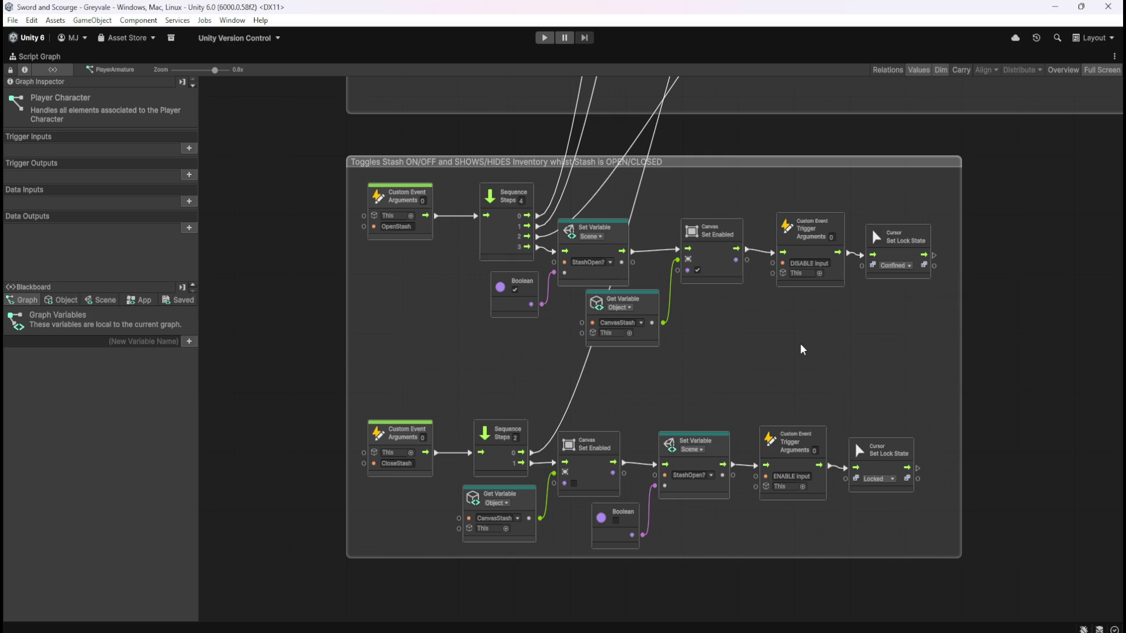
scroll(681, 482, "down", 10)
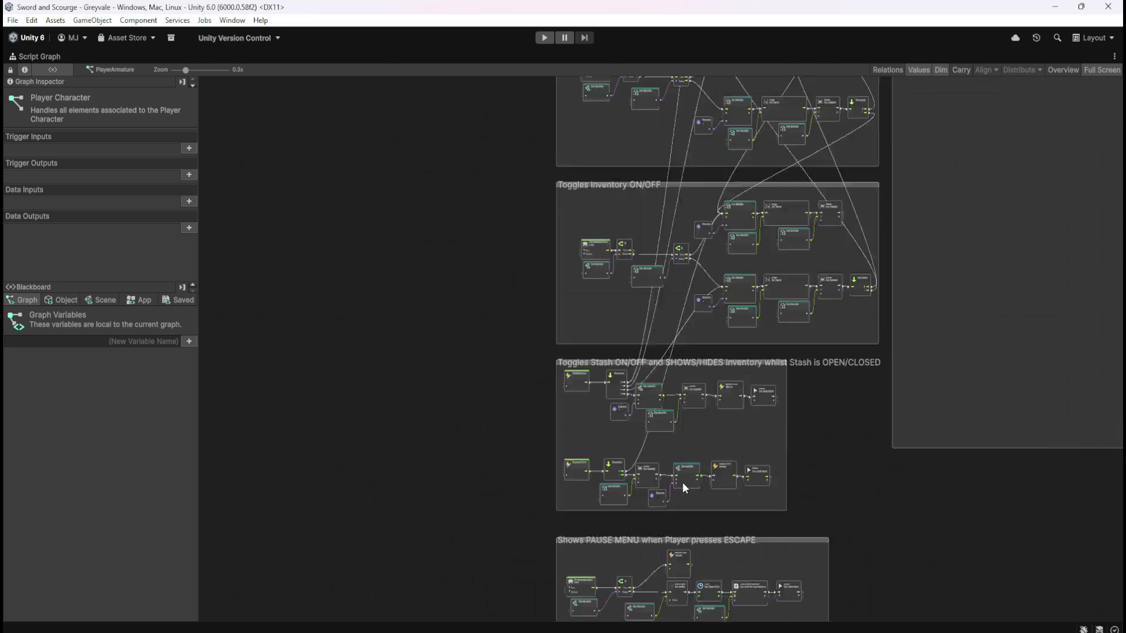
Bring the upper Player Attacking ANIMATION group into view
left_click_drag(580, 169, 477, 364)
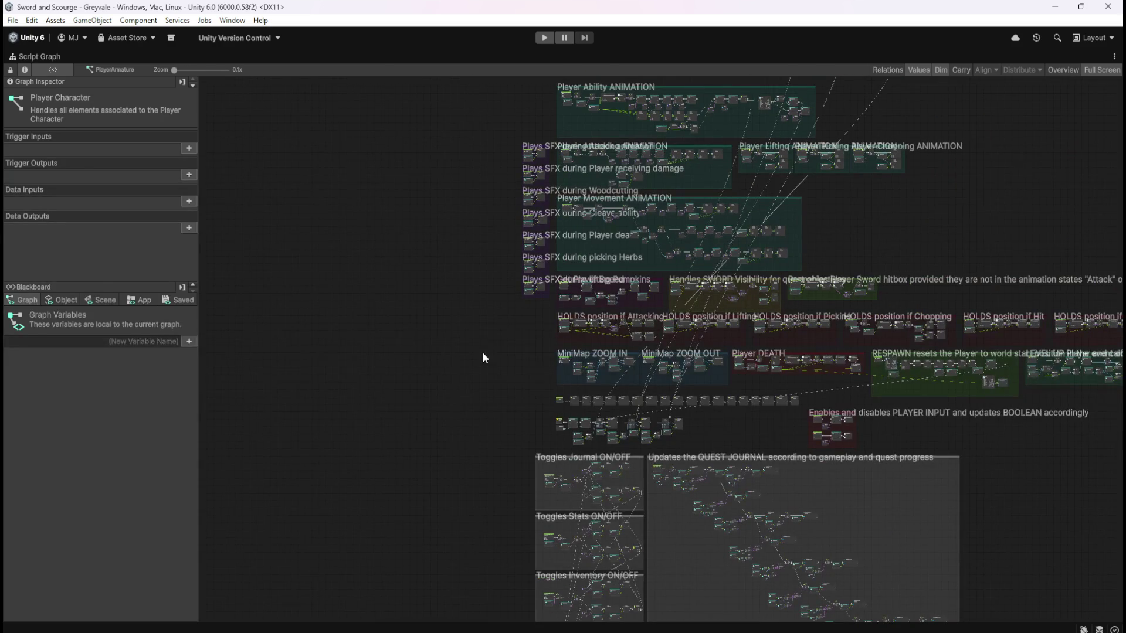
scroll(533, 177, "up", 6)
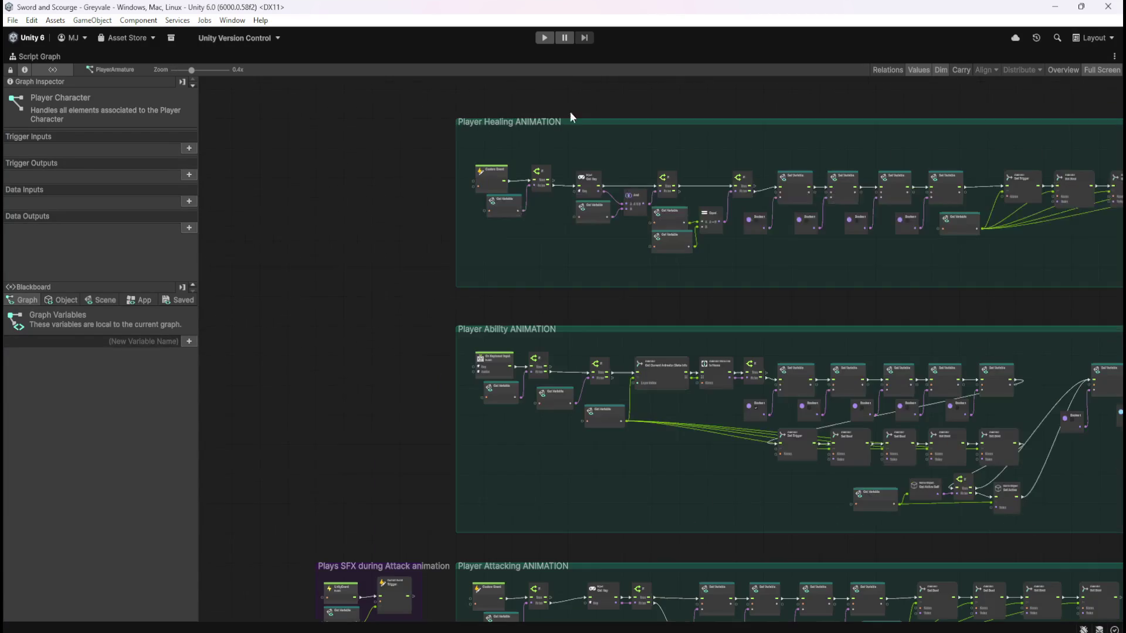
scroll(518, 452, "down", 5)
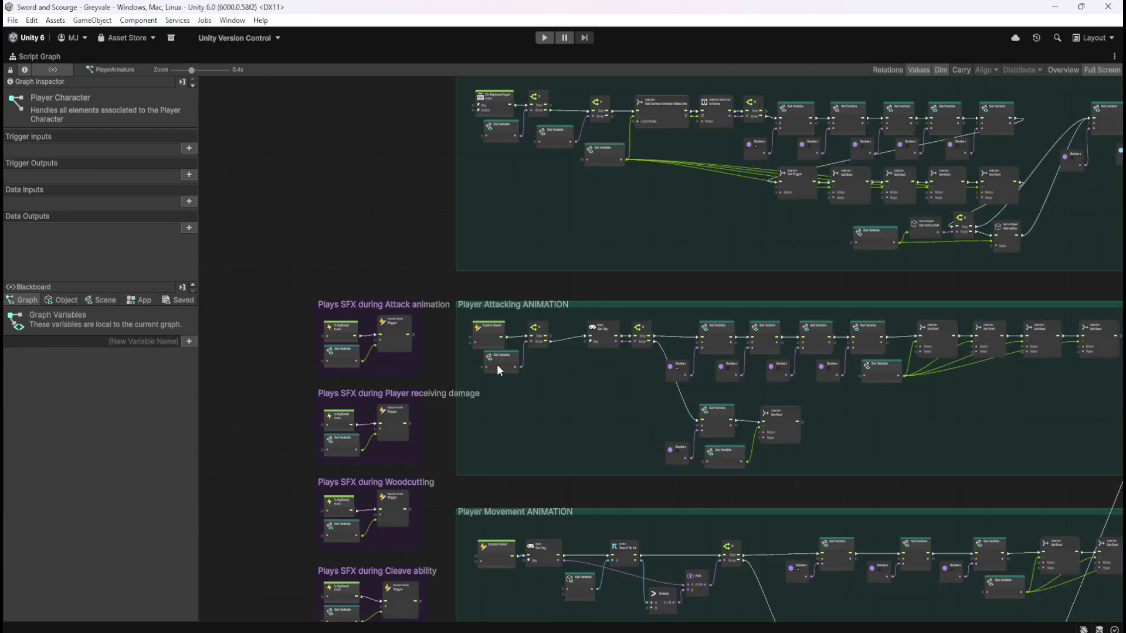
scroll(497, 364, "up", 6)
Select the StashOpen? Get Variable node and show the Blackboard's Scene variables
left_click_drag(541, 405, 429, 472)
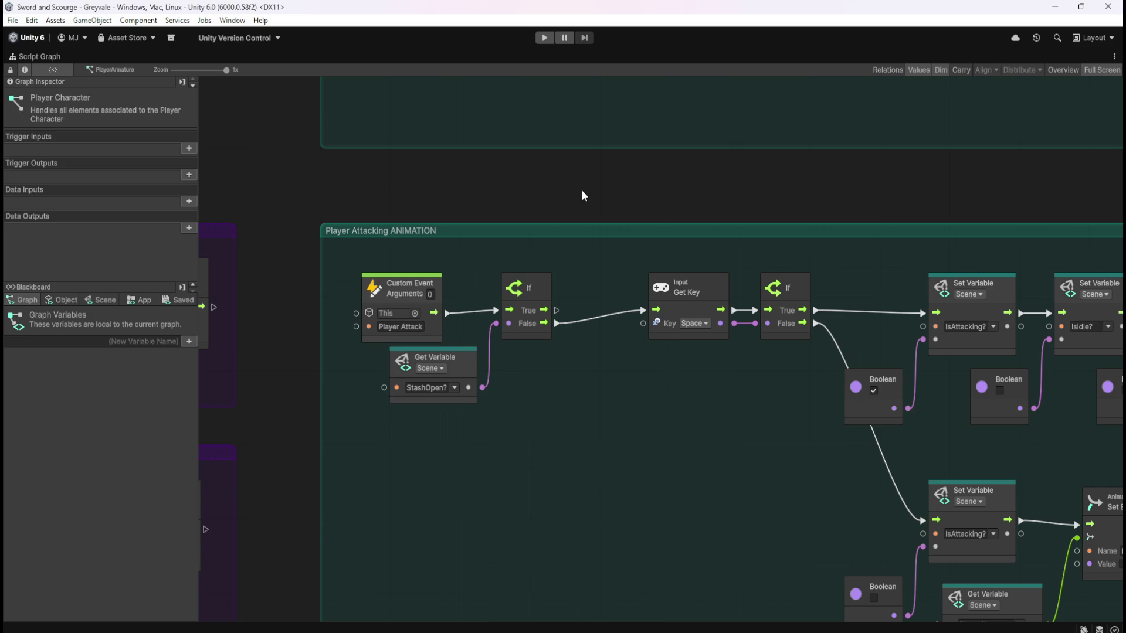
scroll(589, 520, "down", 6)
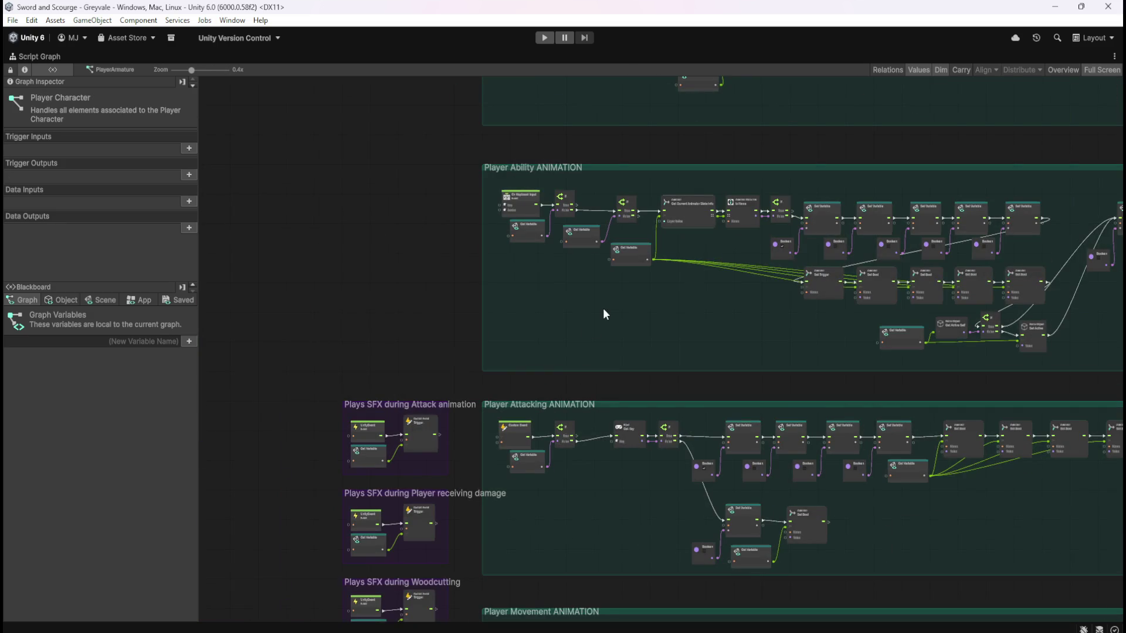
scroll(553, 497, "up", 6)
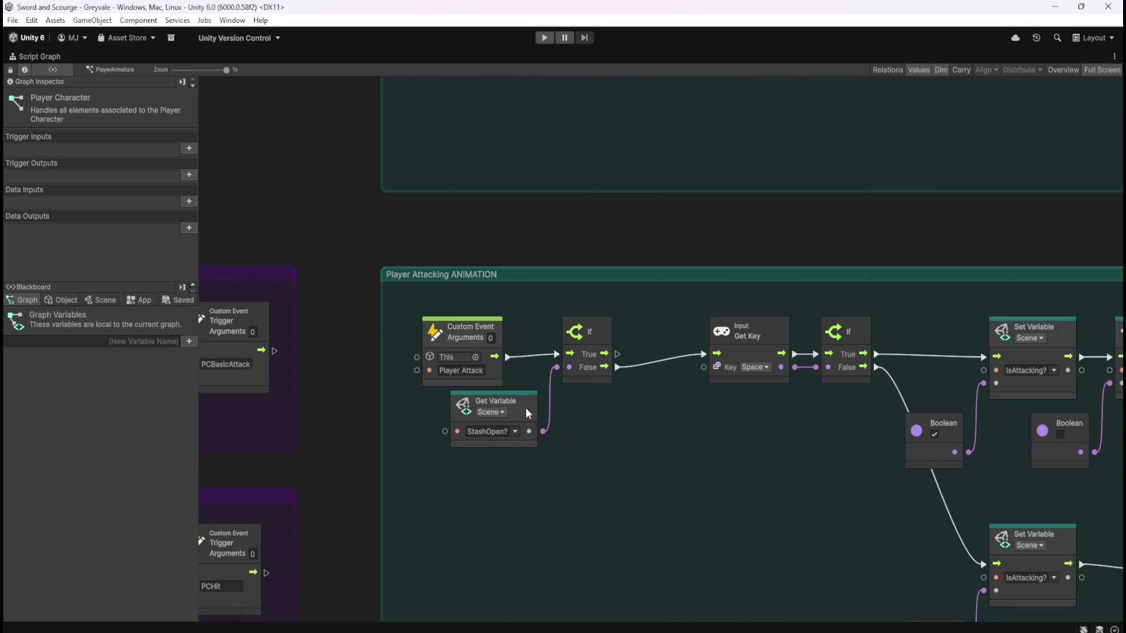
left_click(101, 300)
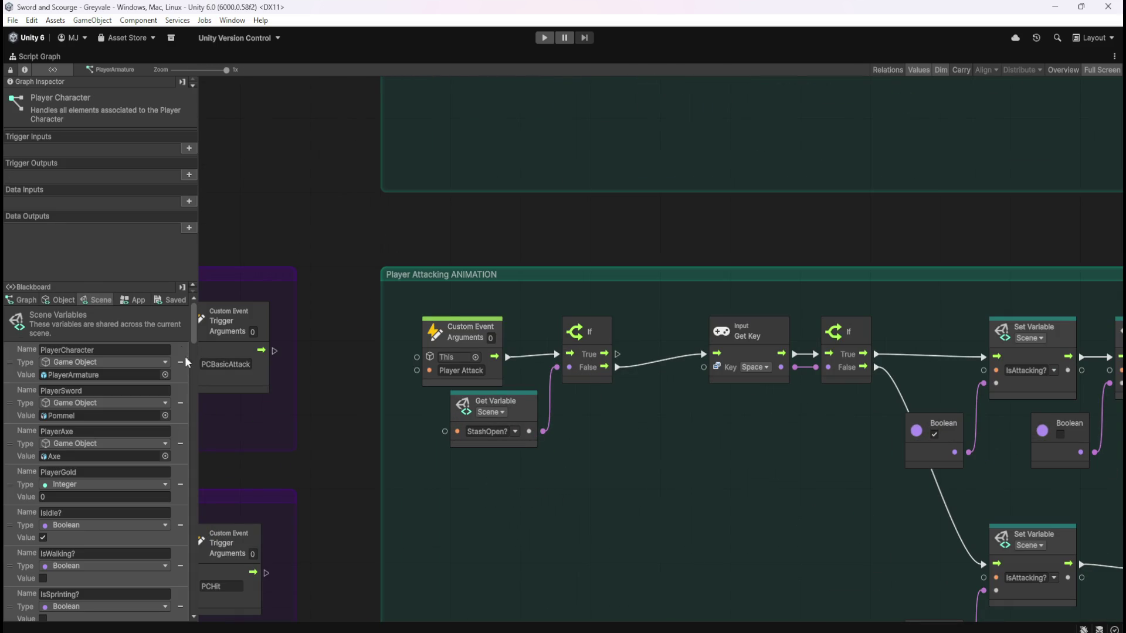
mouse_move(190, 329)
left_mouse_down()
mouse_move(185, 391)
mouse_move(191, 378)
left_mouse_up()
scroll(159, 404, "up", 1)
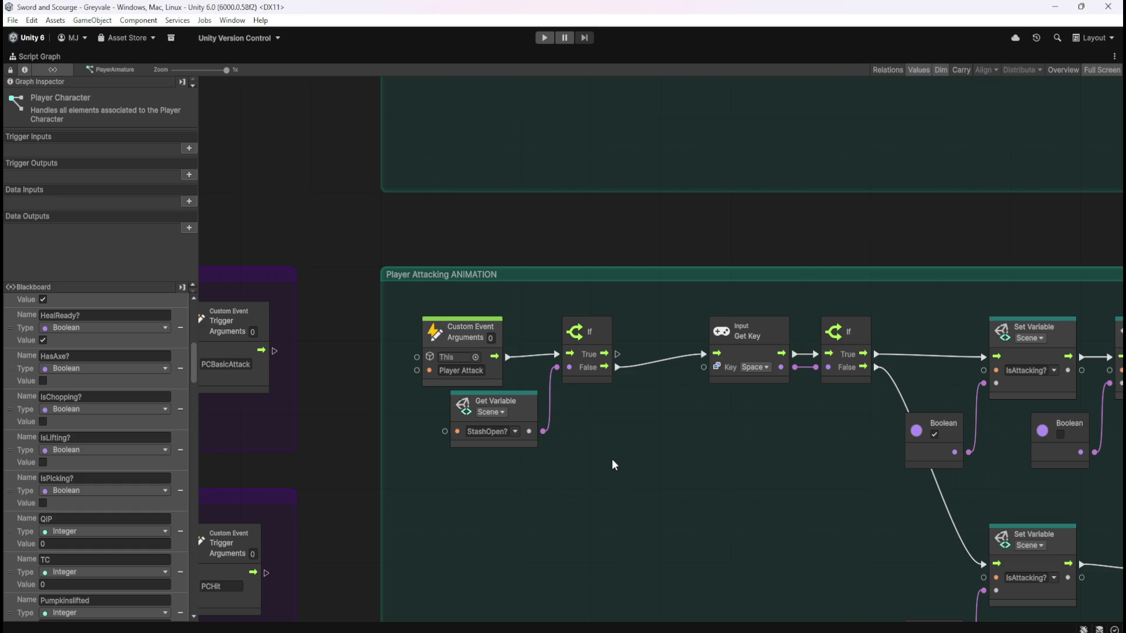
scroll(704, 316, "down", 10)
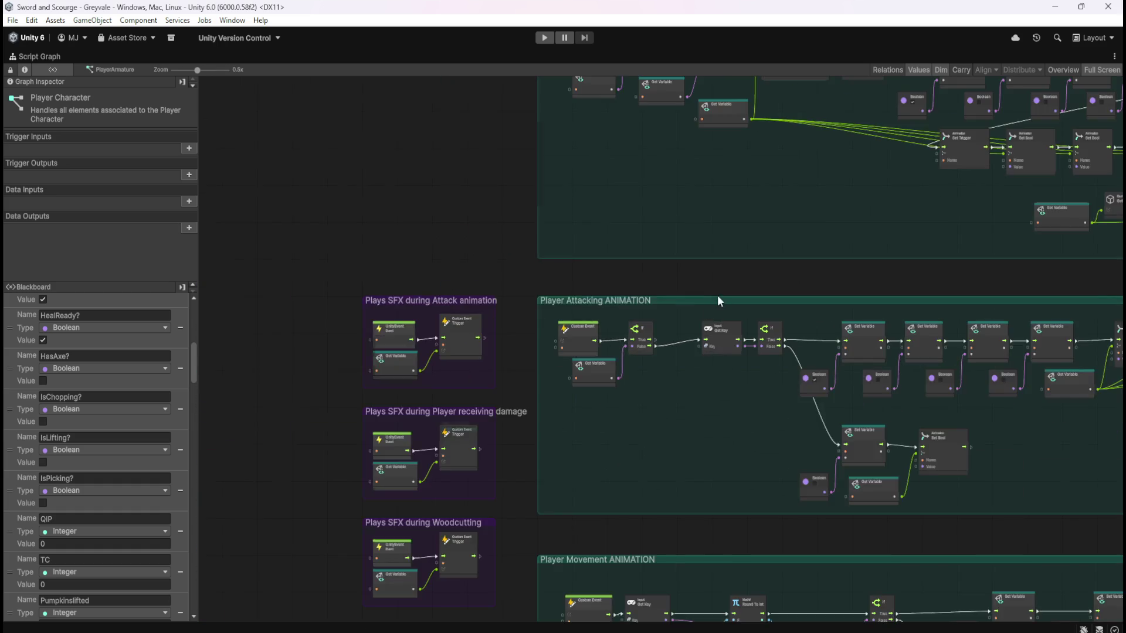
Pan up to the Toggles Stash ON/OFF group's Set Lock State nodes and the groups above
scroll(554, 514, "down", 15)
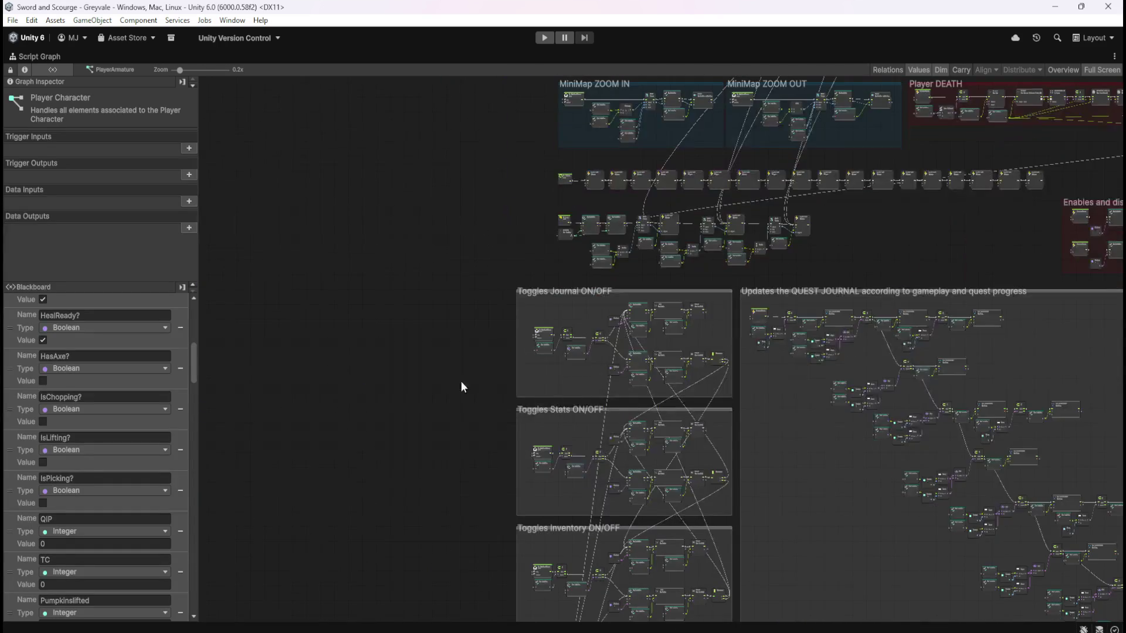
scroll(459, 289, "down", 5)
scroll(523, 412, "up", 5)
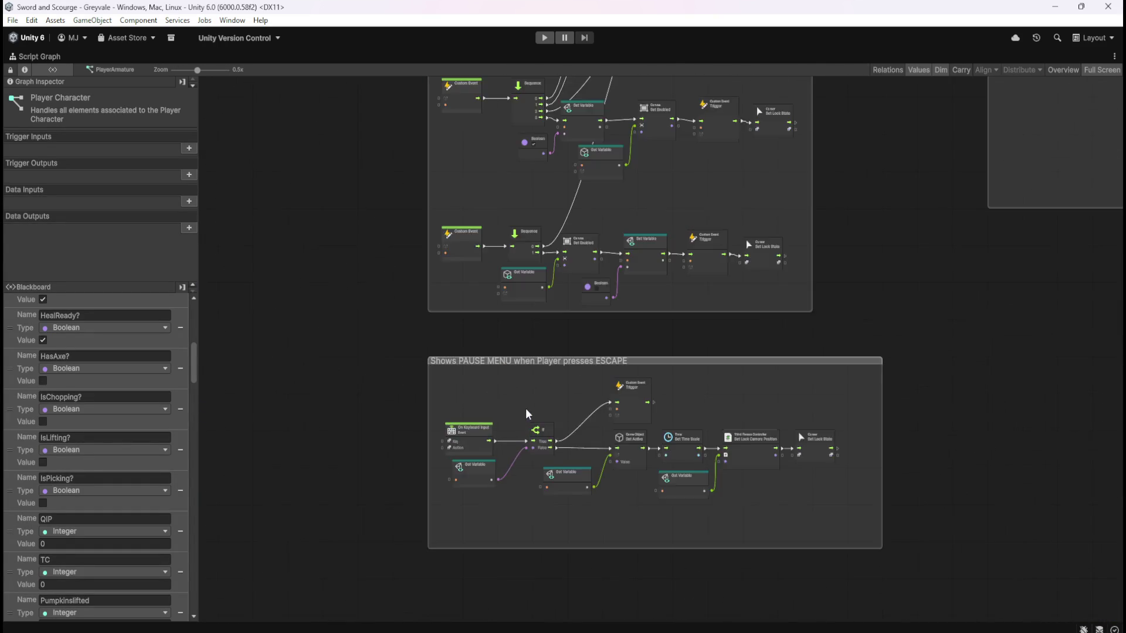
scroll(943, 262, "up", 3)
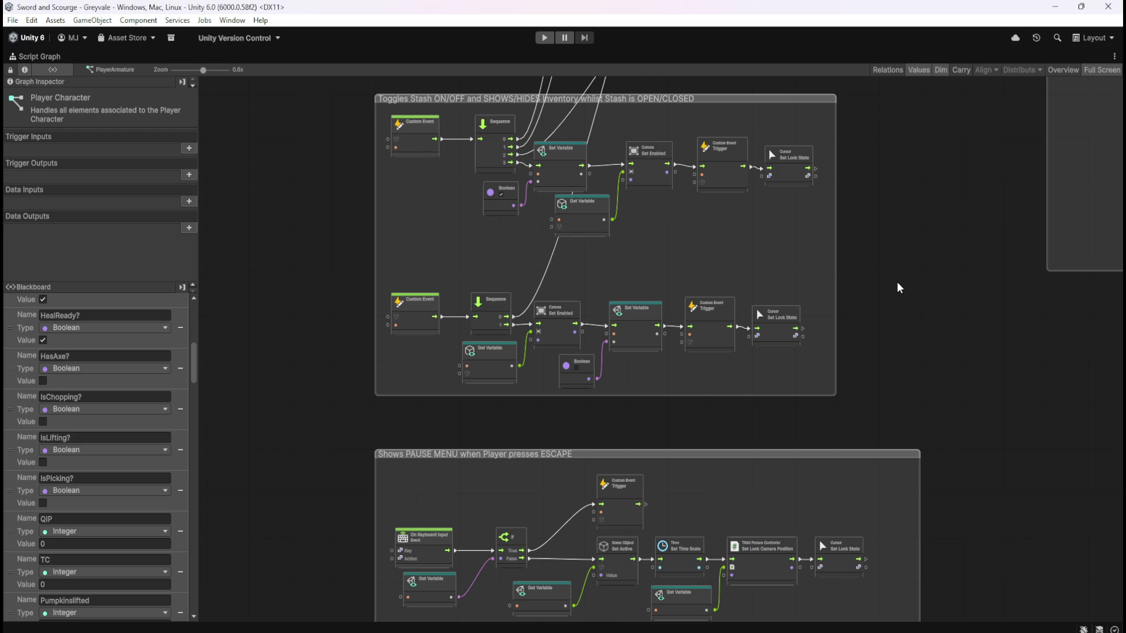
scroll(896, 282, "down", 5)
scroll(888, 262, "up", 5)
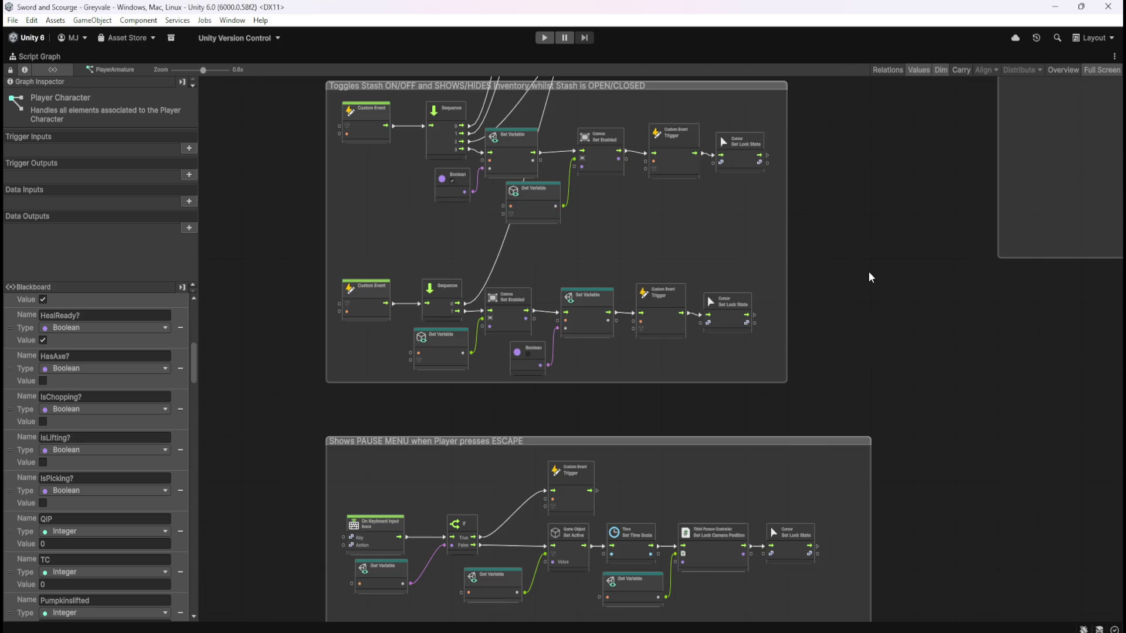
left_click_drag(864, 207, 870, 282)
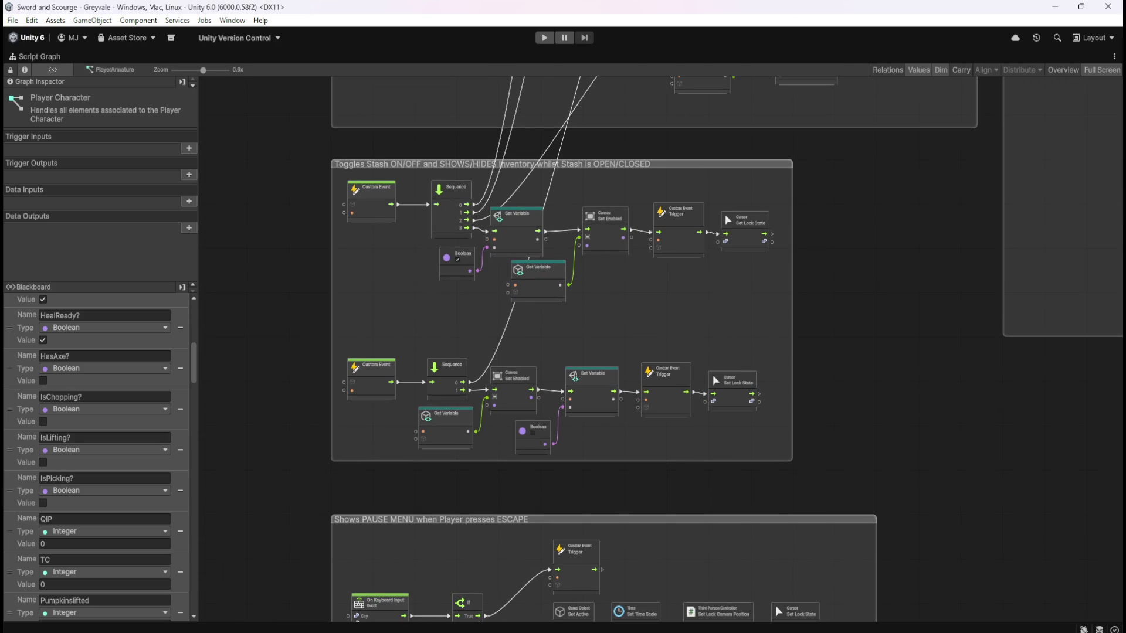
left_click_drag(897, 226, 738, 468)
scroll(737, 467, "down", 5)
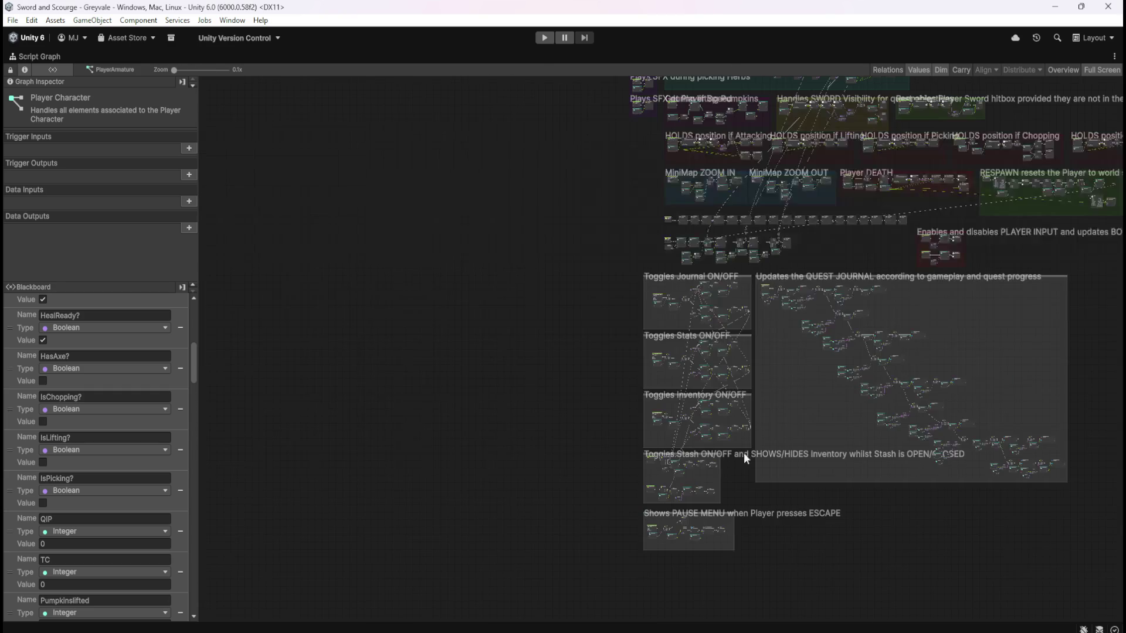
scroll(704, 299, "up", 3)
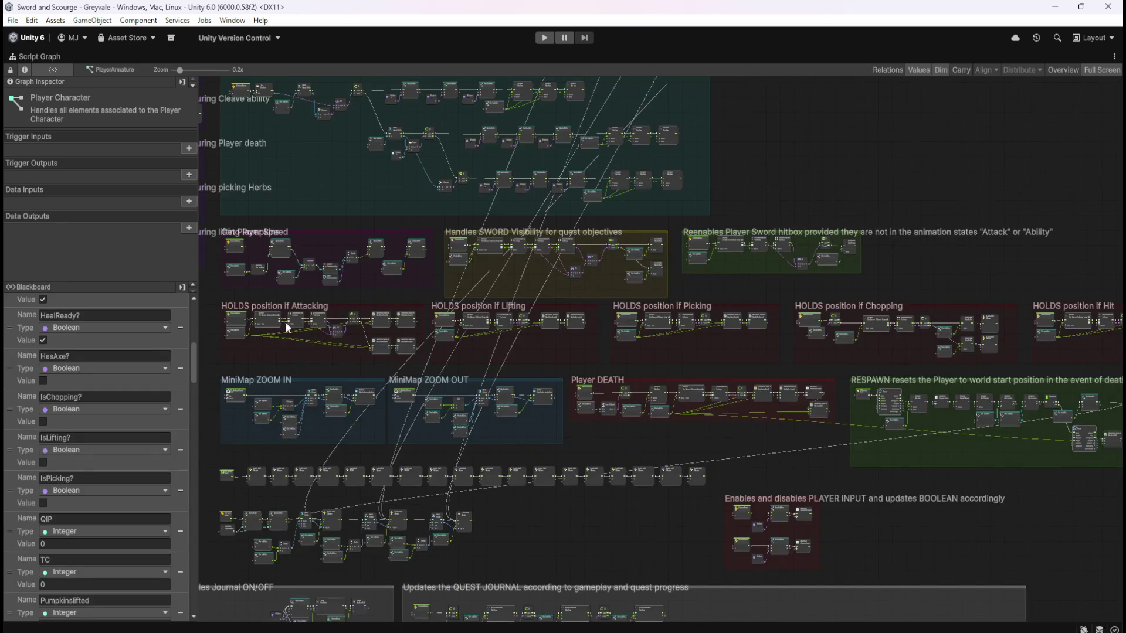
scroll(898, 328, "up", 5)
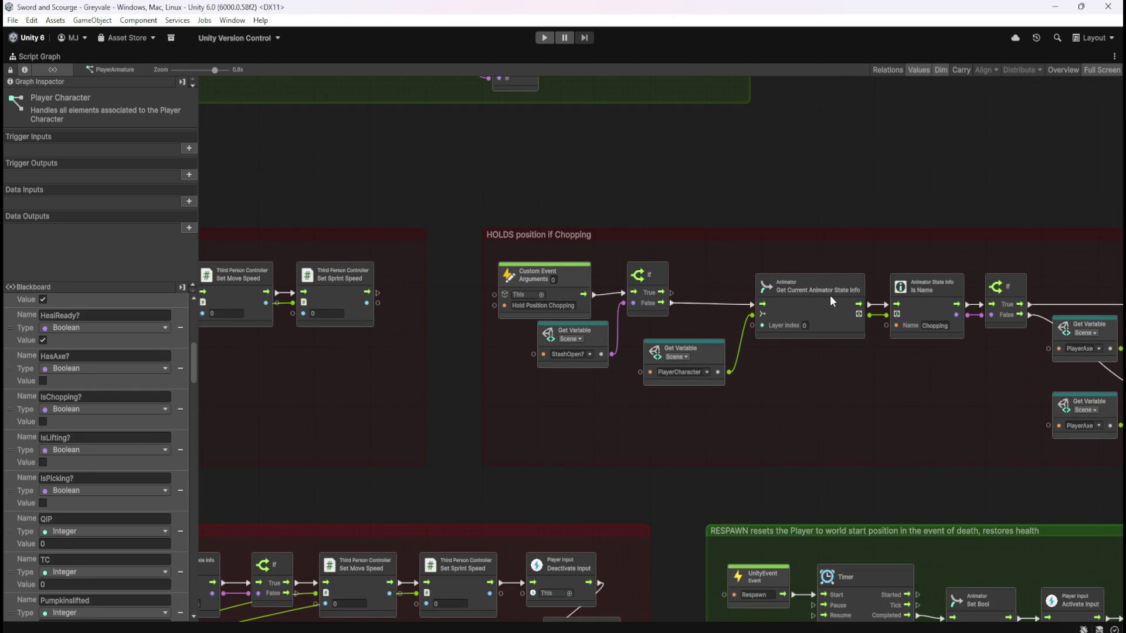
mouse_move(922, 417)
left_mouse_down()
mouse_move(407, 435)
mouse_move(585, 483)
mouse_move(516, 453)
mouse_move(918, 437)
mouse_move(574, 420)
mouse_move(539, 440)
left_mouse_up()
left_click_drag(918, 417, 548, 423)
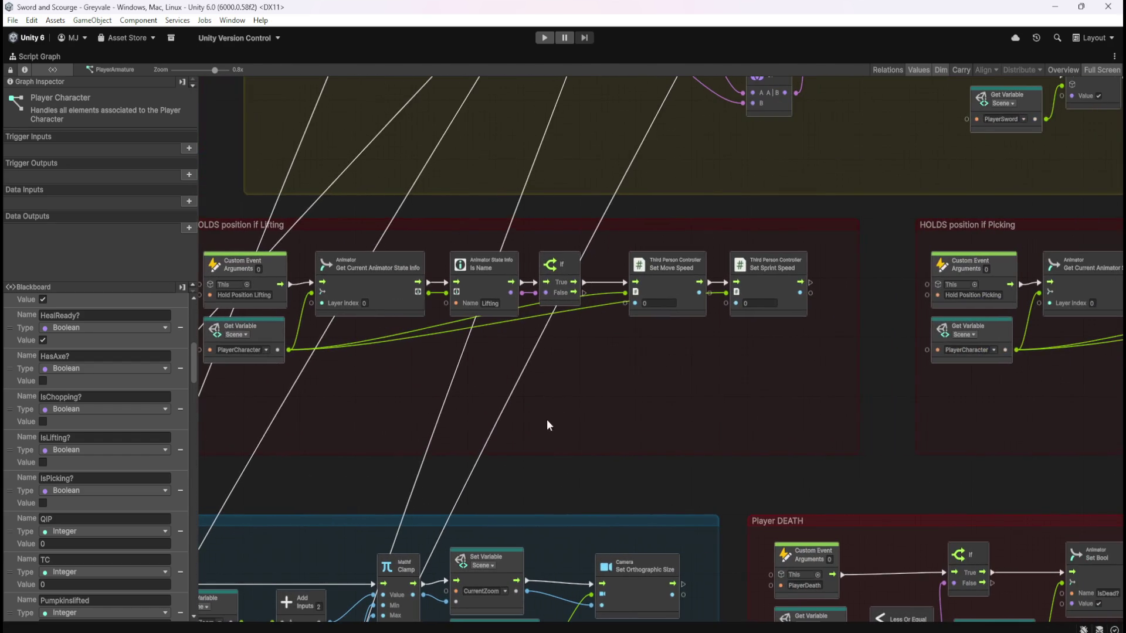
left_click_drag(698, 269, 1092, 245)
mouse_move(300, 419)
left_mouse_down()
mouse_move(997, 410)
mouse_move(479, 397)
left_mouse_up()
left_click_drag(955, 380, 496, 355)
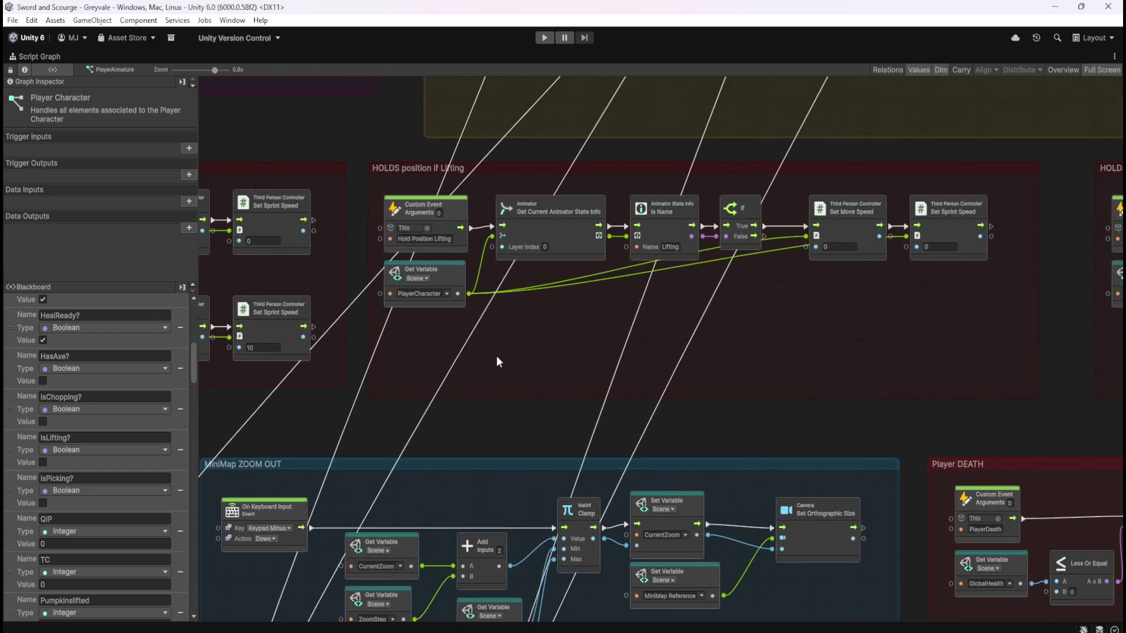
scroll(496, 355, "down", 10)
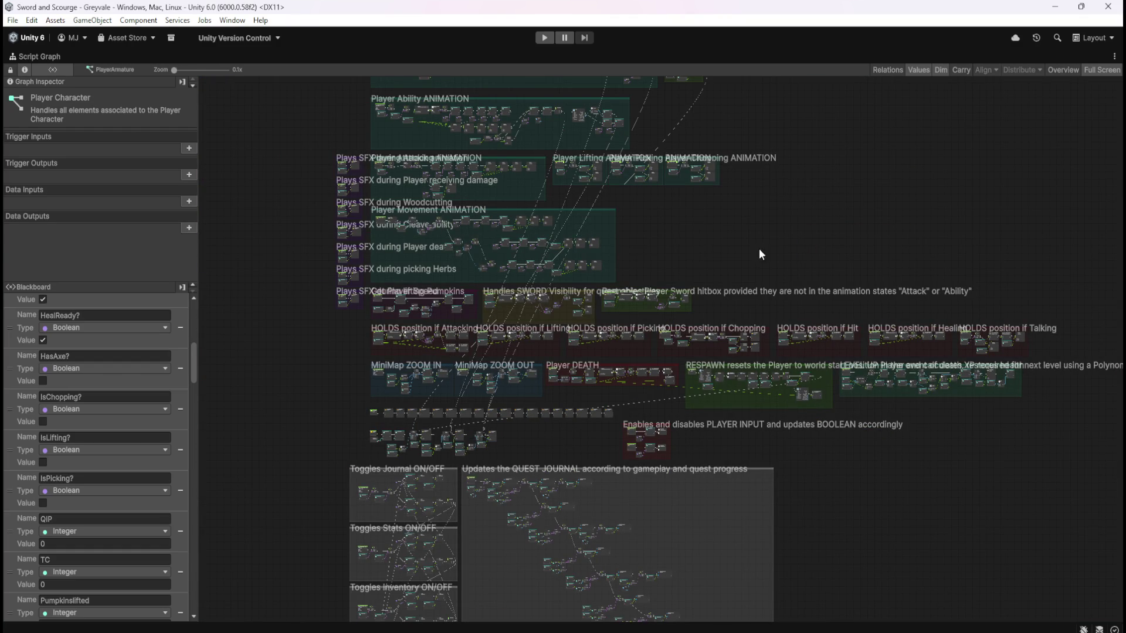
scroll(630, 287, "up", 4)
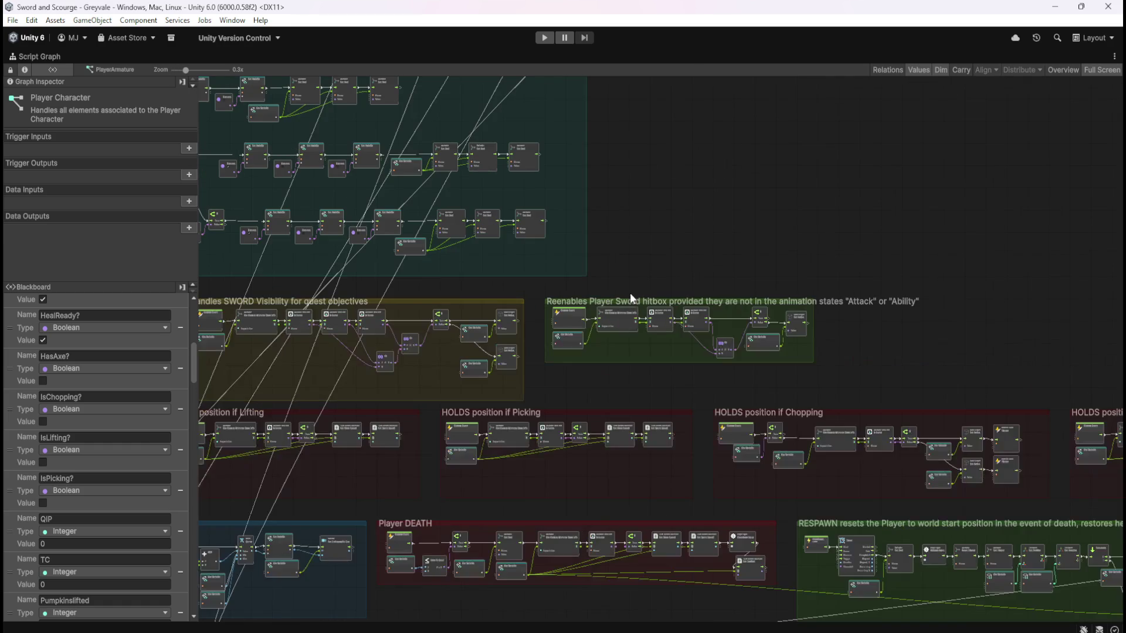
scroll(600, 390, "up", 3)
scroll(722, 312, "down", 5)
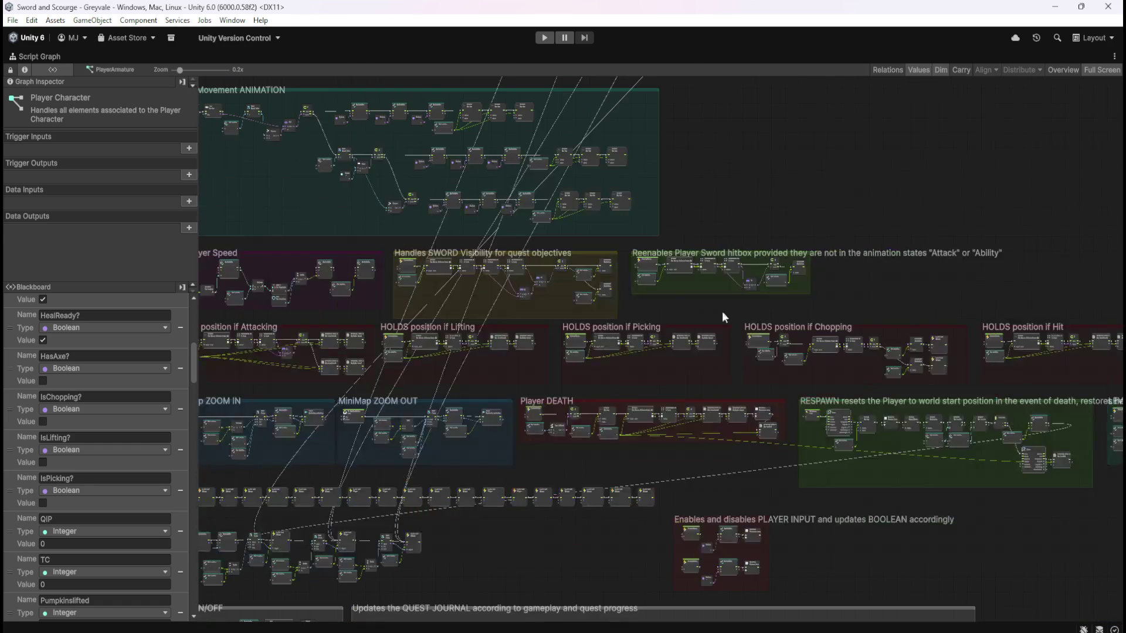
scroll(512, 416, "up", 2)
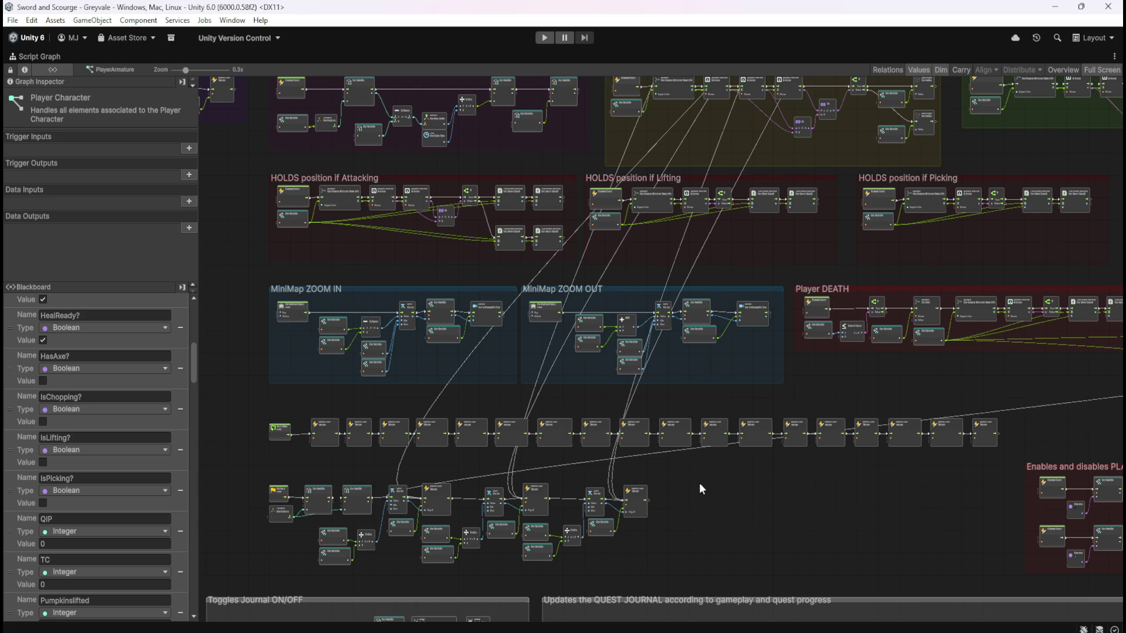
scroll(710, 482, "down", 3)
left_click_drag(443, 447, 428, 386)
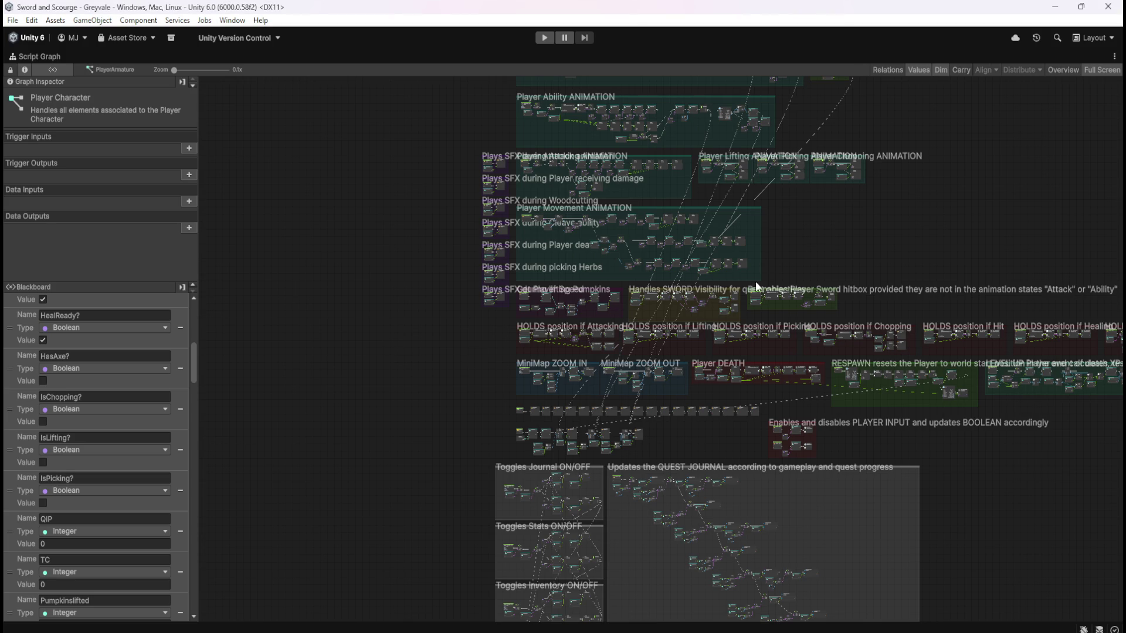
left_click_drag(877, 252, 797, 326)
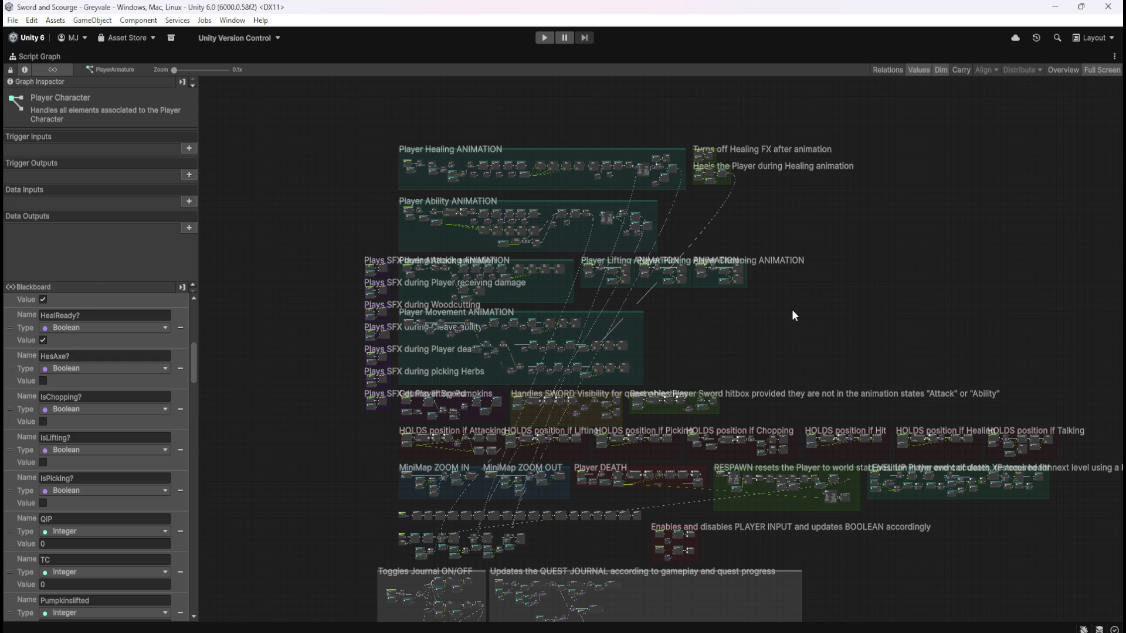
Restore the normal editor layout from the full-screen graph and start Play mode
key("shift+space")
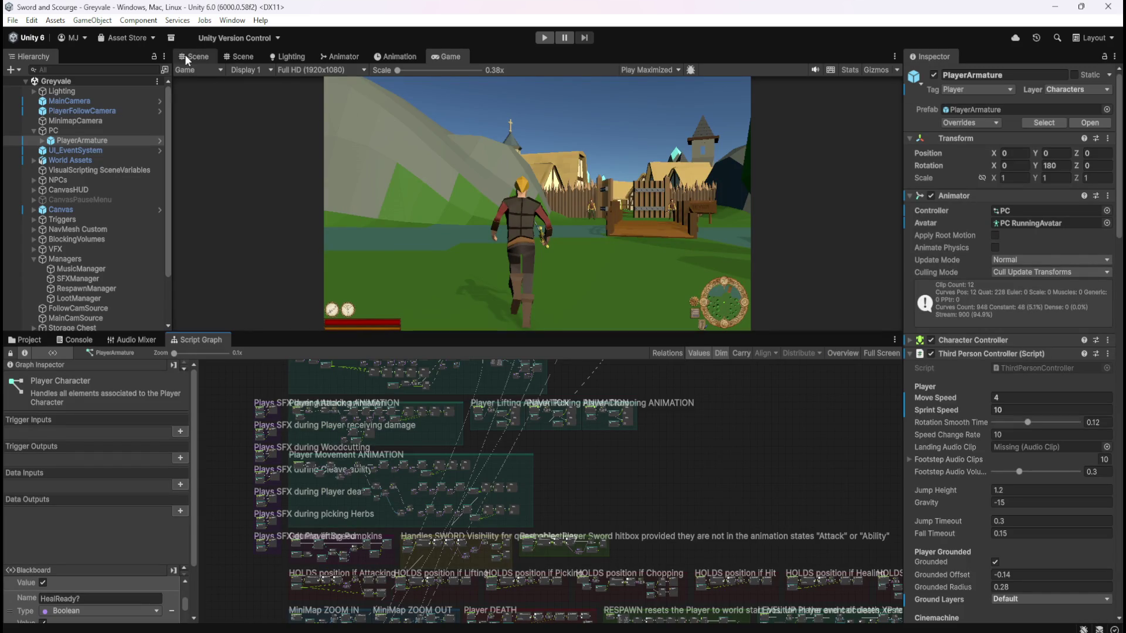
left_click(543, 39)
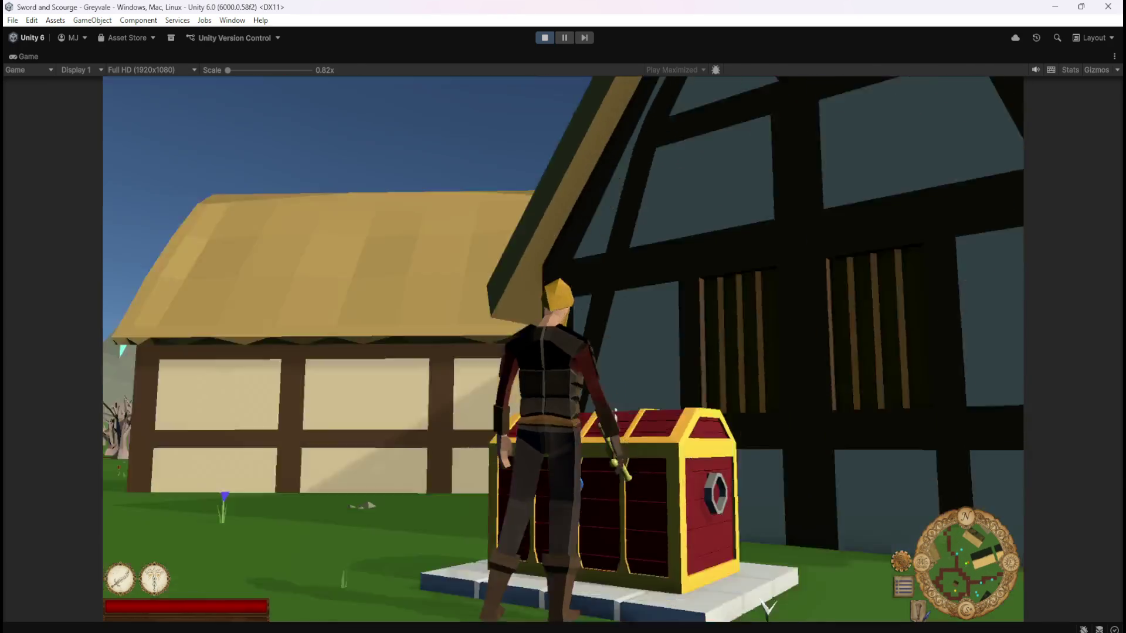
Open the stash at the chest with E, then step the character sideways
key("e")
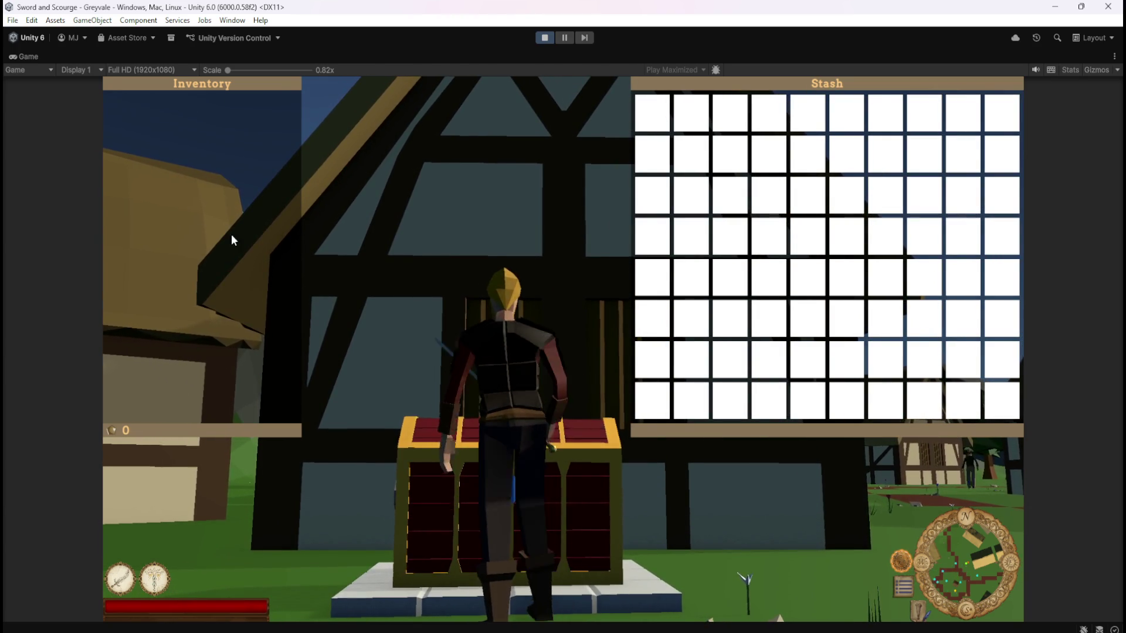
key("a")
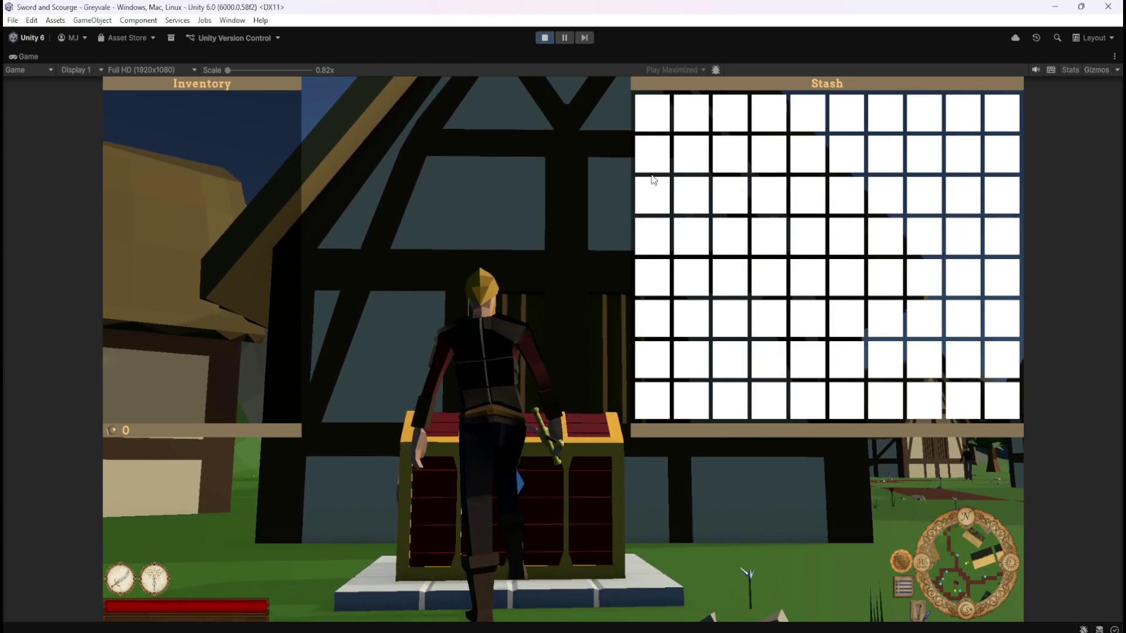
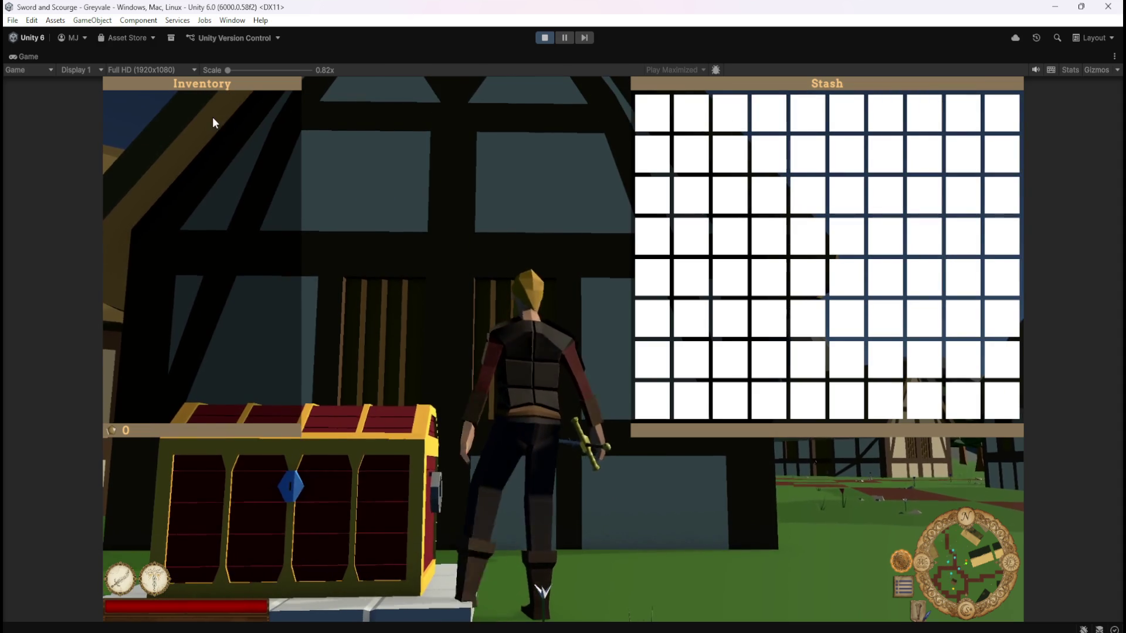
Walk the player character left toward the chest
key("a")
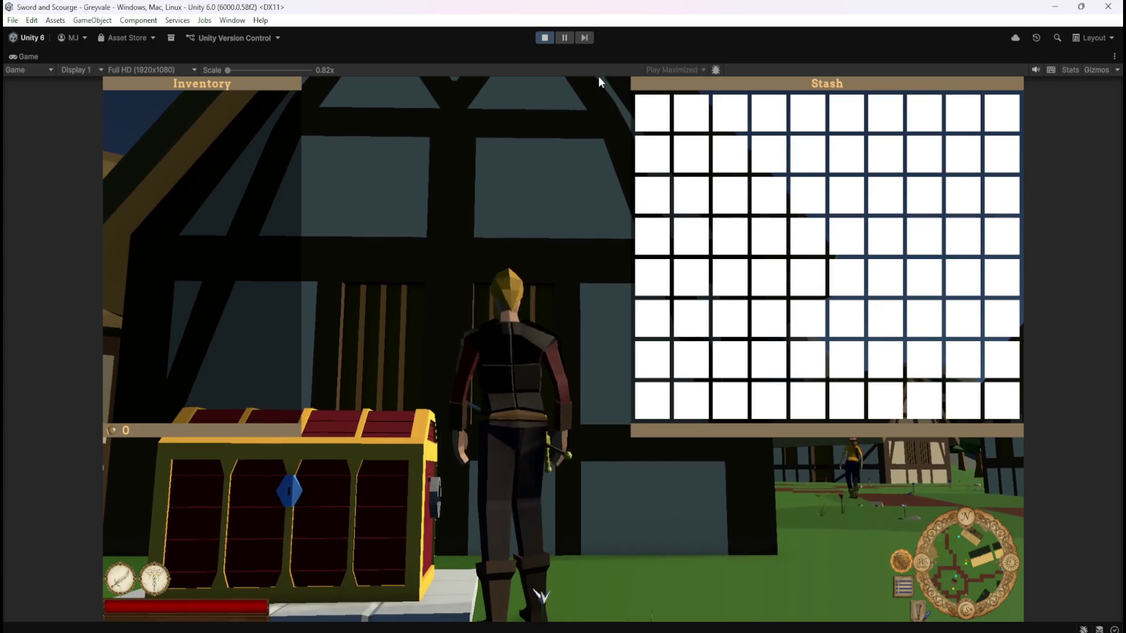
key("a")
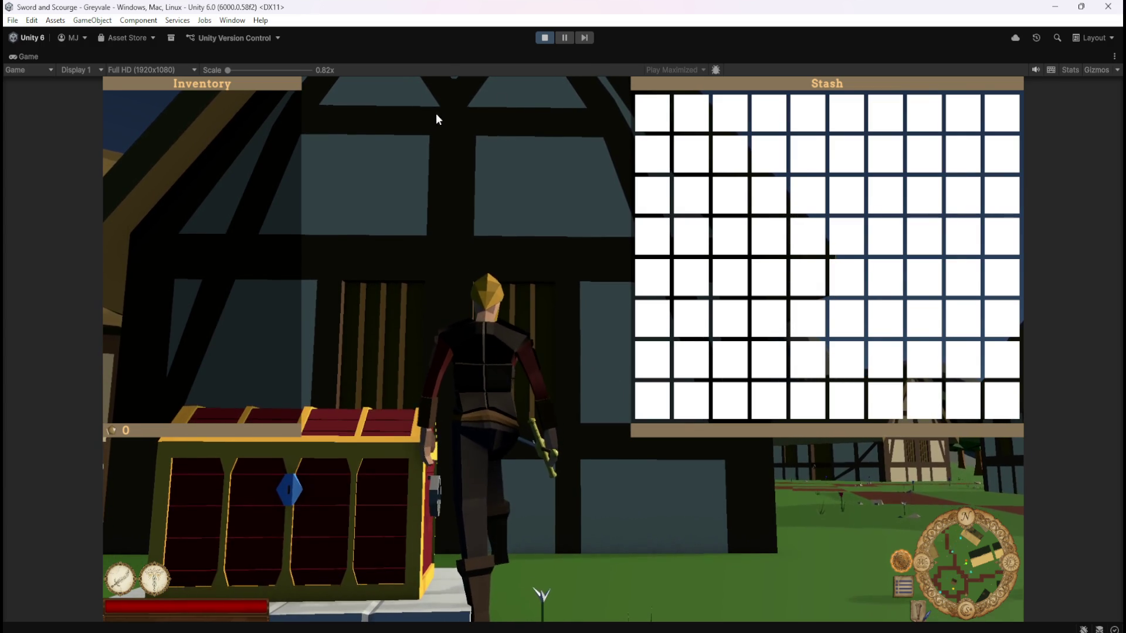
Close the inventory and stash panels and stop play mode
key("i")
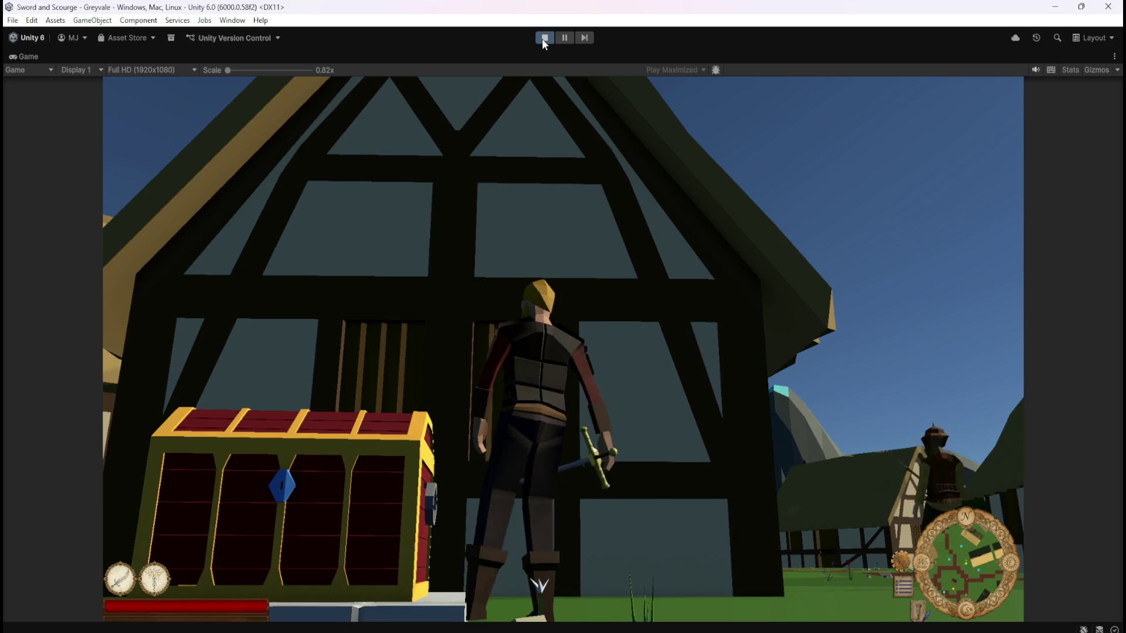
left_click(544, 37)
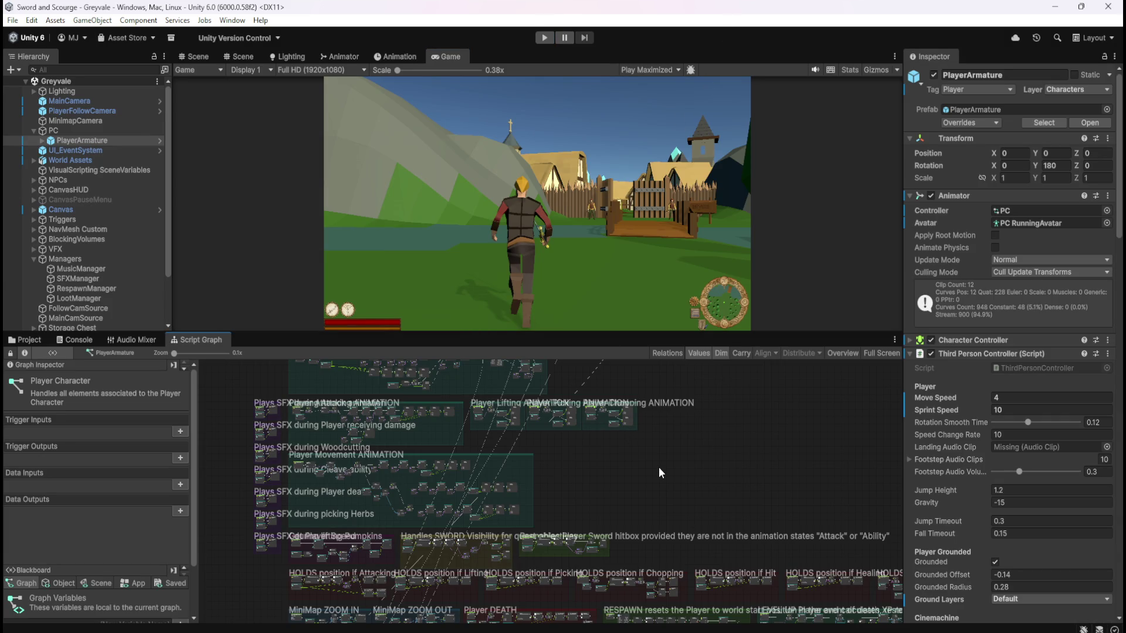
key("shift+space")
key("shift+space")
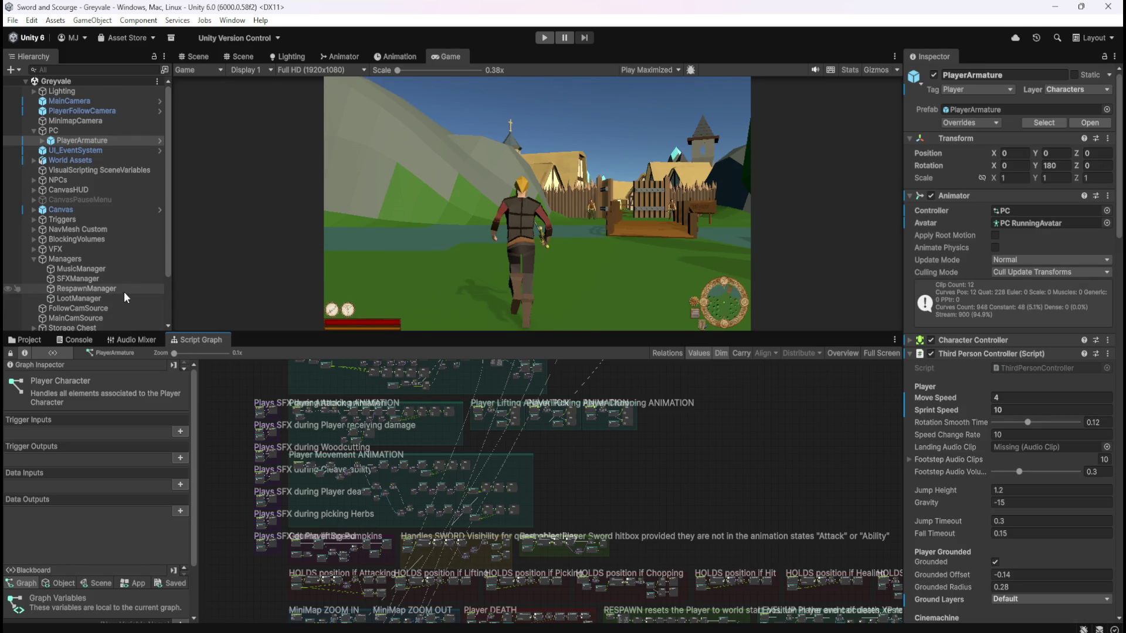
scroll(124, 291, "down", 2)
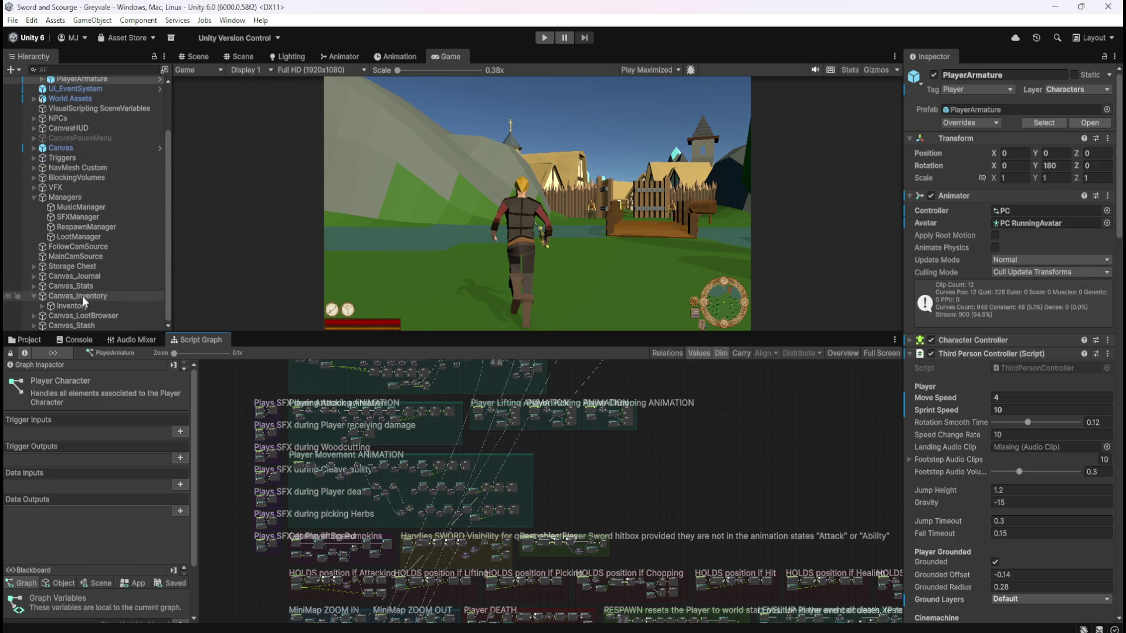
Select Inventory under Canvas_Inventory and maximize its Controller: Inventory script graph
left_click(66, 305)
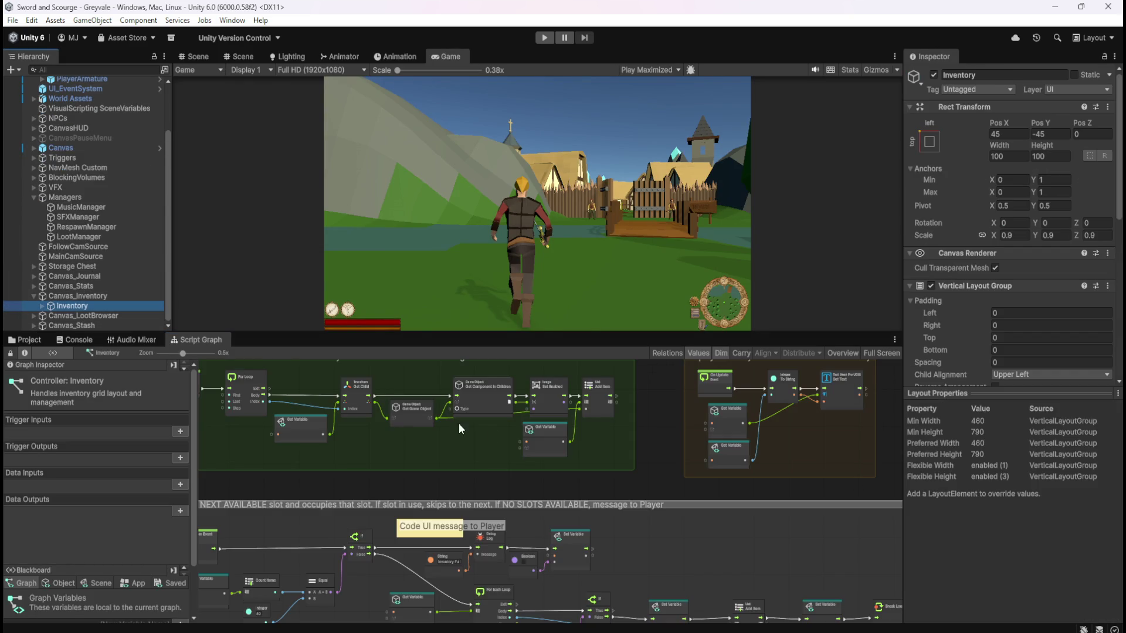
left_click(34, 297)
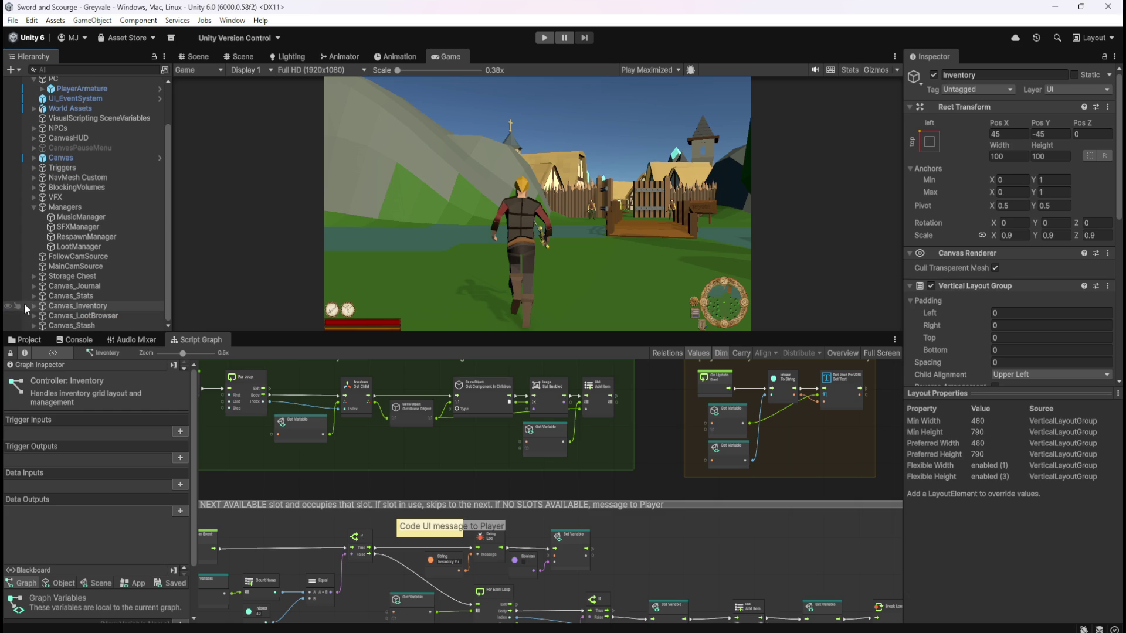
left_click(32, 306)
left_click(74, 305)
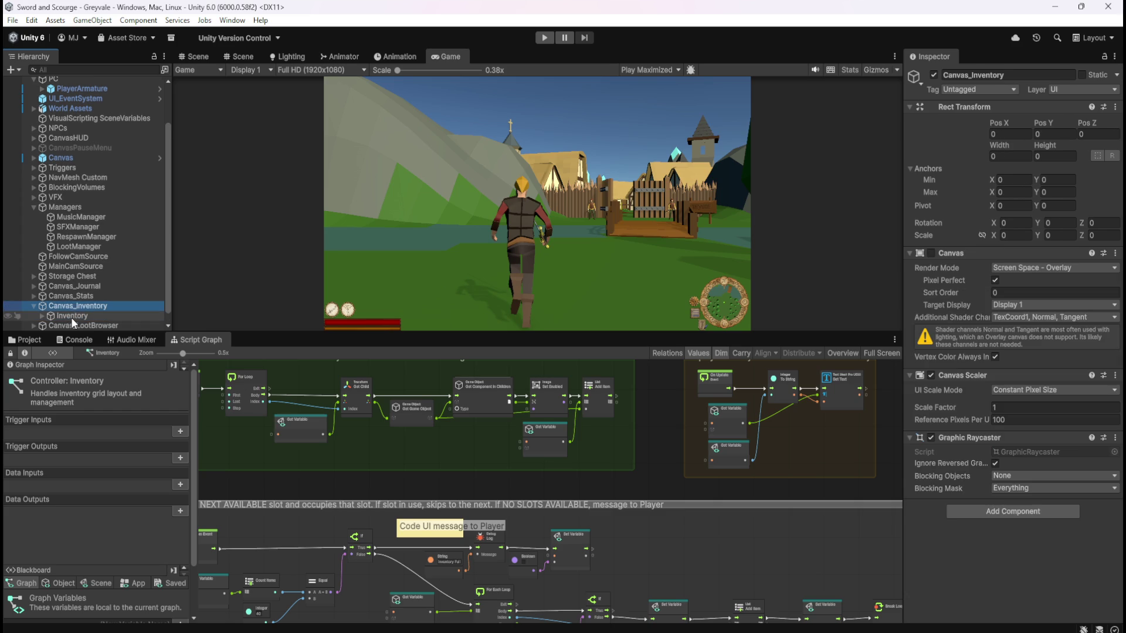
left_click(72, 317)
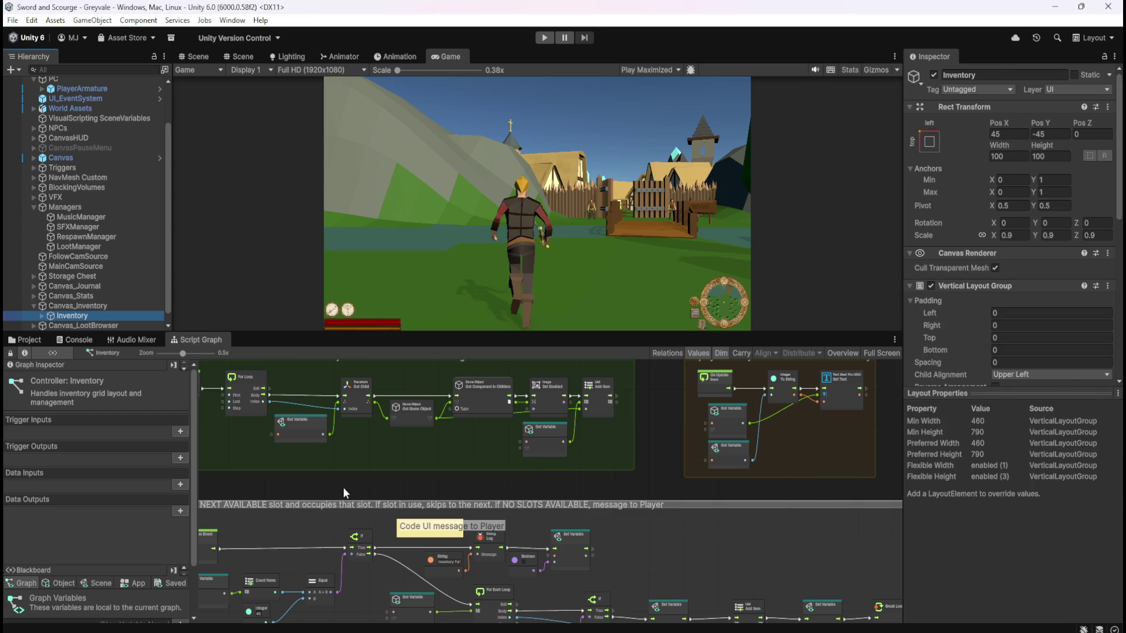
key("shift+space")
left_click(673, 487)
scroll(515, 383, "up", 3)
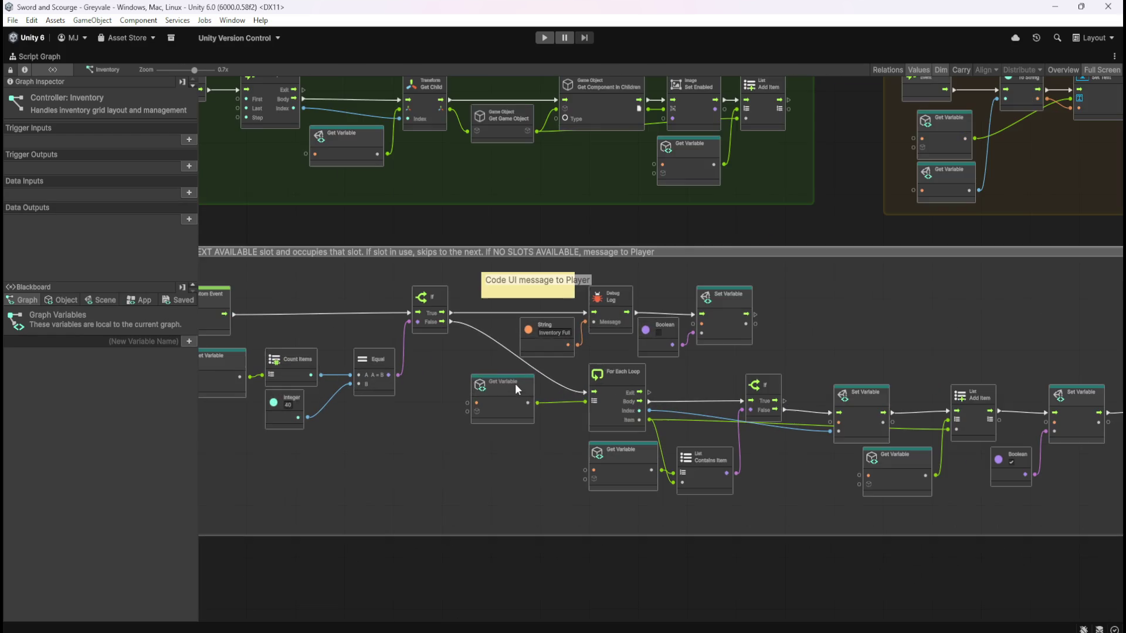
Inspect the slot-finding, wealth and On Start groups, then list the Blackboard's Scene variables
scroll(625, 568, "down", 3)
scroll(513, 454, "up", 4)
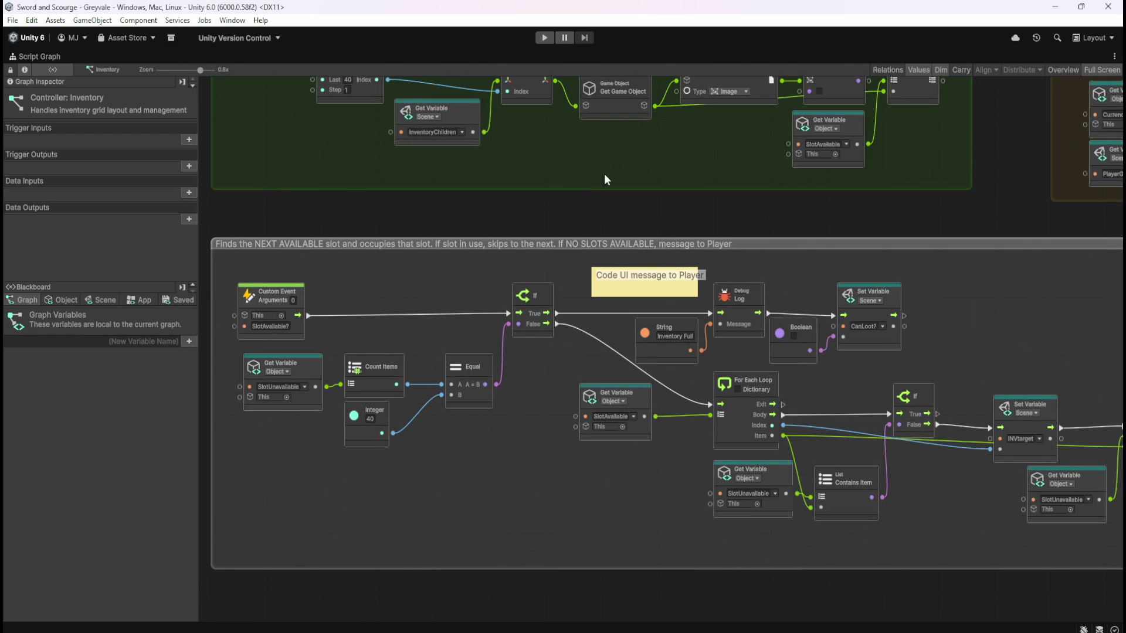
left_click_drag(604, 173, 578, 325)
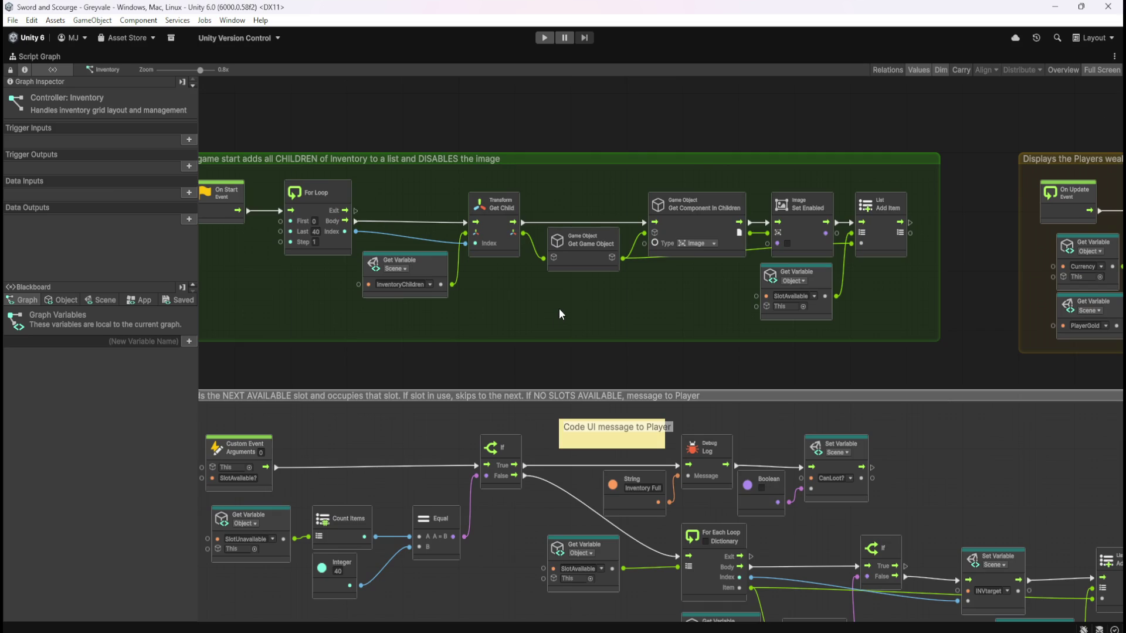
scroll(558, 308, "down", 2)
scroll(598, 209, "up", 2)
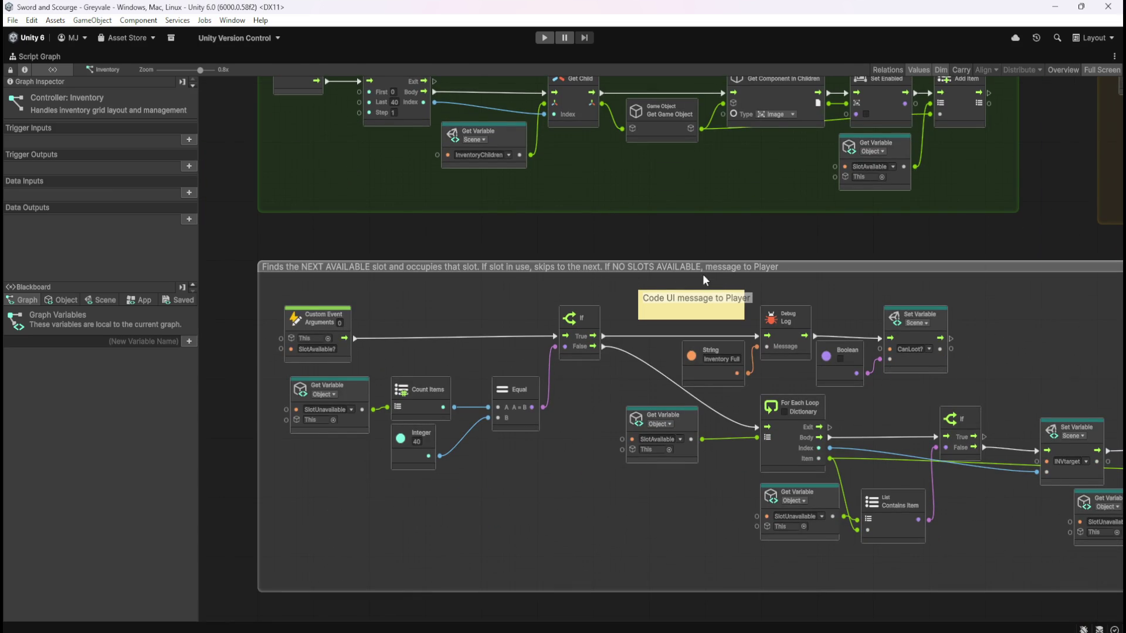
mouse_move(657, 230)
left_mouse_down()
mouse_move(627, 248)
mouse_move(539, 360)
mouse_move(358, 356)
left_mouse_up()
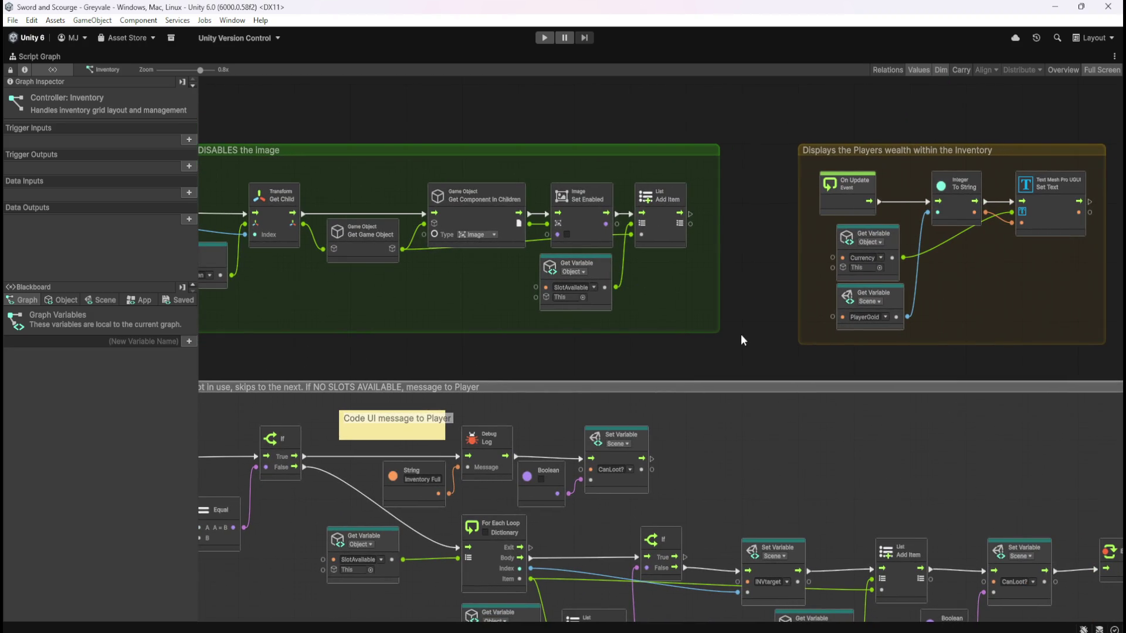
left_click_drag(460, 327, 708, 339)
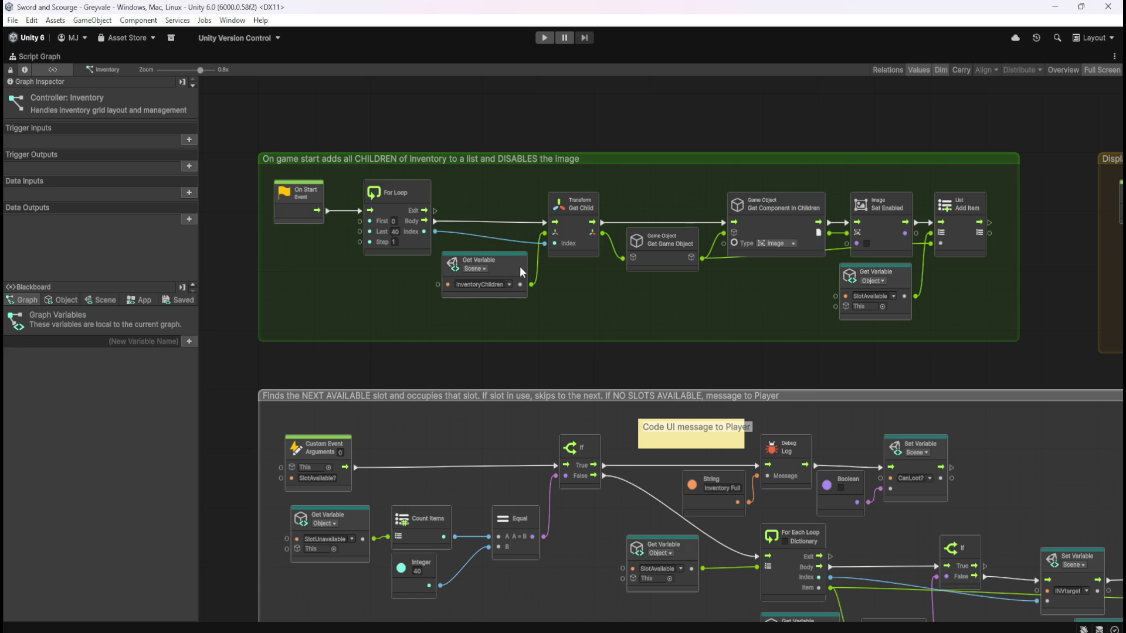
left_click(104, 296)
mouse_move(193, 315)
left_mouse_down()
mouse_move(223, 477)
mouse_move(218, 592)
left_mouse_up()
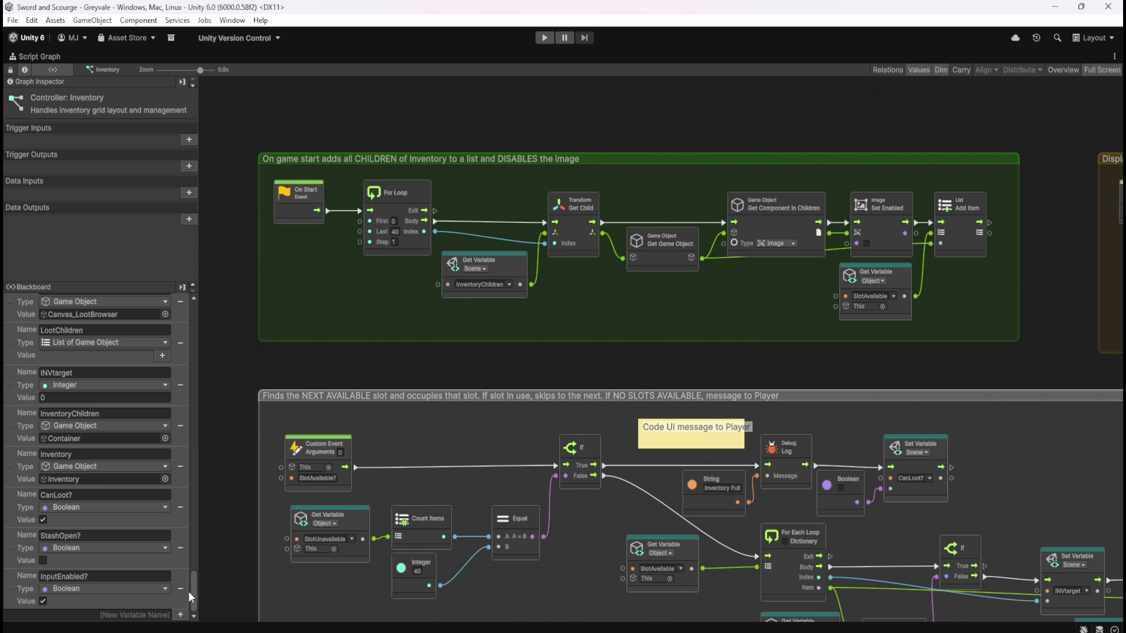
mouse_move(192, 593)
left_mouse_down()
mouse_move(212, 303)
mouse_move(233, 628)
left_mouse_up()
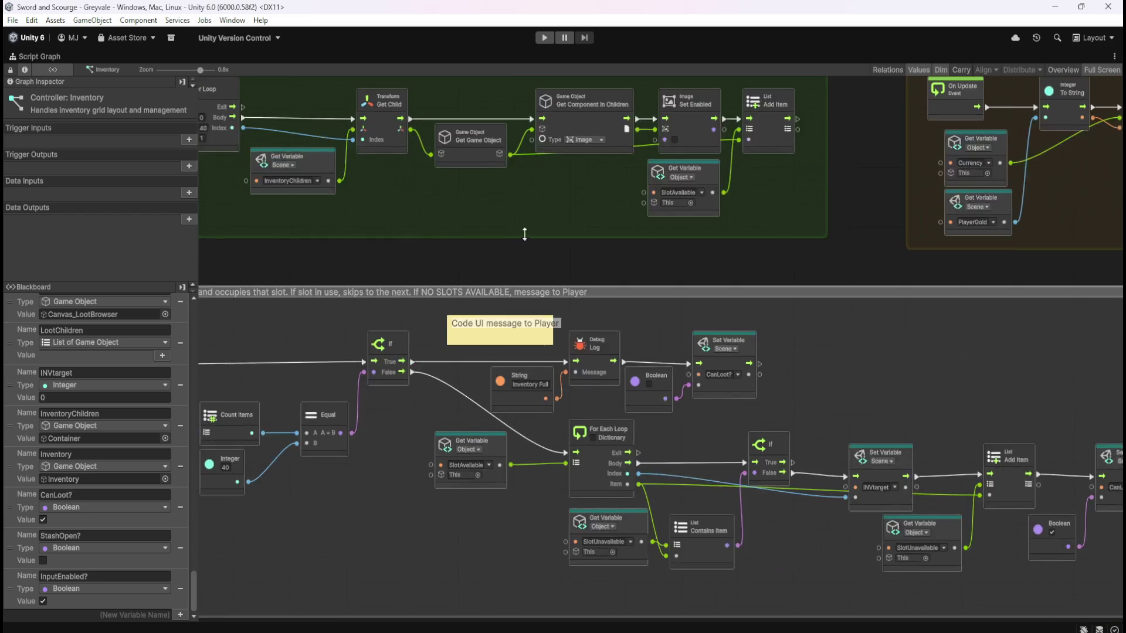
Center the wealth and slot-finding groups, then un-maximize the graph to restore Hierarchy and Inspector
scroll(560, 227, "down", 3)
scroll(511, 178, "up", 1)
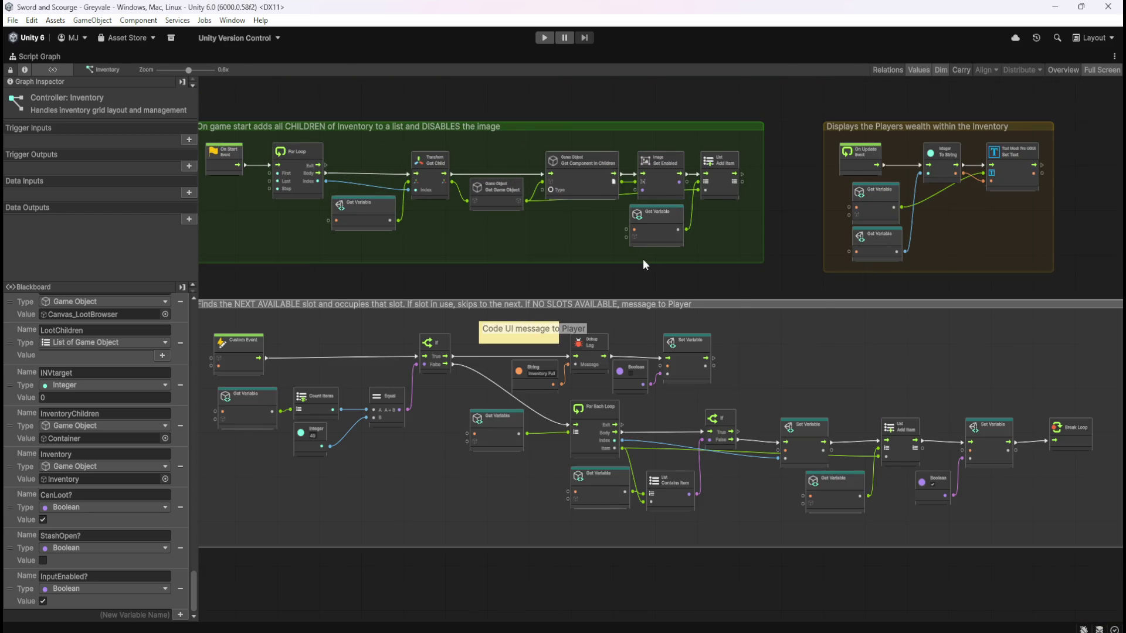
scroll(645, 262, "down", 1)
scroll(959, 123, "up", 1)
mouse_move(721, 103)
left_mouse_down()
mouse_move(990, 267)
mouse_move(1032, 307)
left_mouse_up()
left_click(702, 307)
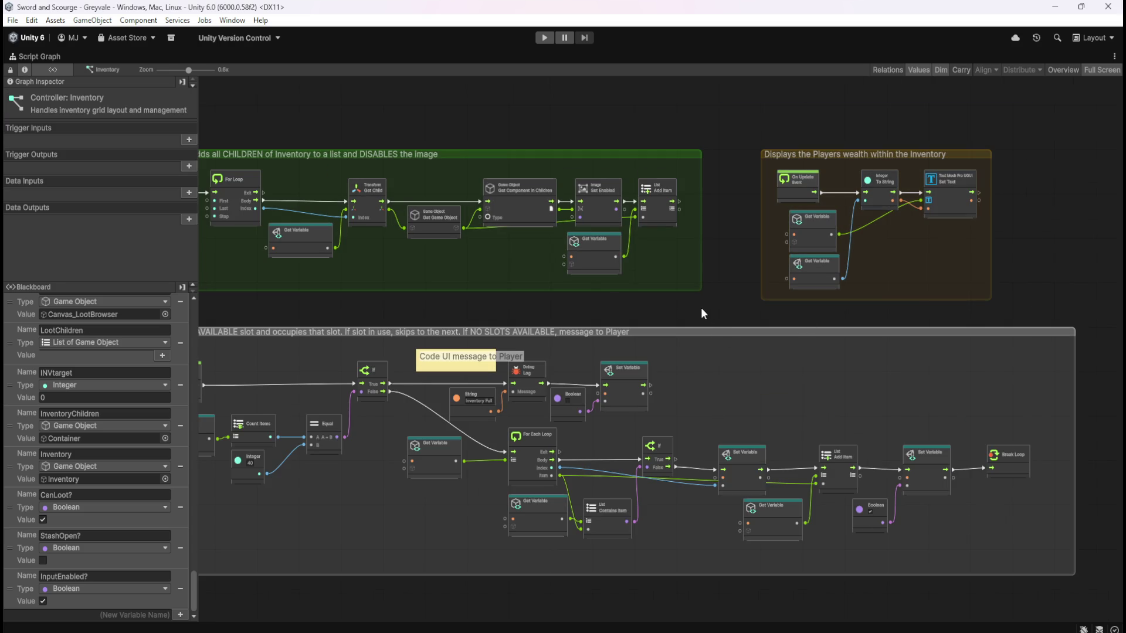
mouse_move(607, 293)
left_mouse_down()
mouse_move(712, 276)
mouse_move(709, 244)
left_mouse_up()
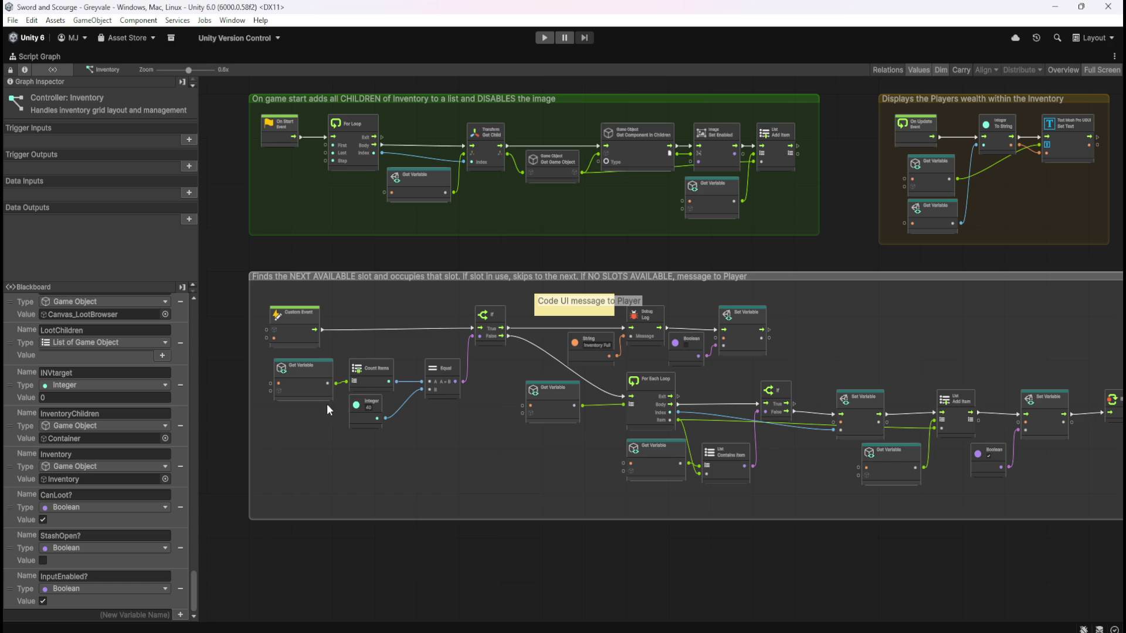
scroll(296, 420, "up", 2)
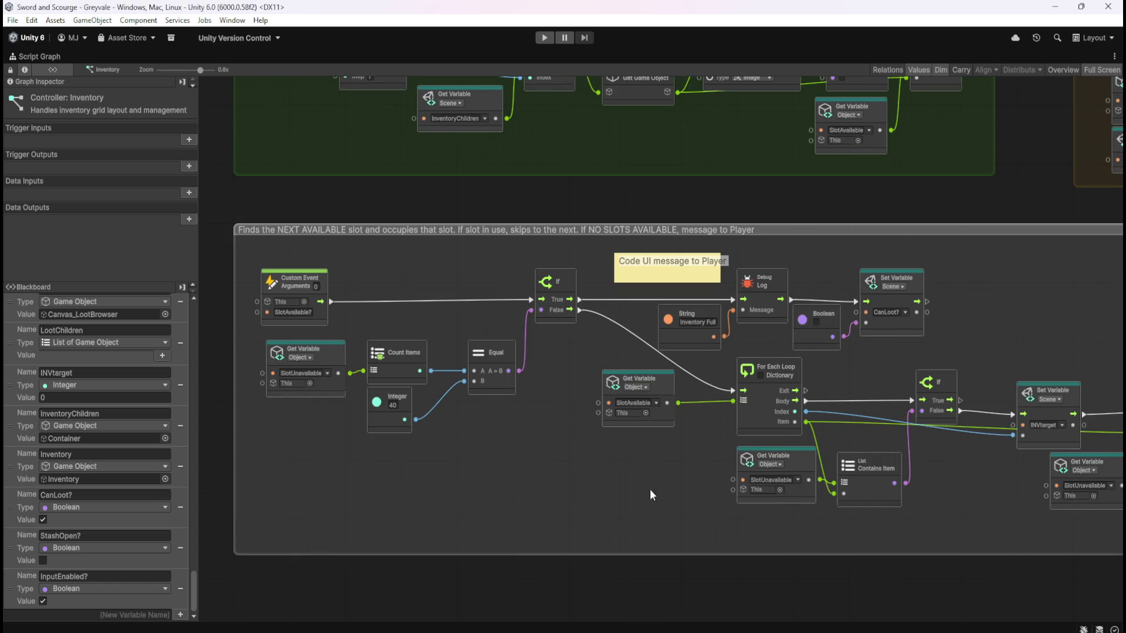
mouse_move(566, 510)
left_mouse_down()
mouse_move(706, 515)
mouse_move(561, 491)
left_mouse_up()
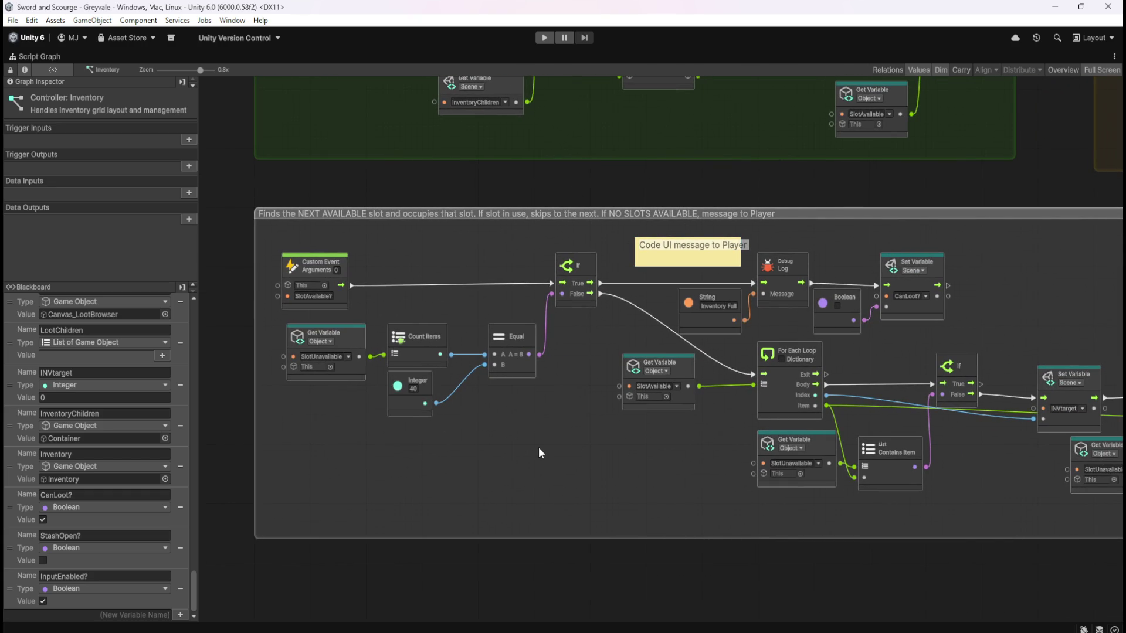
key("shift+space")
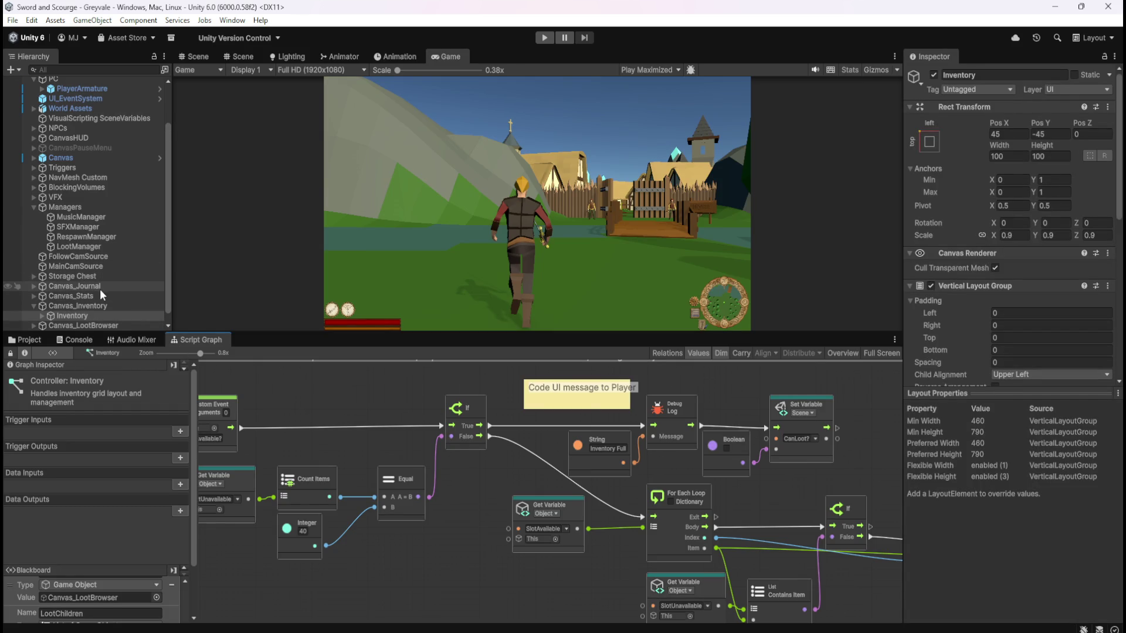
Expand Canvas_Stash > Stash > Container in the Hierarchy to review the STA_Slot objects
scroll(99, 290, "down", 1)
left_click(32, 266)
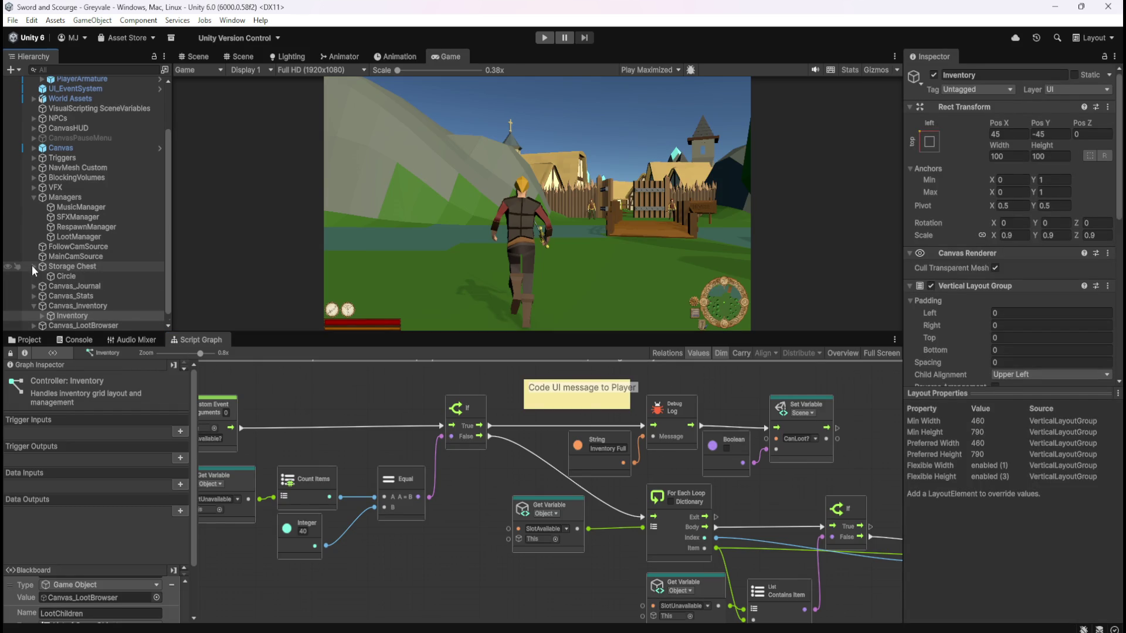
left_click(34, 267)
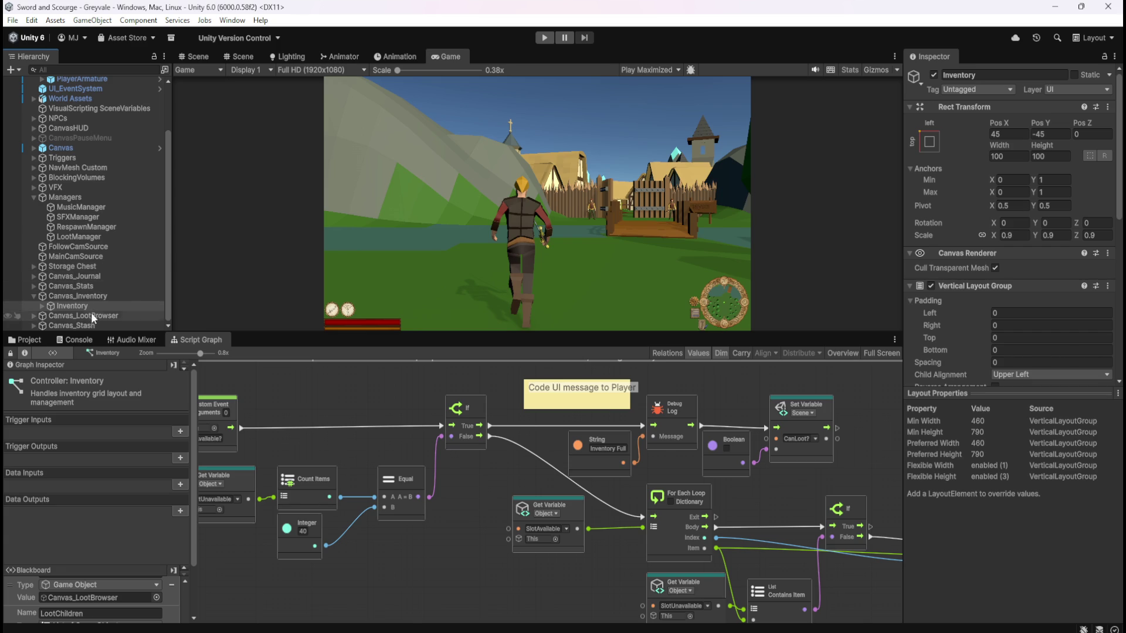
left_click(34, 324)
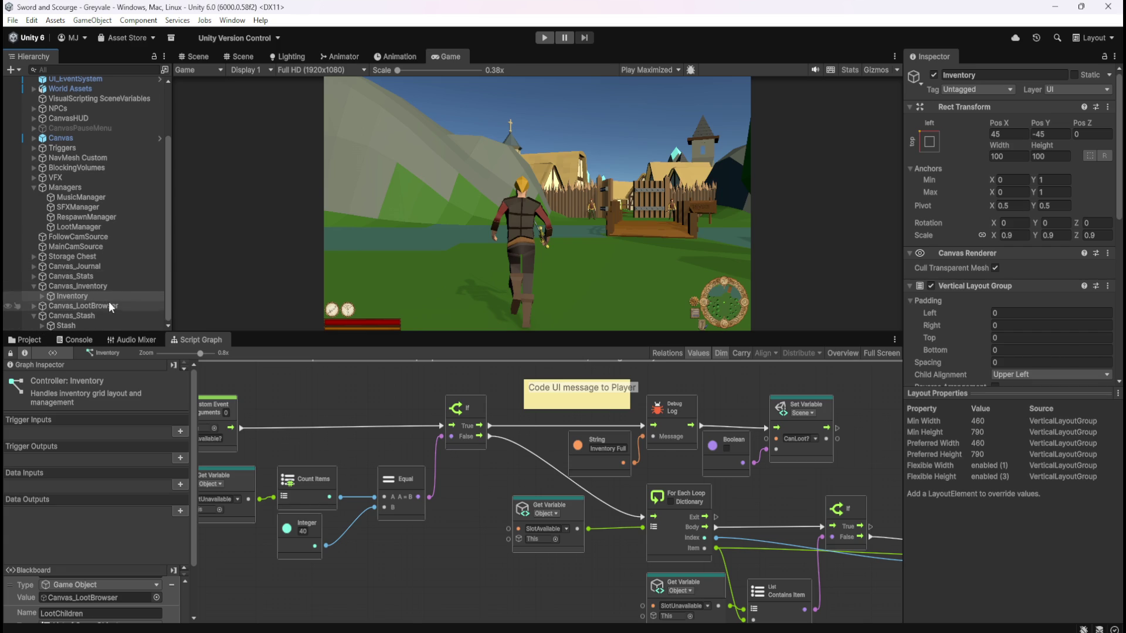
left_click(40, 326)
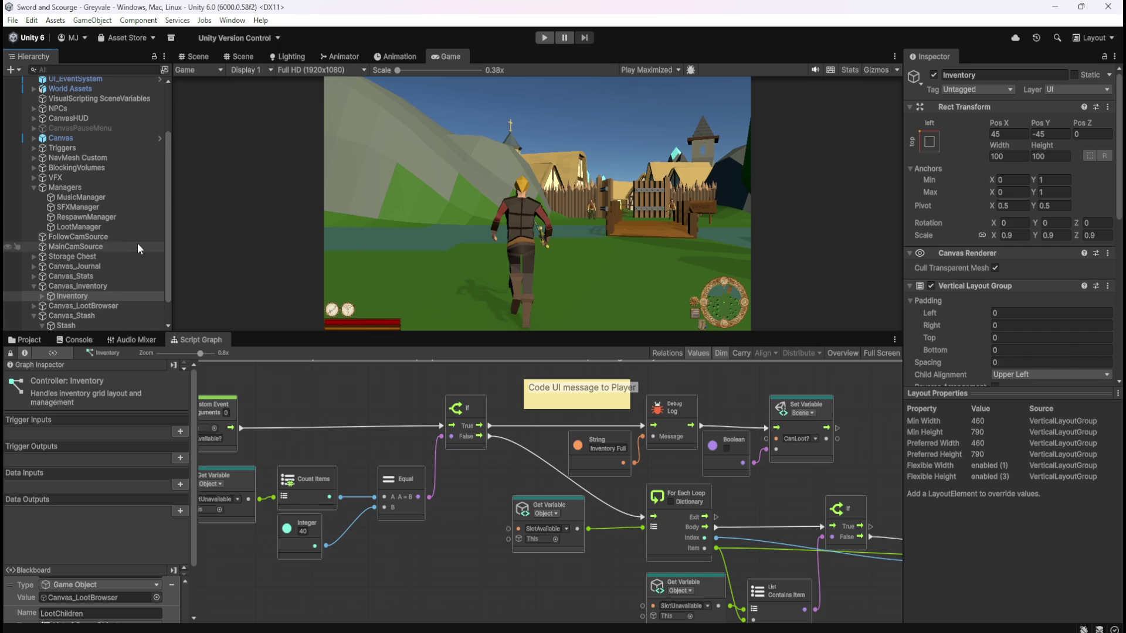
scroll(129, 252, "down", 1)
left_click(50, 317)
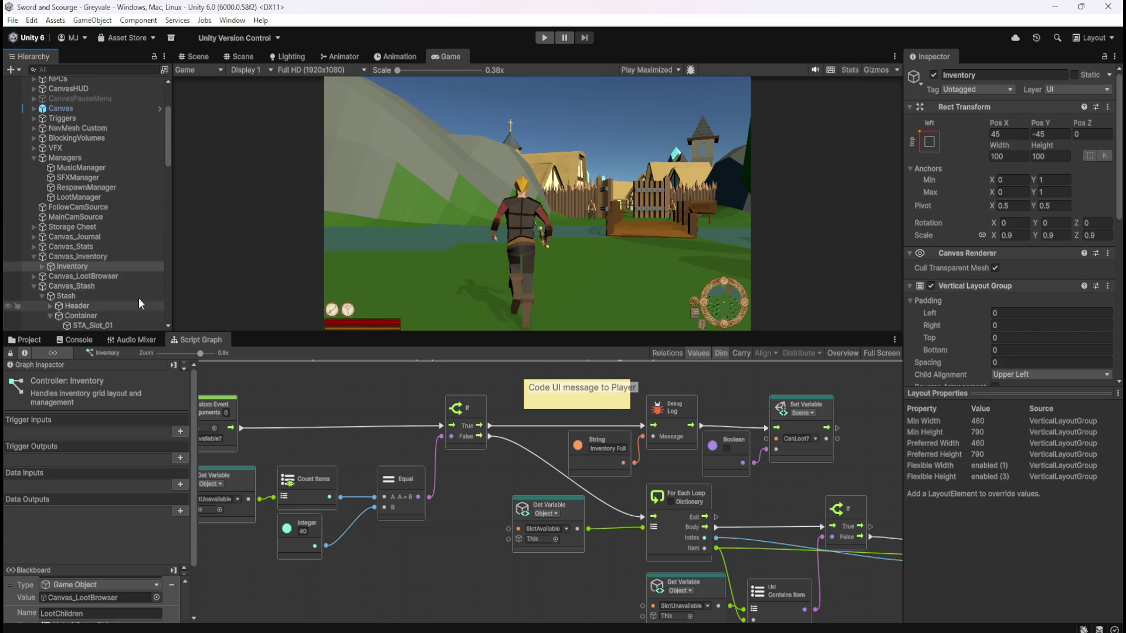
mouse_move(168, 145)
left_mouse_down()
mouse_move(176, 308)
mouse_move(182, 159)
left_mouse_up()
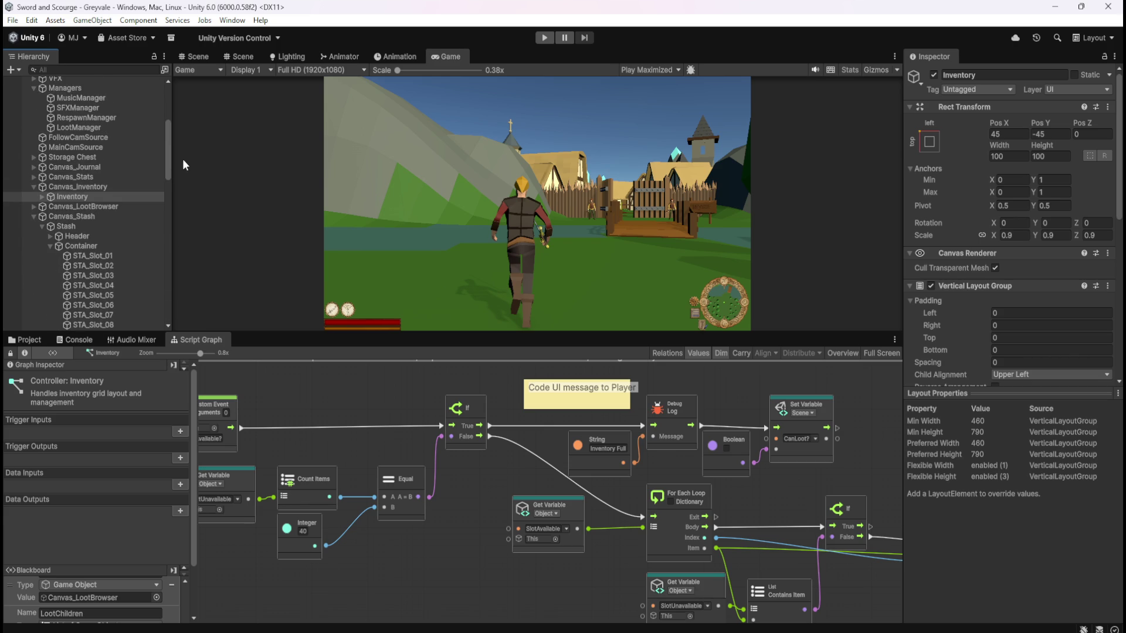
Collapse Container, Stash and Canvas_Stash, then maximize the Inventory script graph
left_click(48, 245)
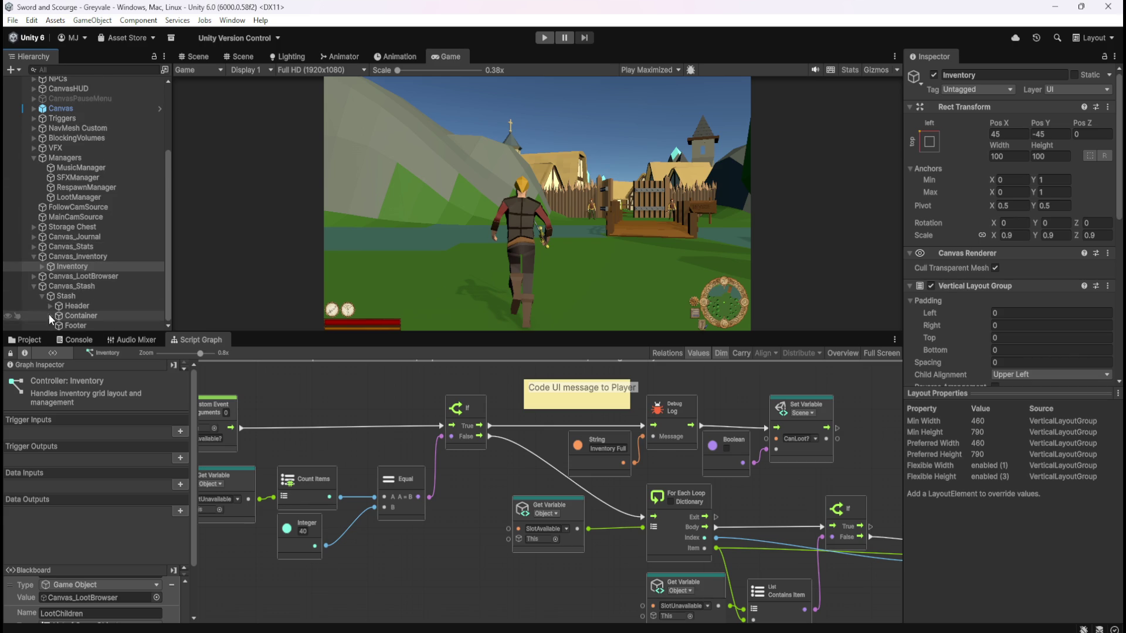
left_click(42, 296)
left_click(34, 316)
key("shift+space")
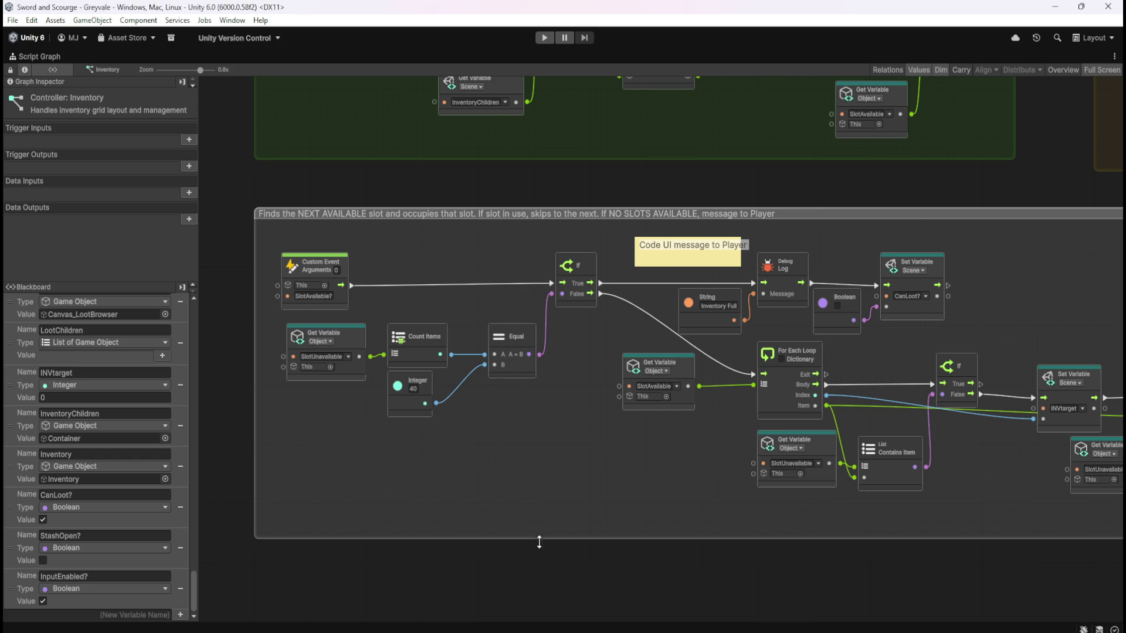
scroll(354, 489, "down", 4)
scroll(472, 421, "up", 4)
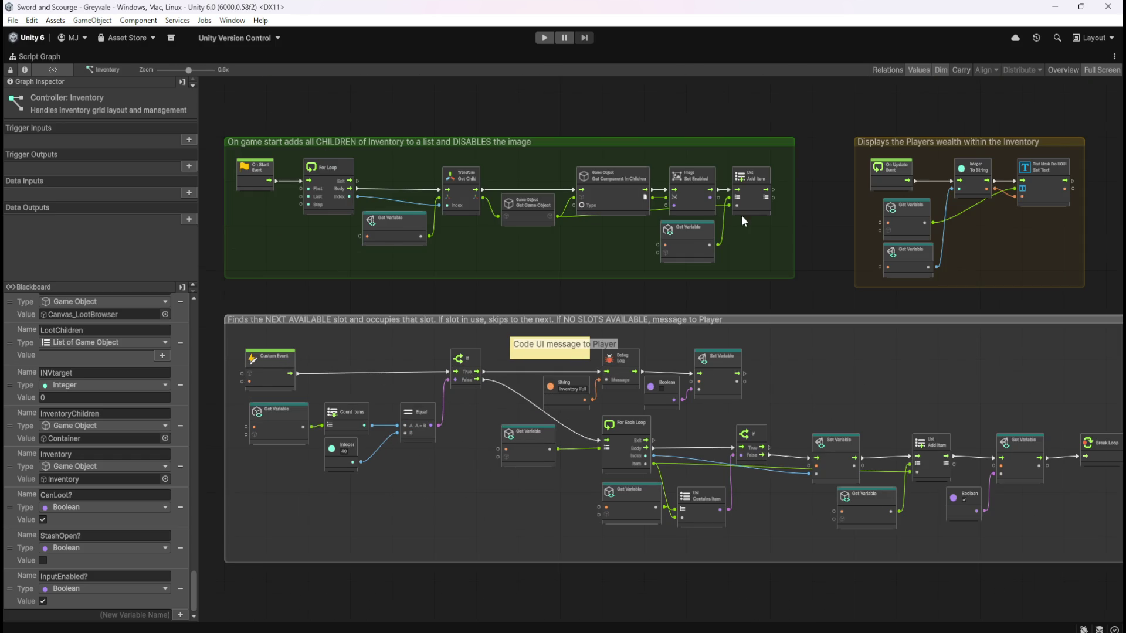
scroll(755, 411, "down", 3)
scroll(551, 224, "up", 5)
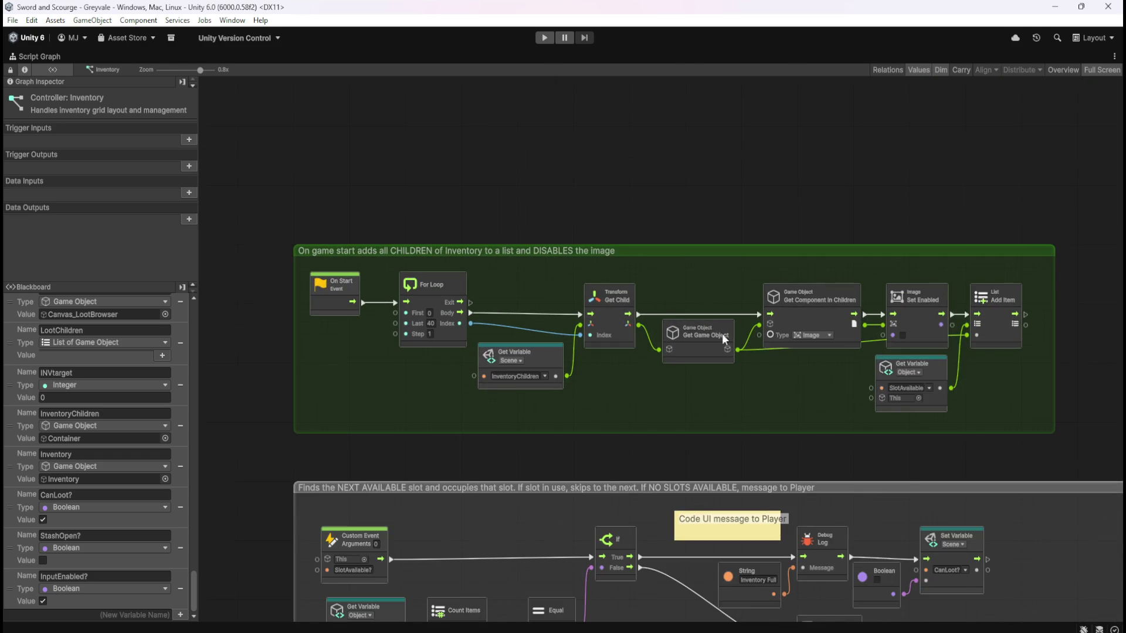
scroll(622, 288, "up", 1)
left_click_drag(761, 432, 744, 444)
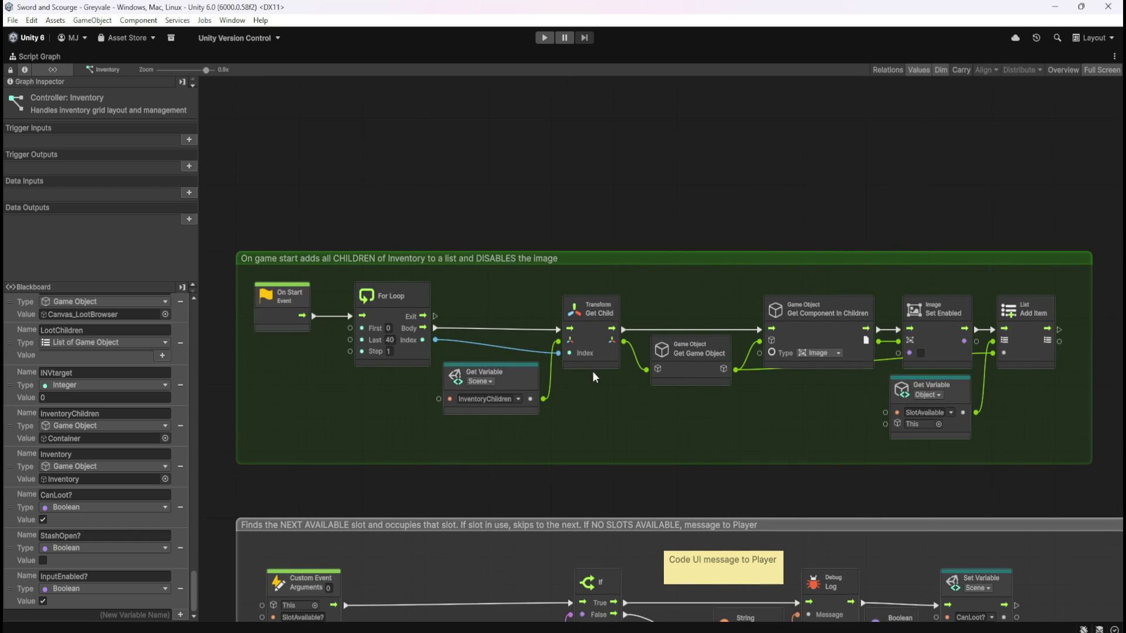
key("shift+space")
left_click(543, 37)
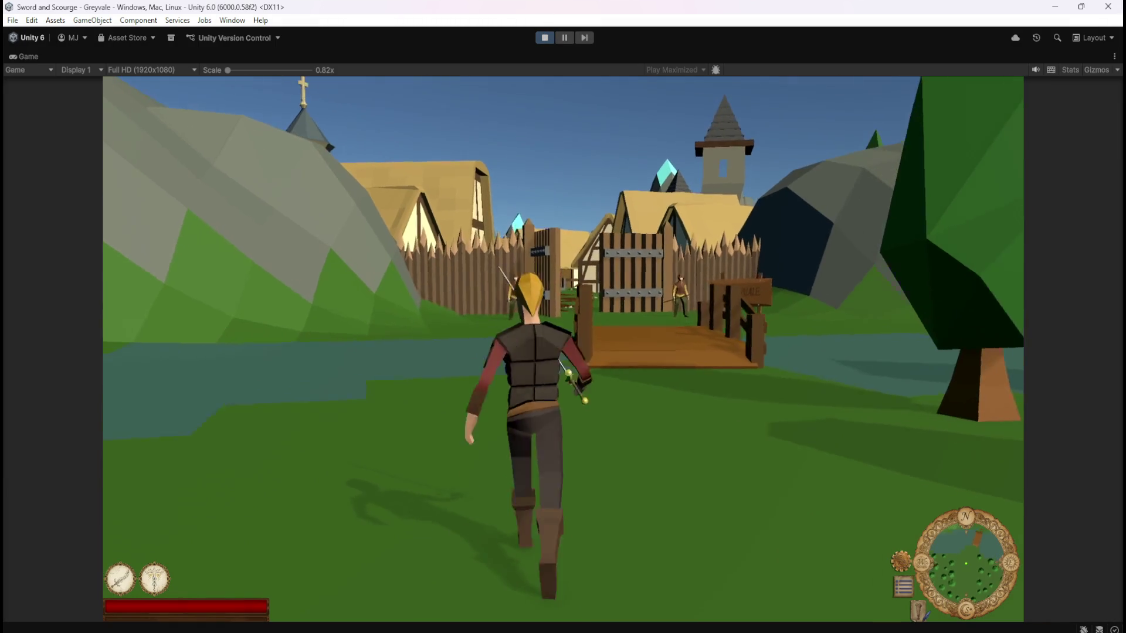
Run the character across the bridge and through the village to the chest
key("w")
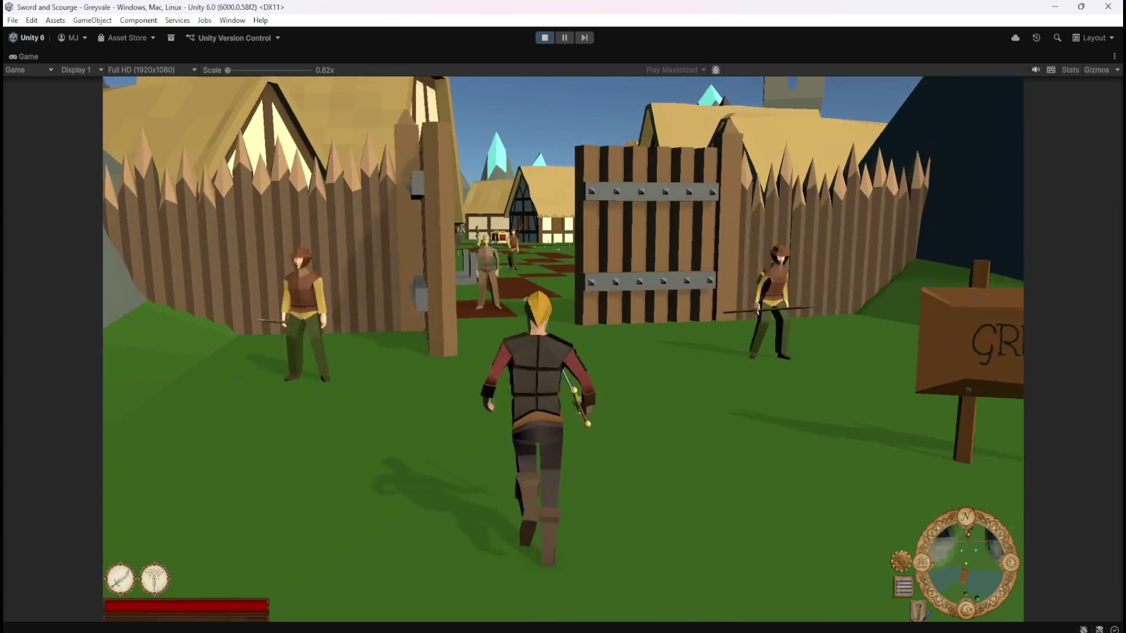
key("w")
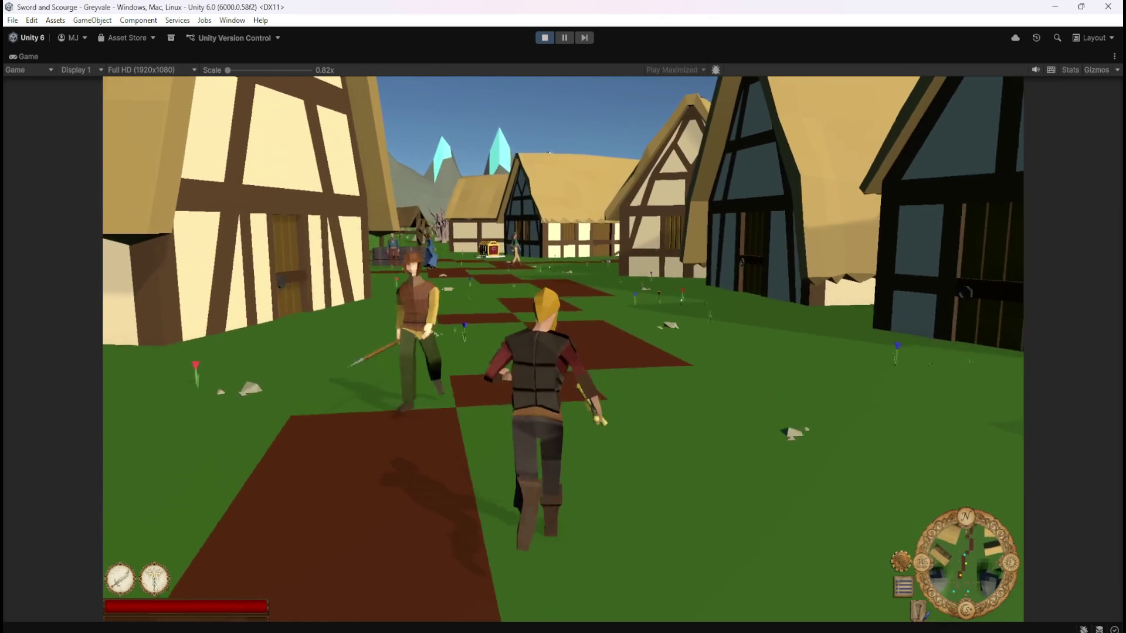
key("w")
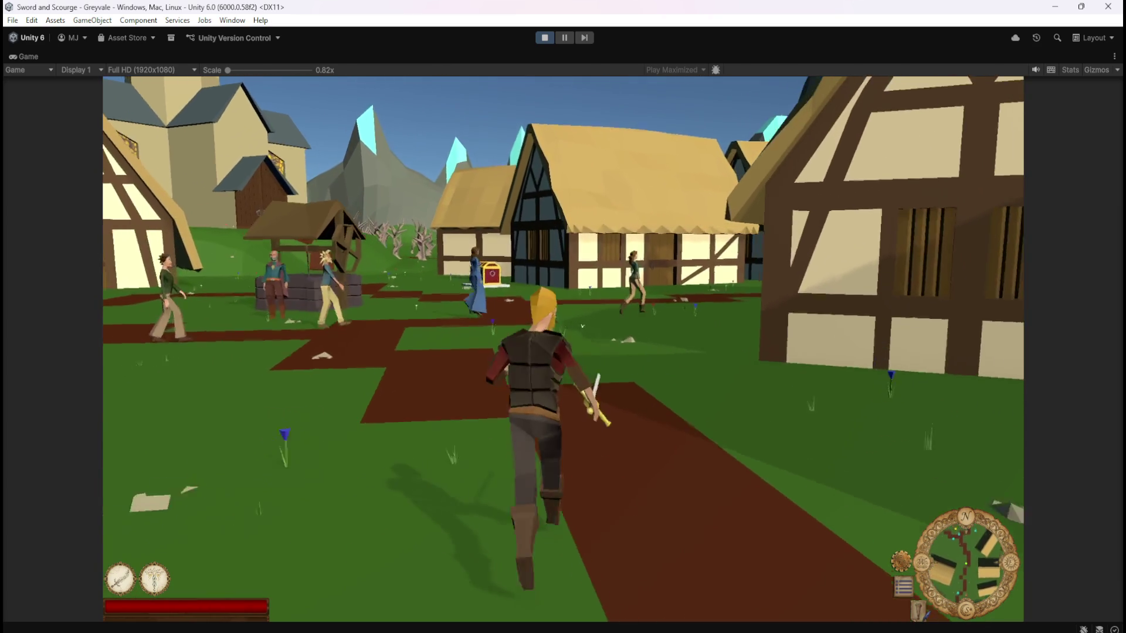
key("w")
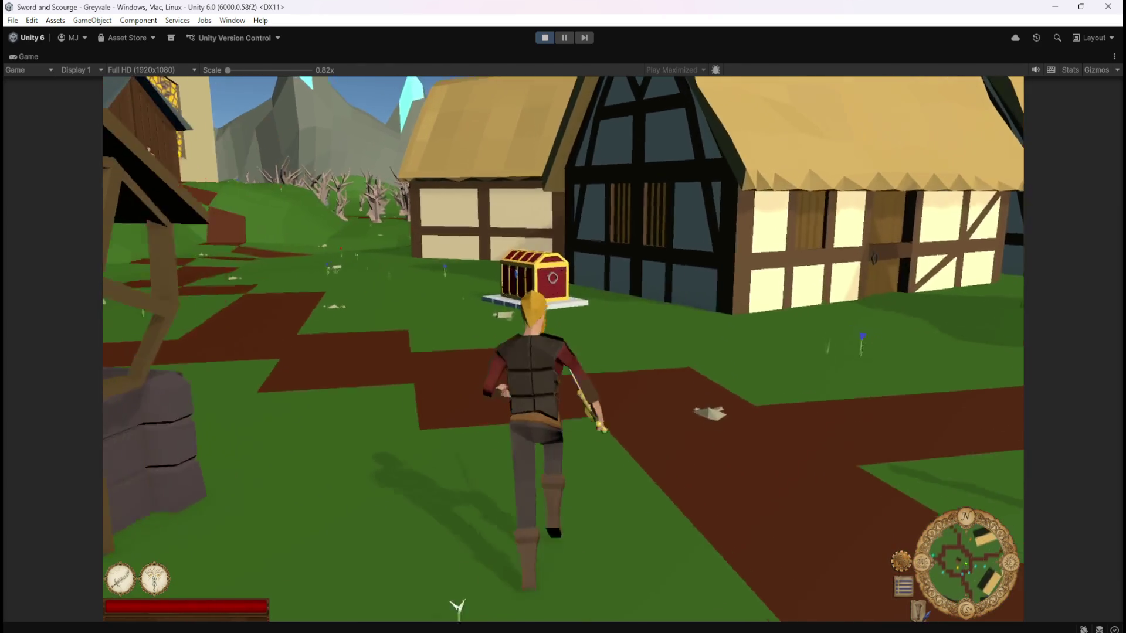
key("w")
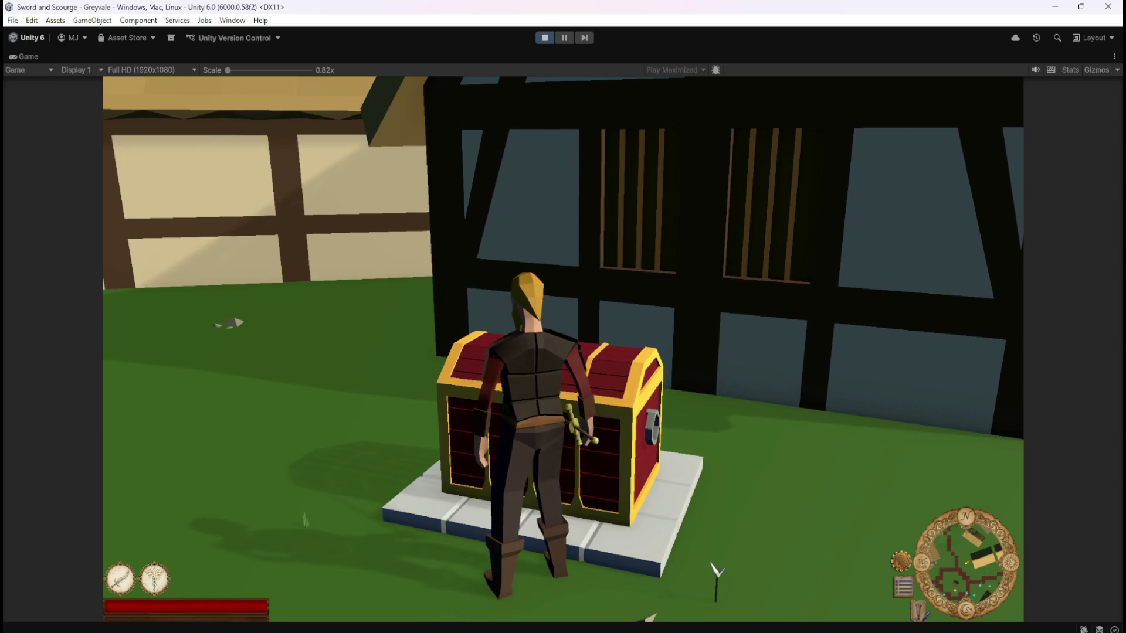
Open the chest's Inventory and Stash grids, stop play mode, and maximize the script graph
key("e")
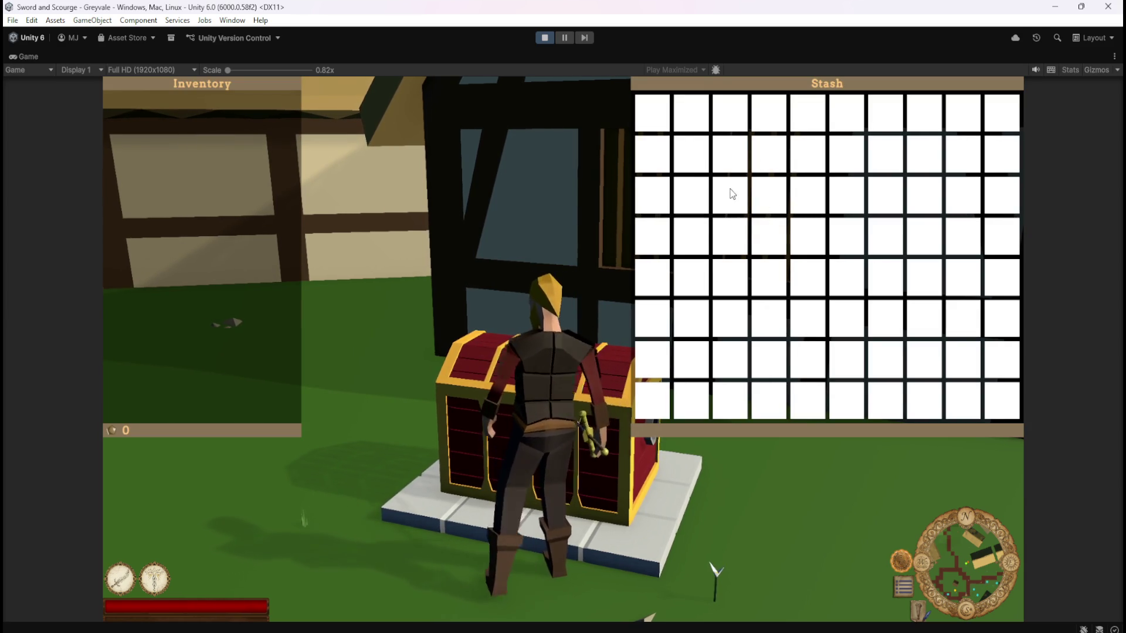
left_click(545, 37)
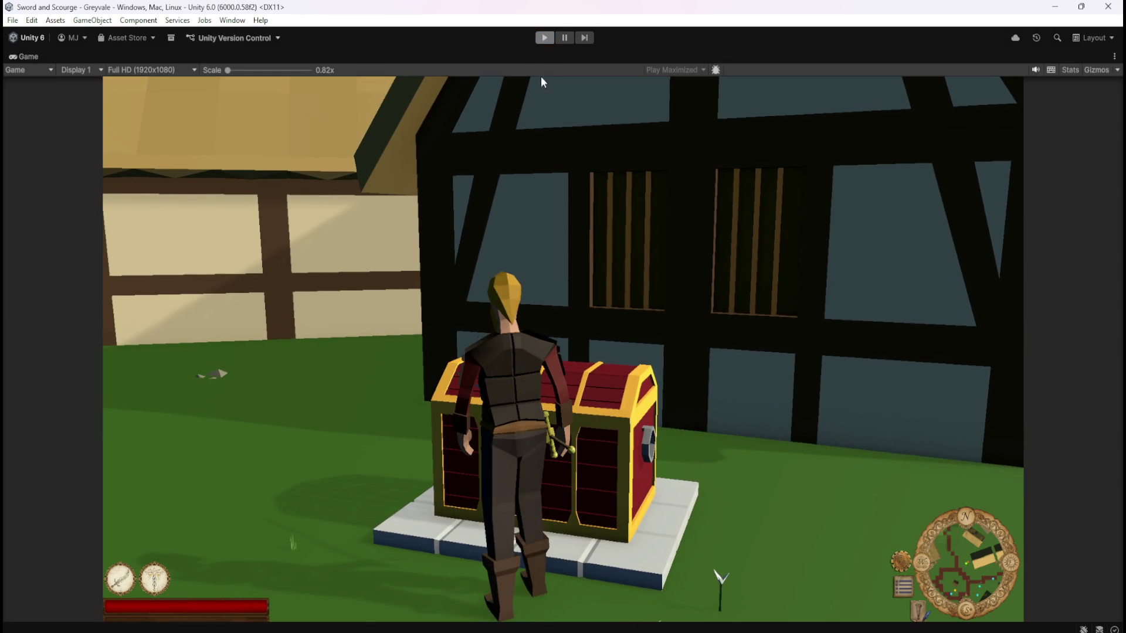
key("shift+space")
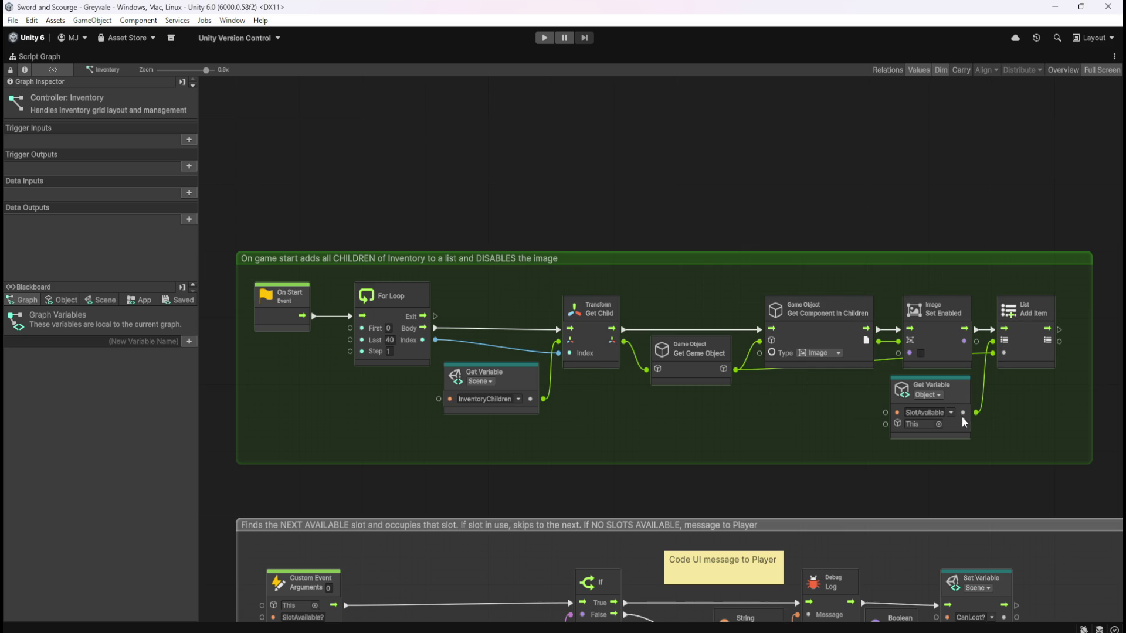
Show the Blackboard's Object variables SlotAvailable, SlotUnavailable and Currency, zooming out over the graph
left_click(62, 300)
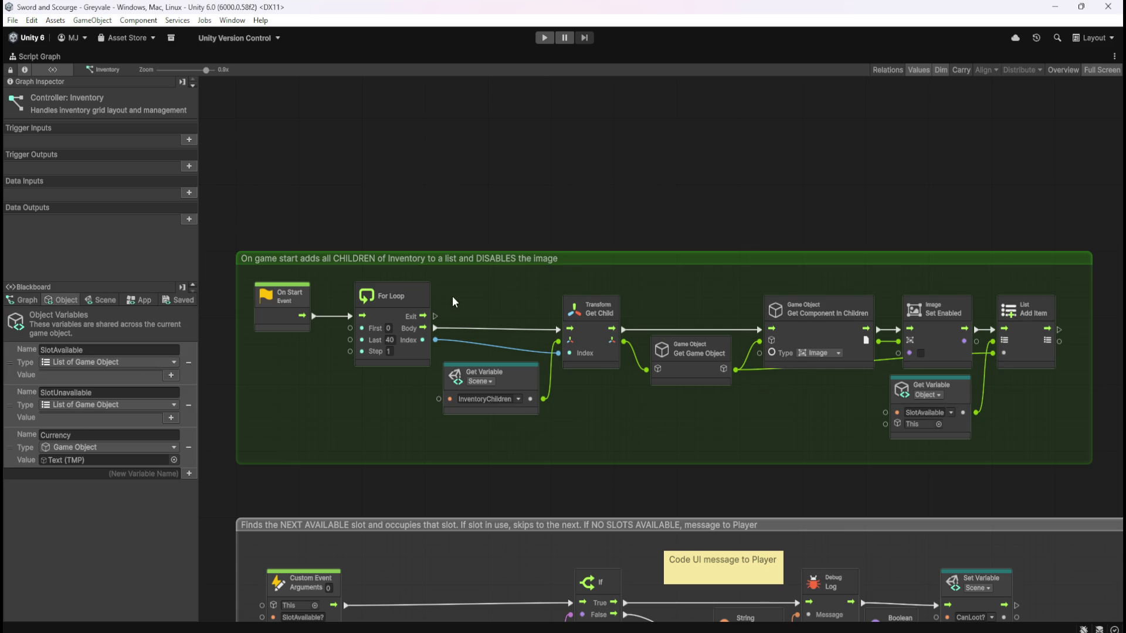
scroll(461, 286, "down", 5)
scroll(763, 276, "up", 3)
scroll(792, 258, "down", 3)
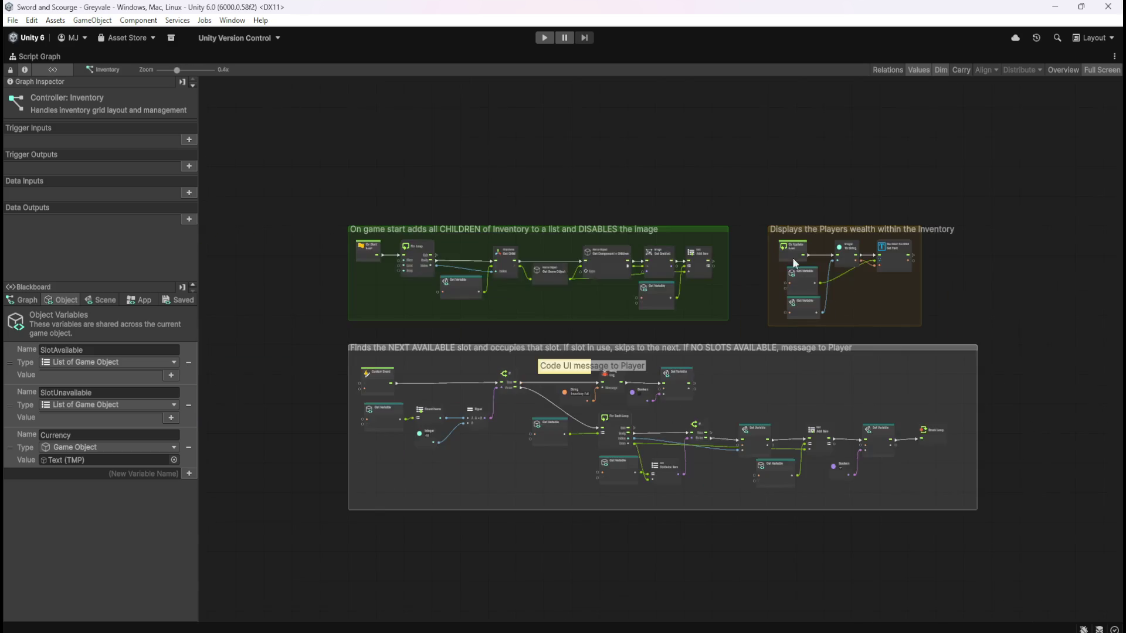
scroll(390, 440, "up", 4)
mouse_move(621, 526)
left_mouse_down()
mouse_move(607, 485)
mouse_move(585, 482)
left_mouse_up()
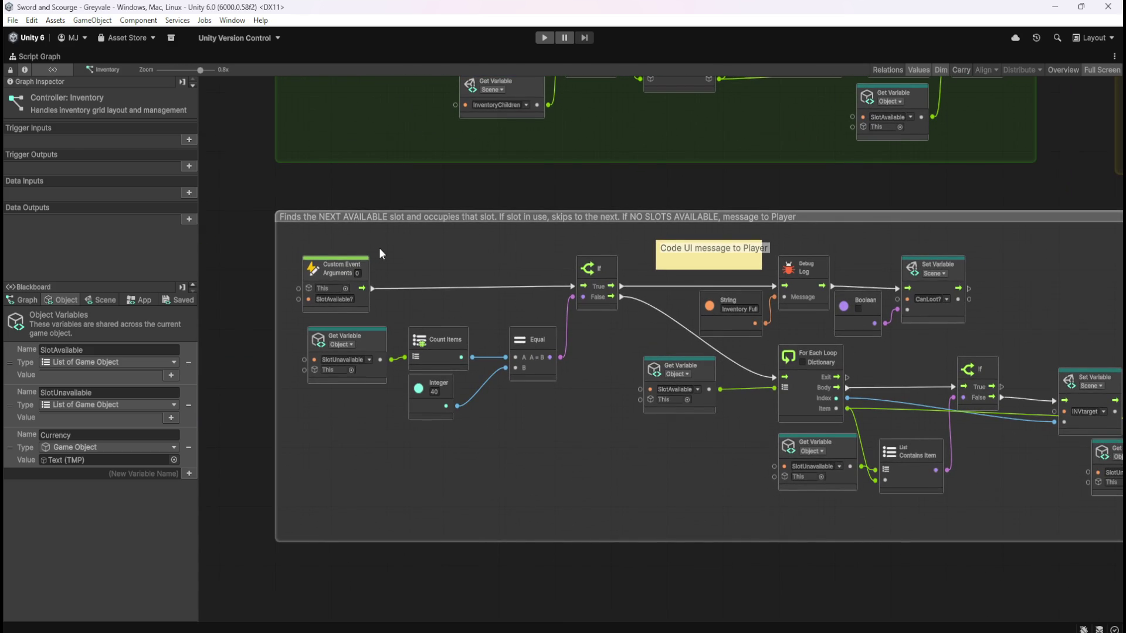
scroll(483, 276, "down", 2)
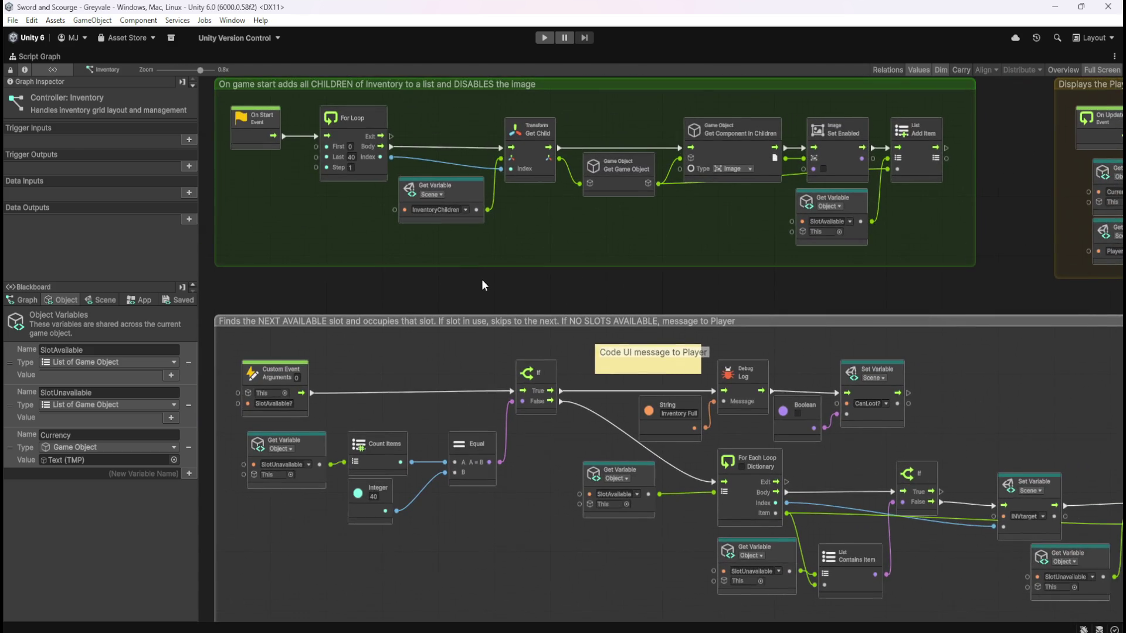
scroll(481, 280, "up", 2)
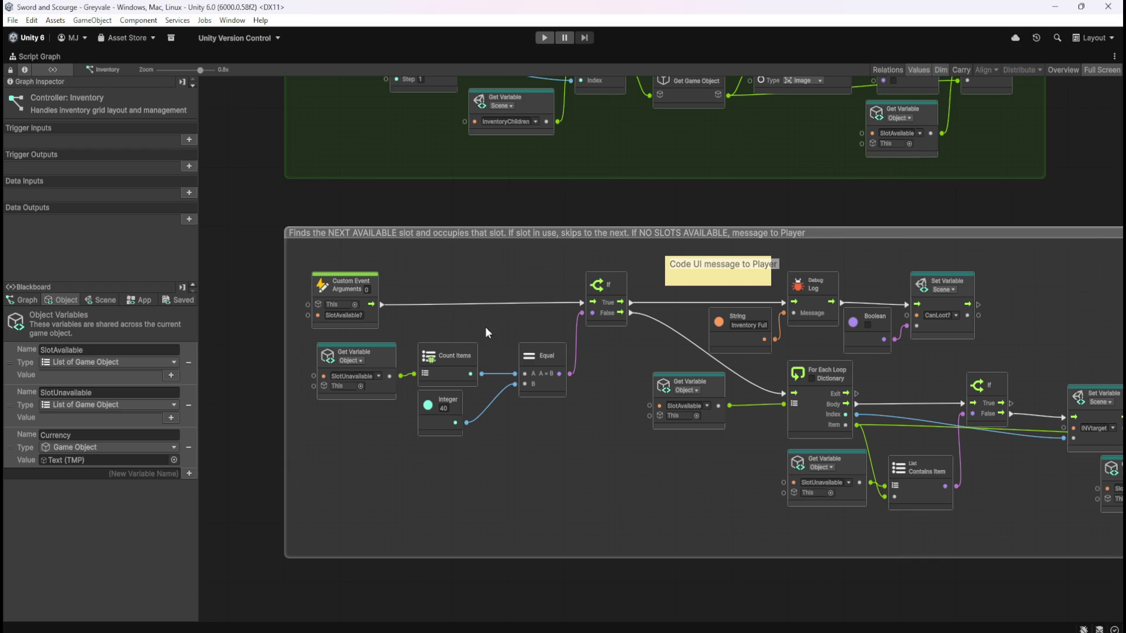
mouse_move(598, 474)
left_mouse_down()
mouse_move(526, 444)
mouse_move(529, 433)
left_mouse_up()
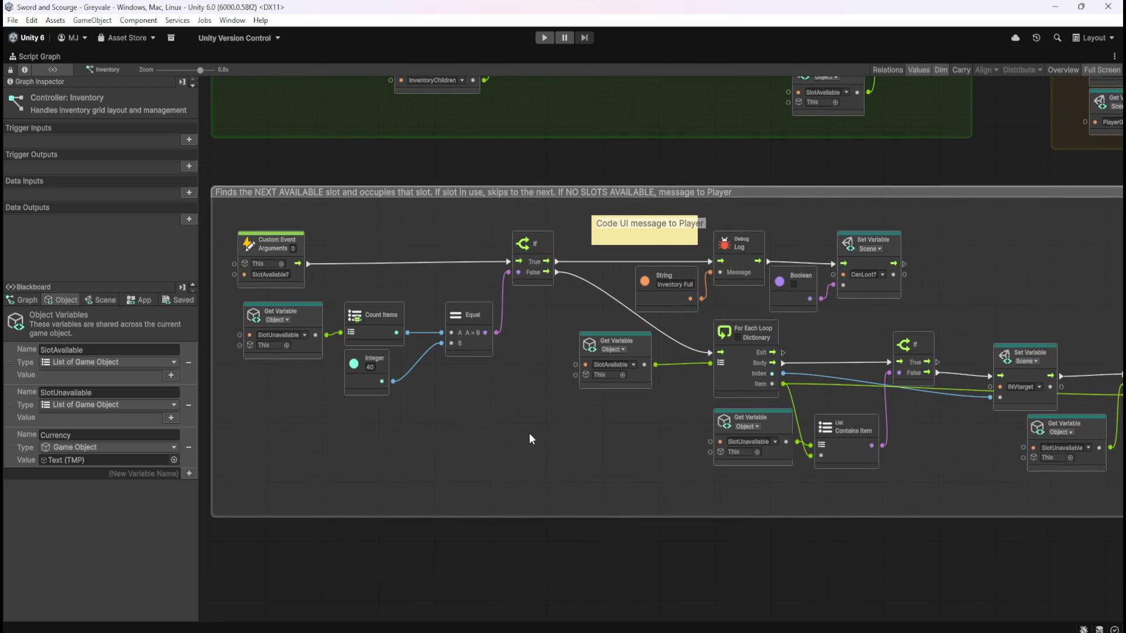
mouse_move(605, 447)
left_mouse_down()
mouse_move(431, 457)
mouse_move(309, 436)
left_mouse_up()
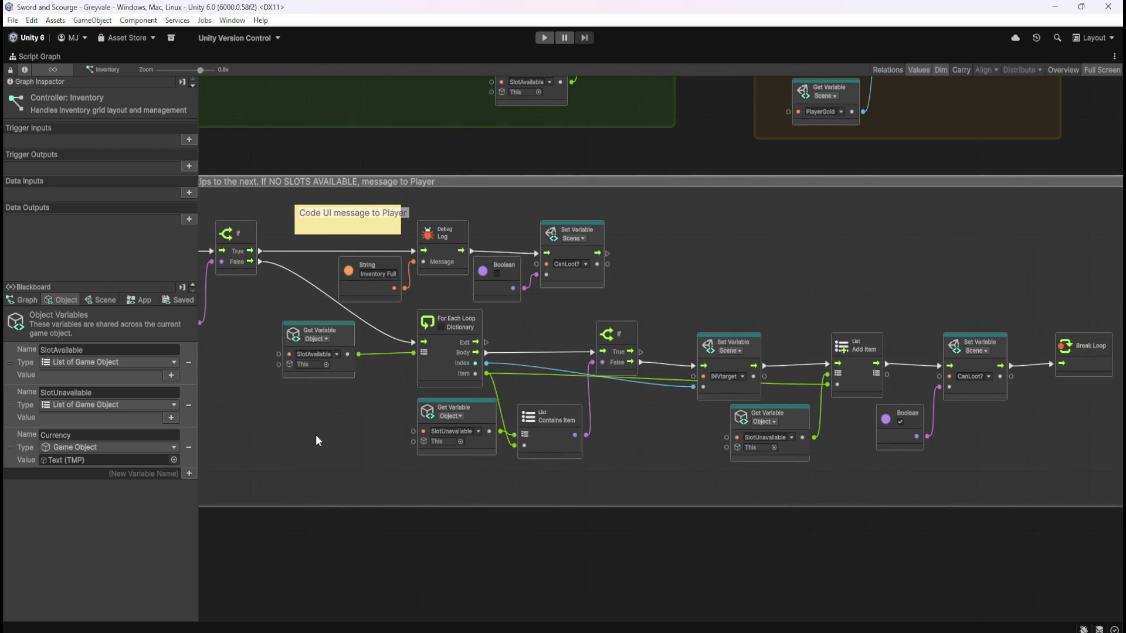
left_click_drag(676, 458, 494, 453)
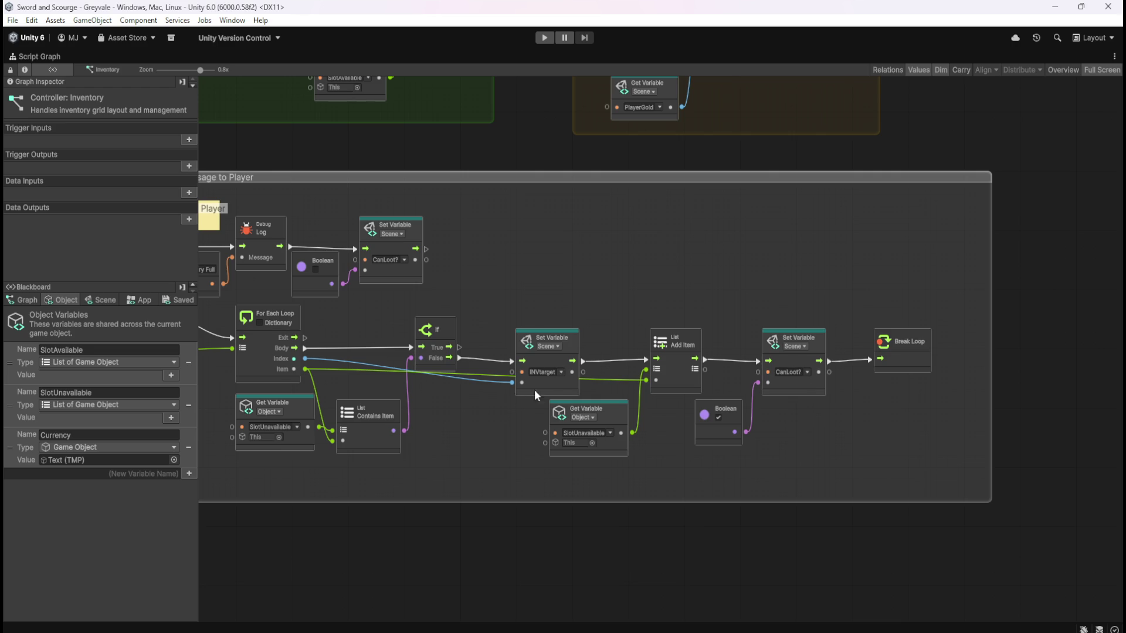
left_click_drag(463, 438, 607, 446)
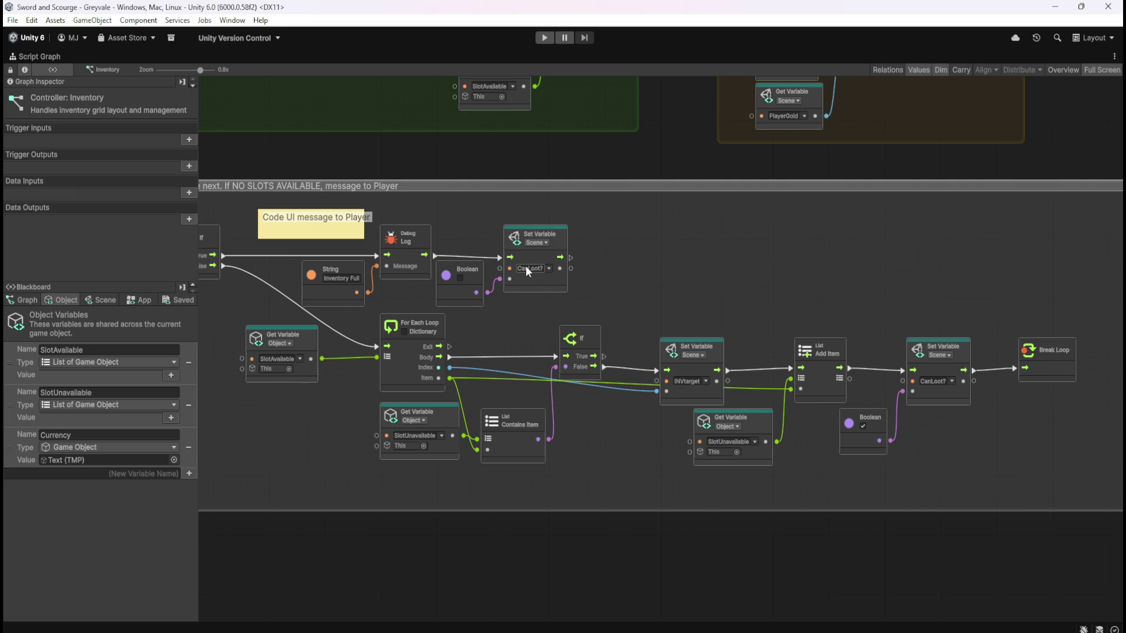
left_click_drag(660, 287, 715, 306)
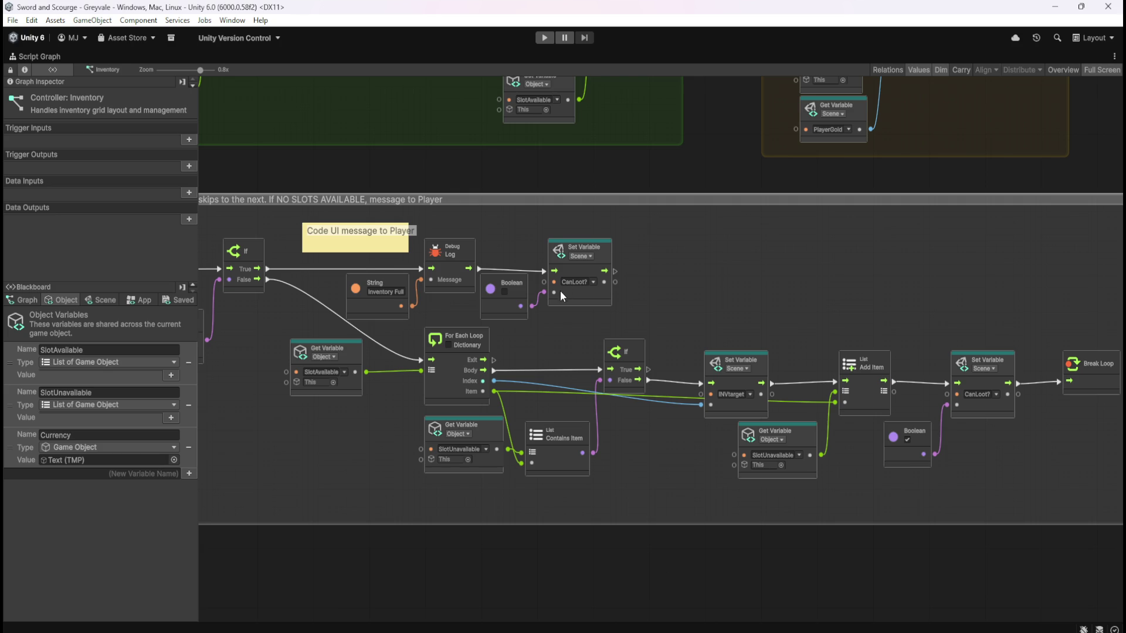
left_click_drag(280, 315, 635, 325)
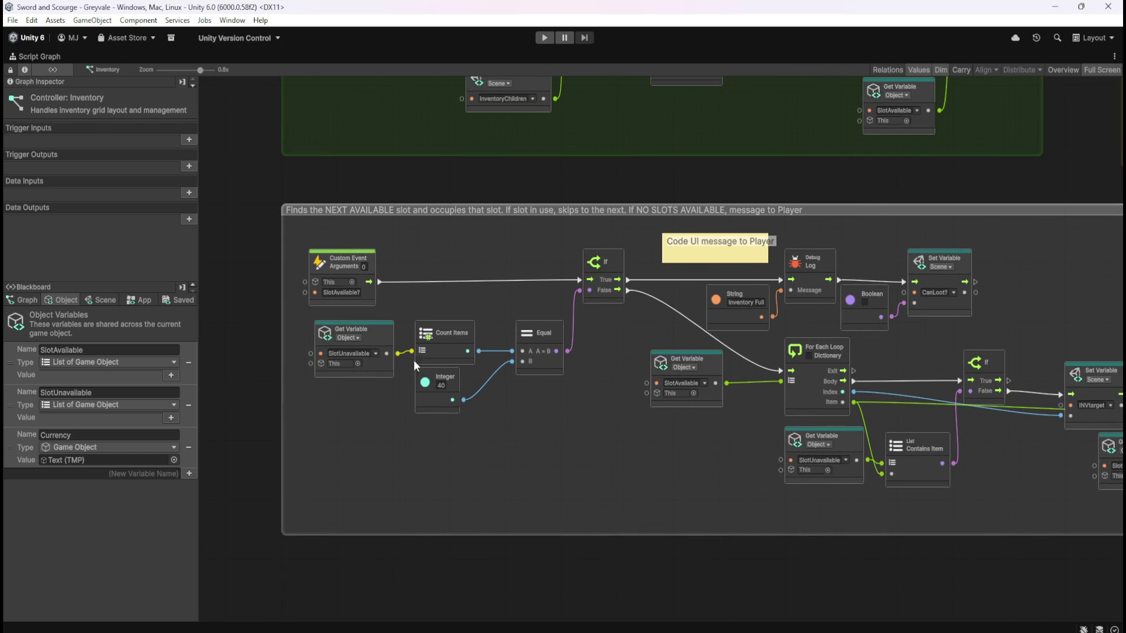
left_click_drag(589, 415, 488, 413)
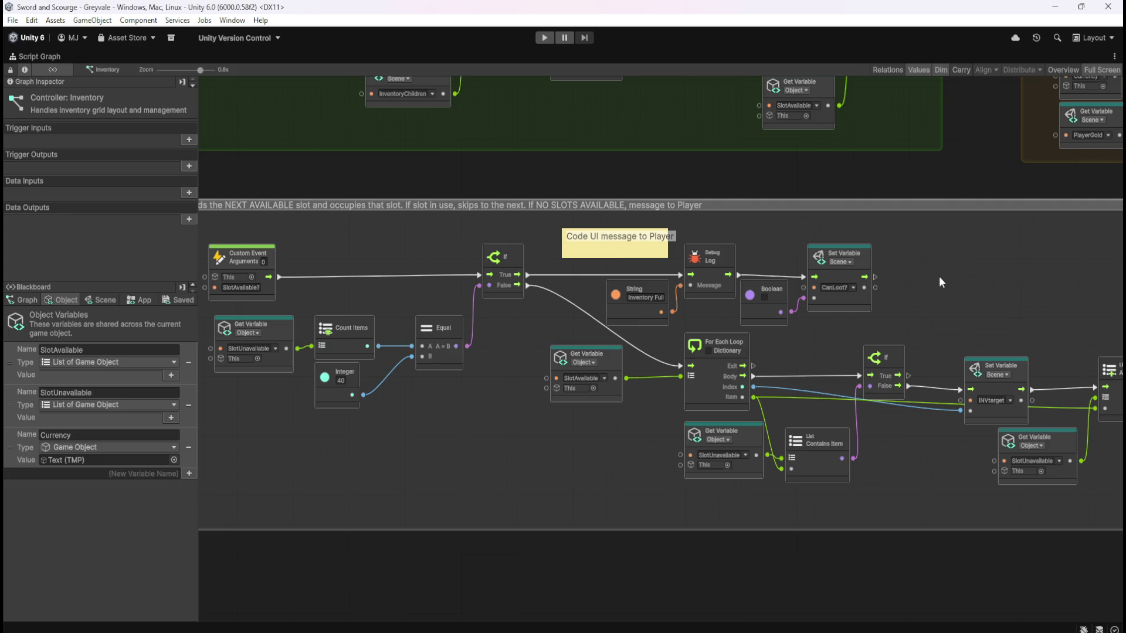
Restore the editor layout, inspect Inventory, Canvas_Stash and Stash, then select Storage Chest
key("shift+space")
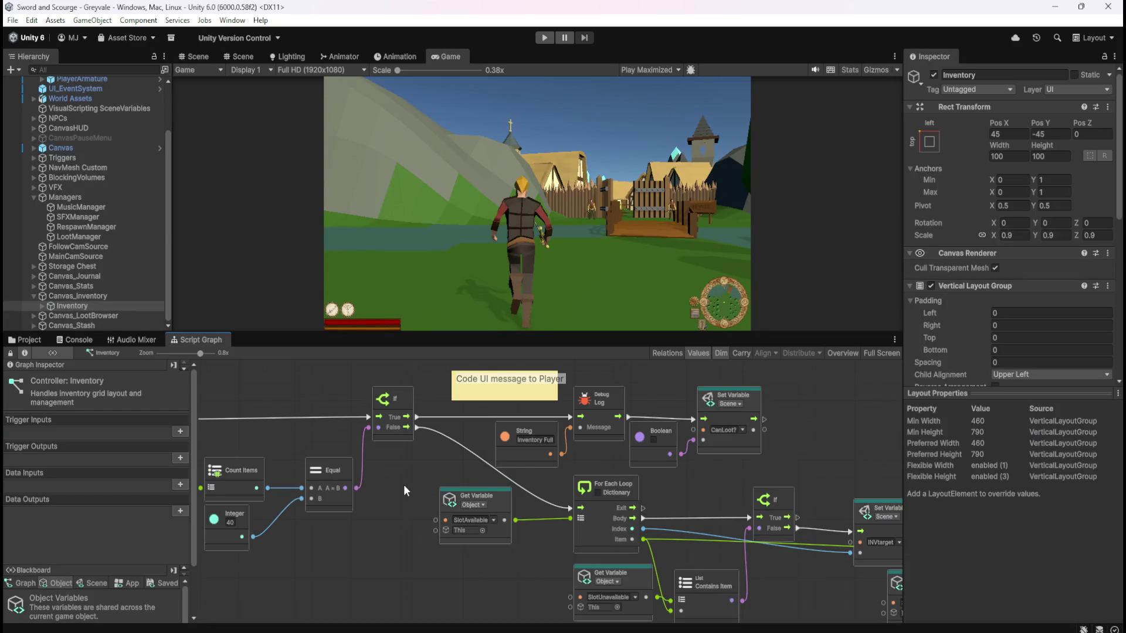
left_click(76, 304)
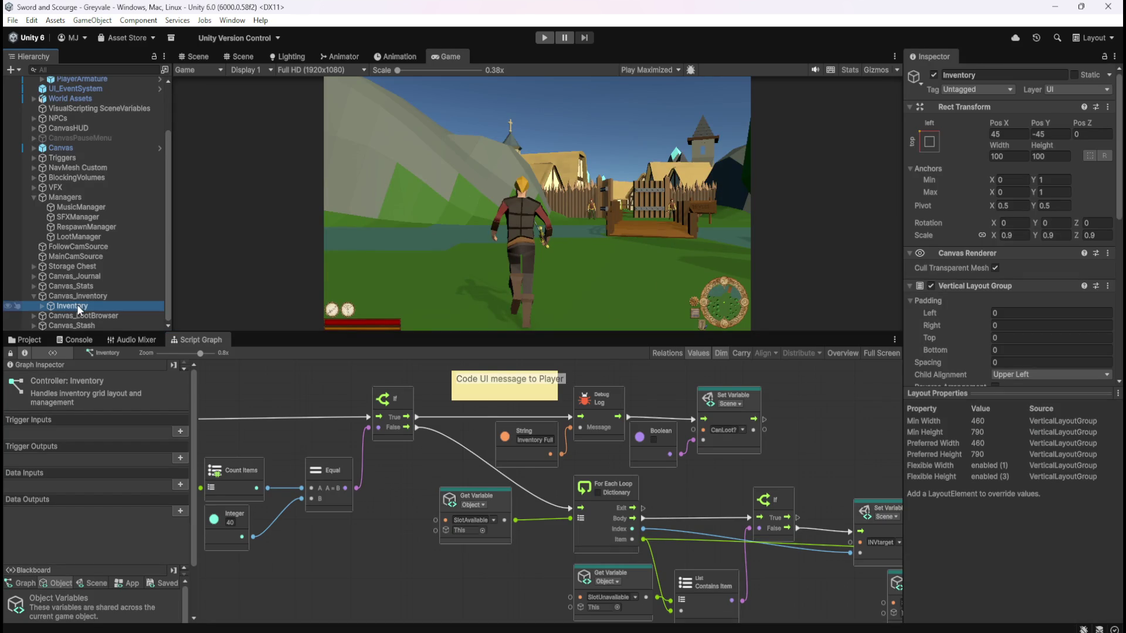
left_click(48, 326)
left_click(34, 324)
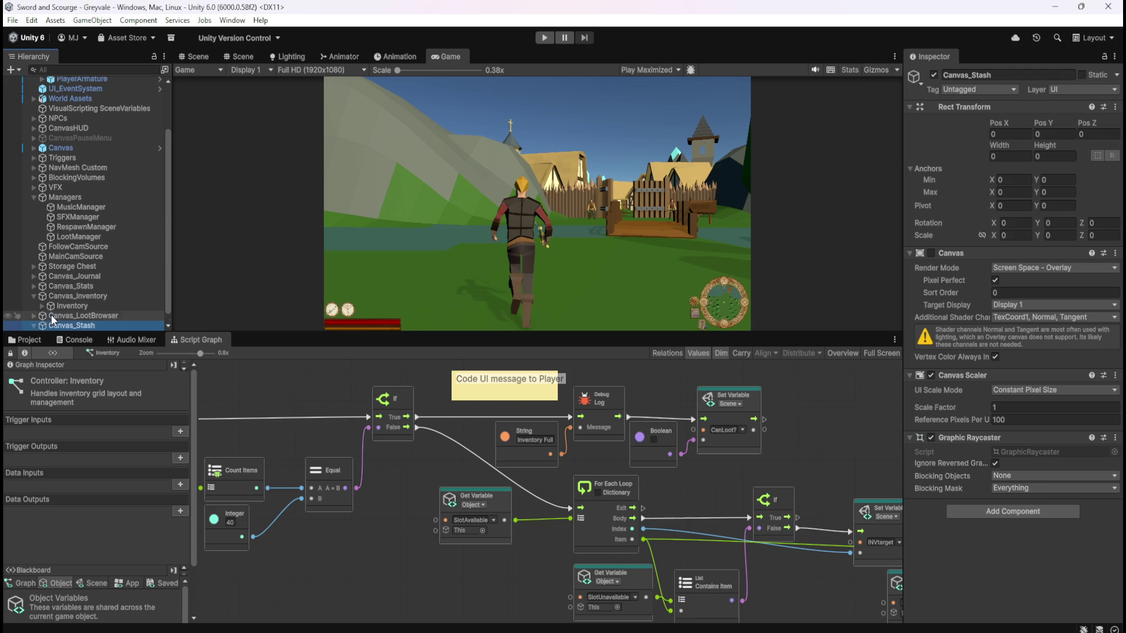
left_click(66, 326)
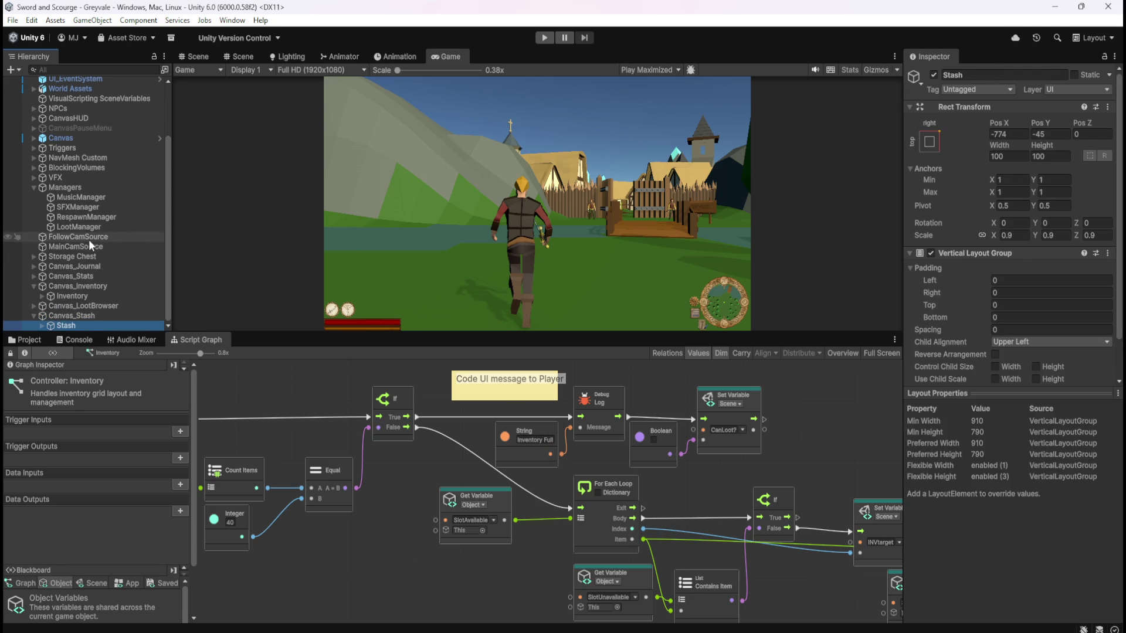
left_click(74, 257)
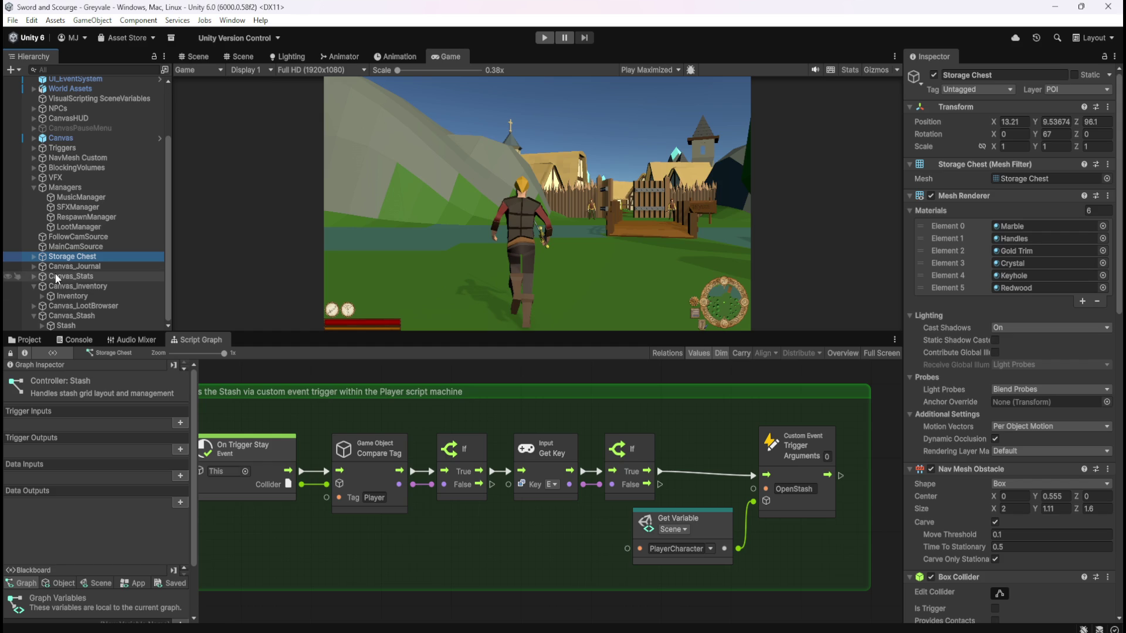
left_click(33, 257)
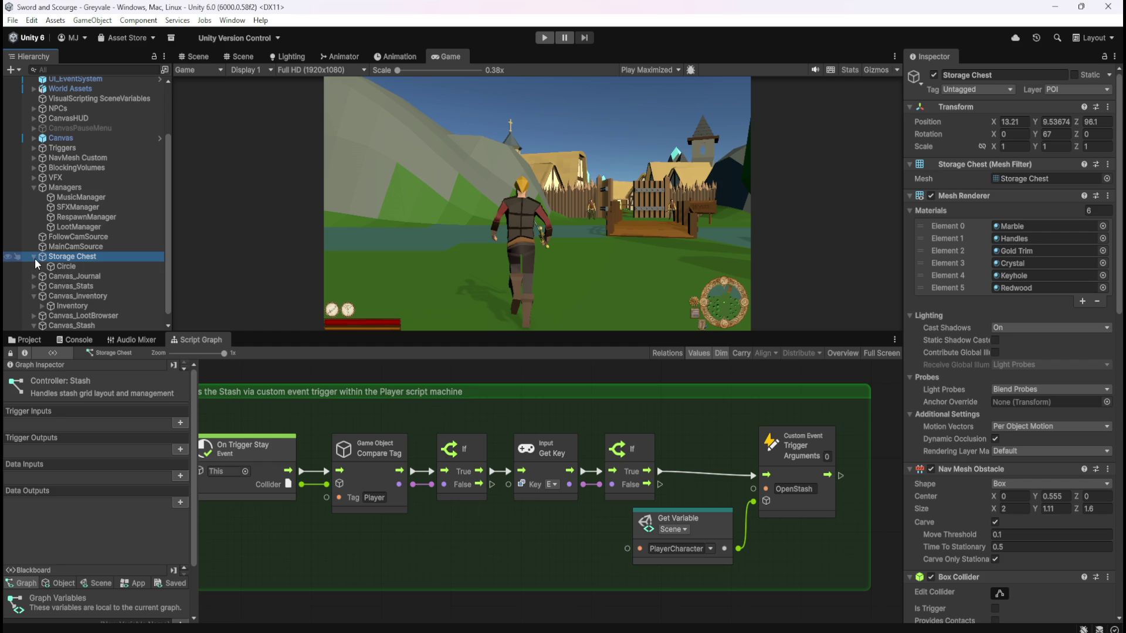
key("shift+space")
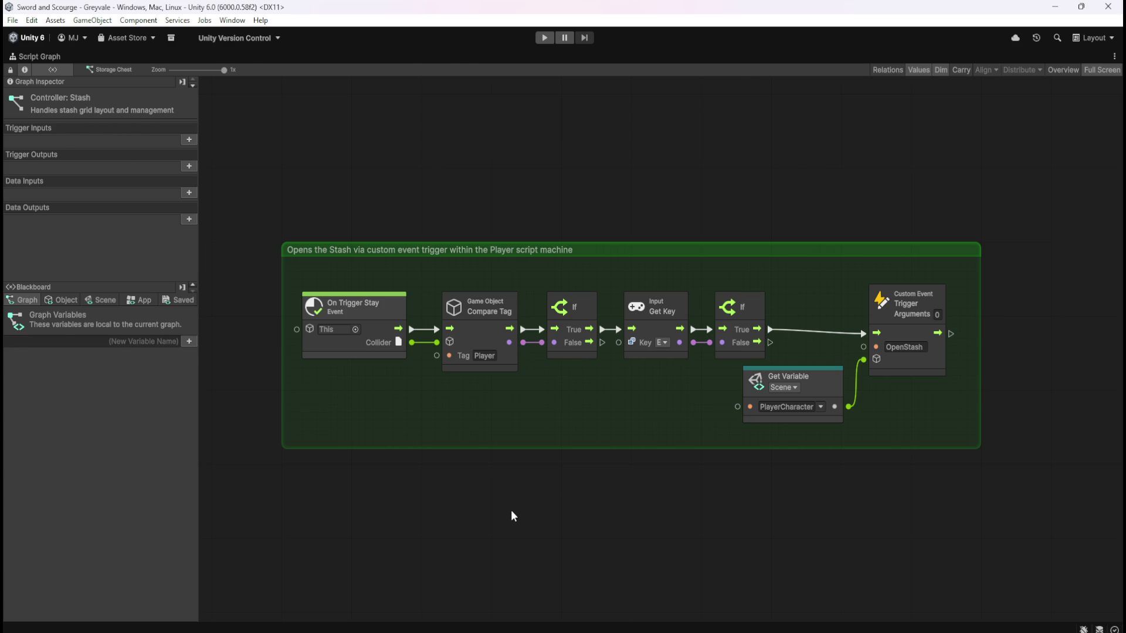
key("shift+space")
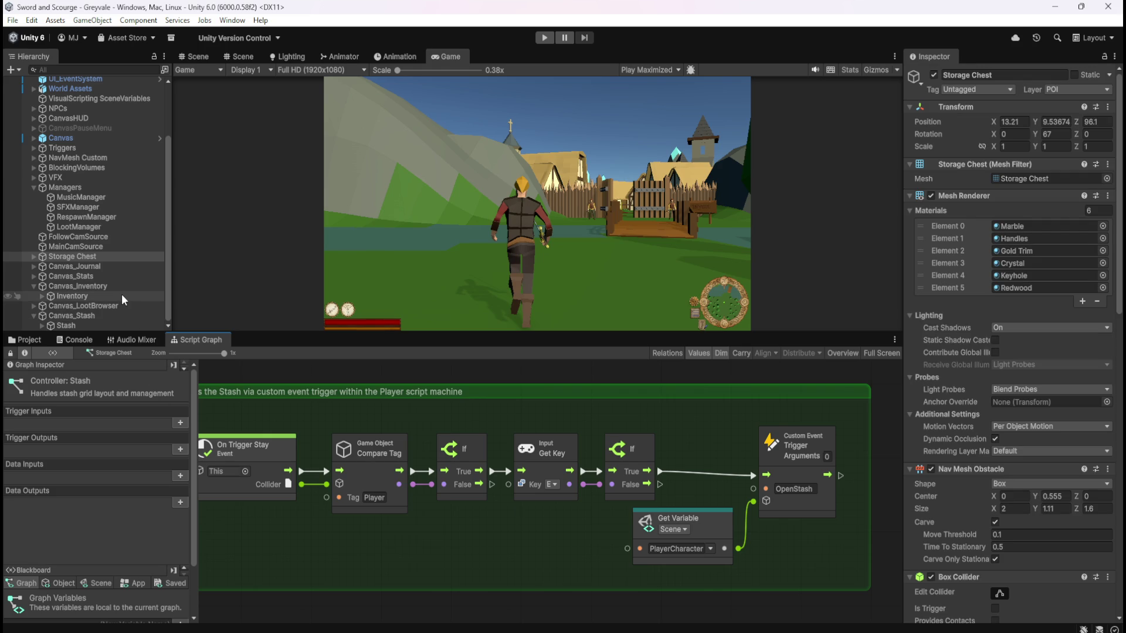
left_click(105, 322)
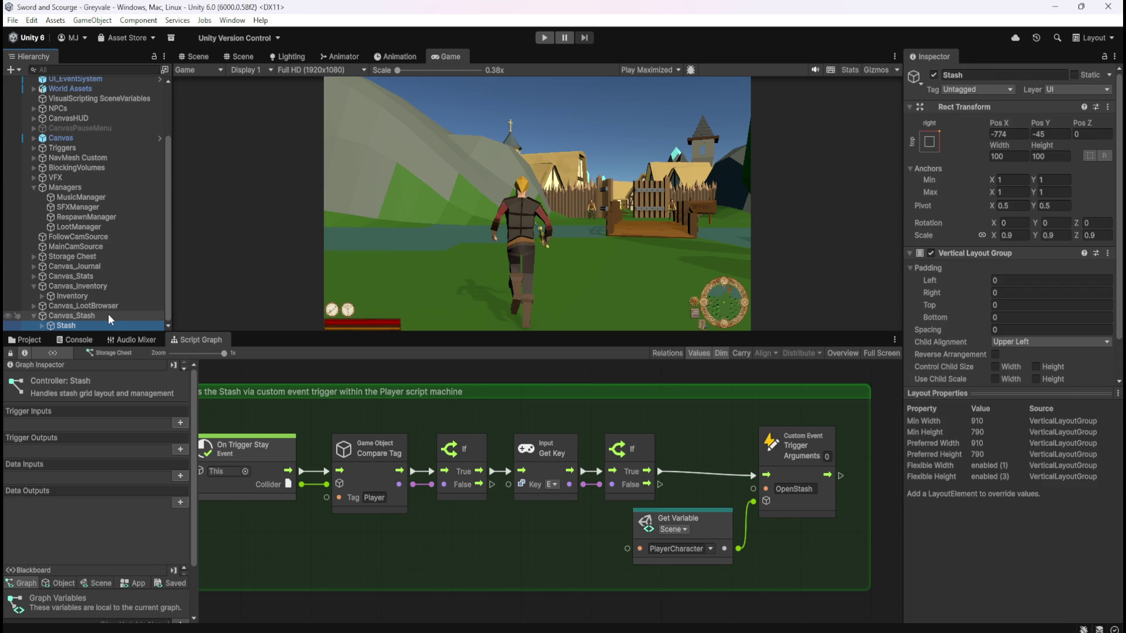
left_click(113, 295)
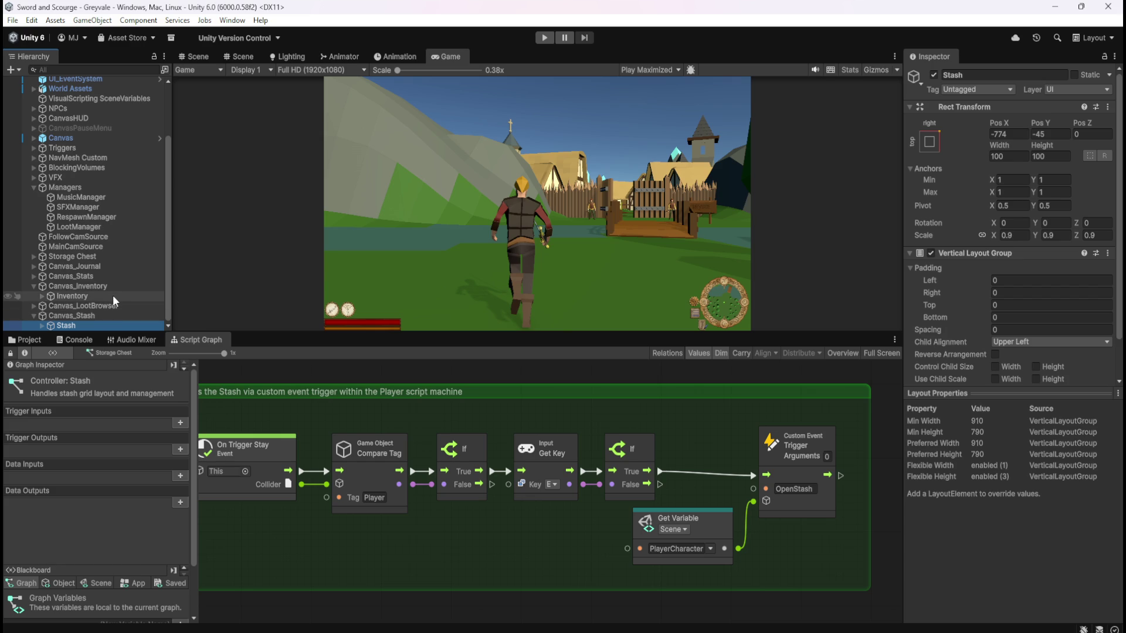
left_click(93, 316)
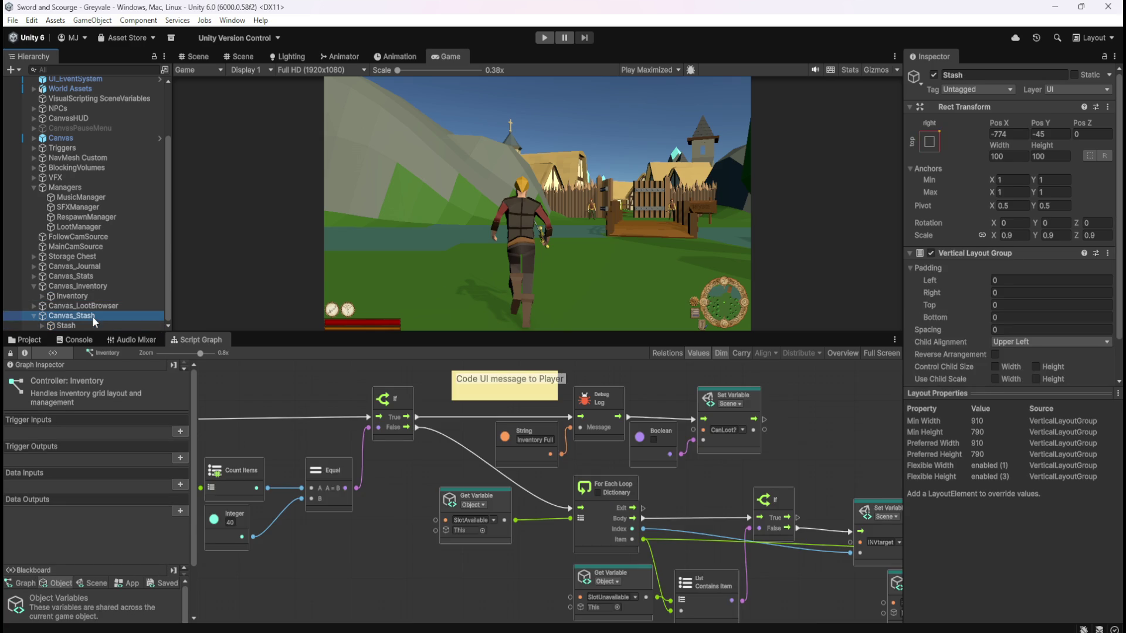
left_click(83, 326)
left_click(89, 315)
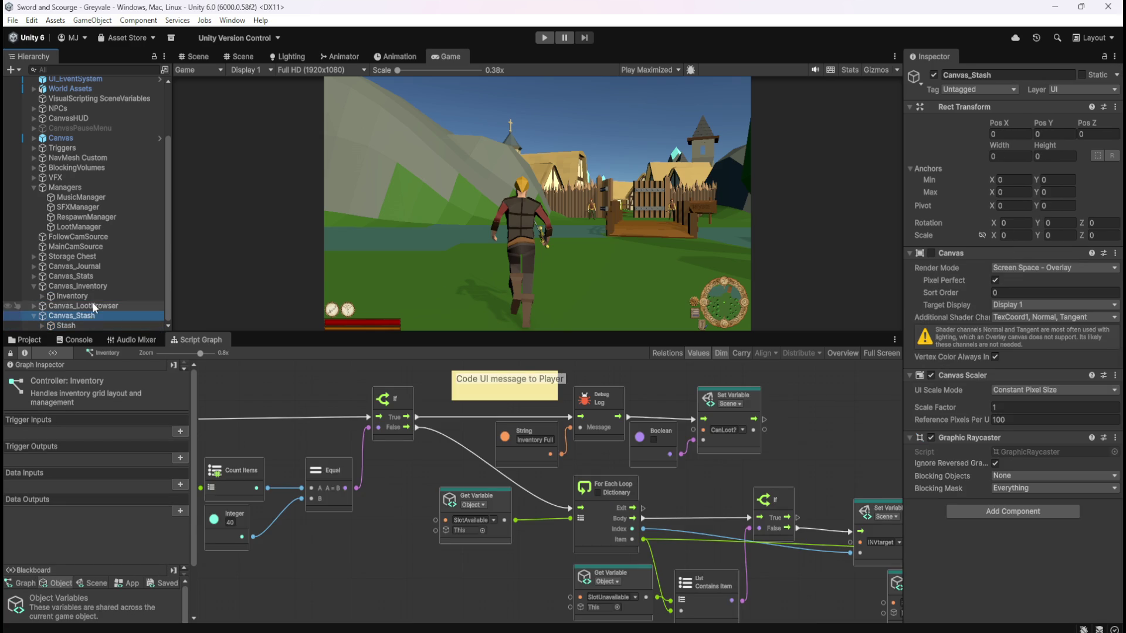
left_click(93, 257)
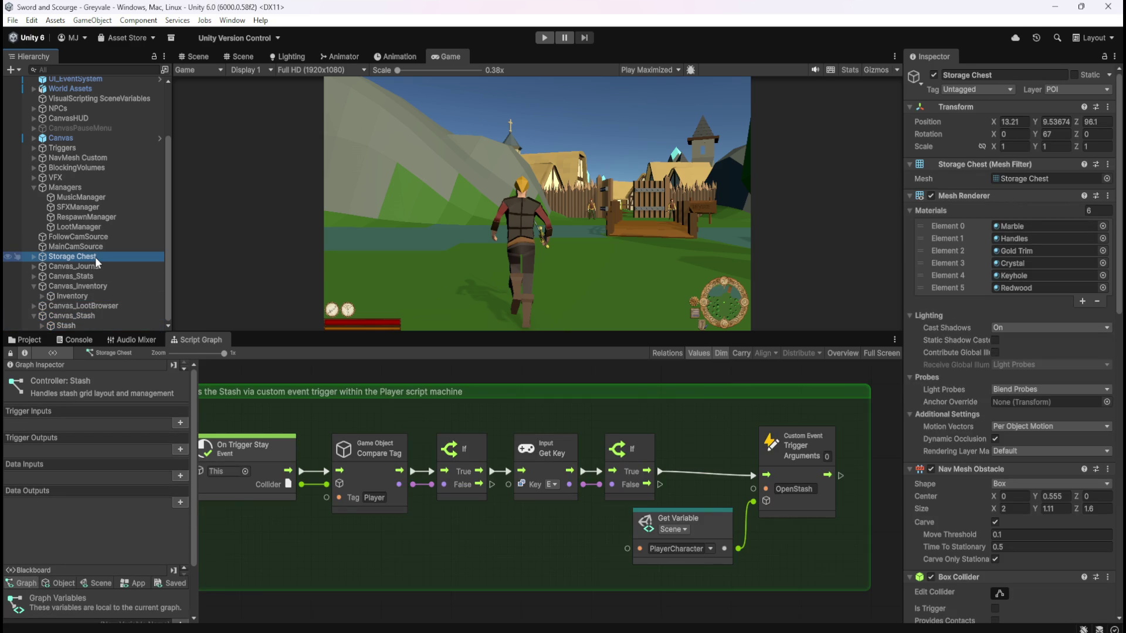
scroll(926, 461, "down", 12)
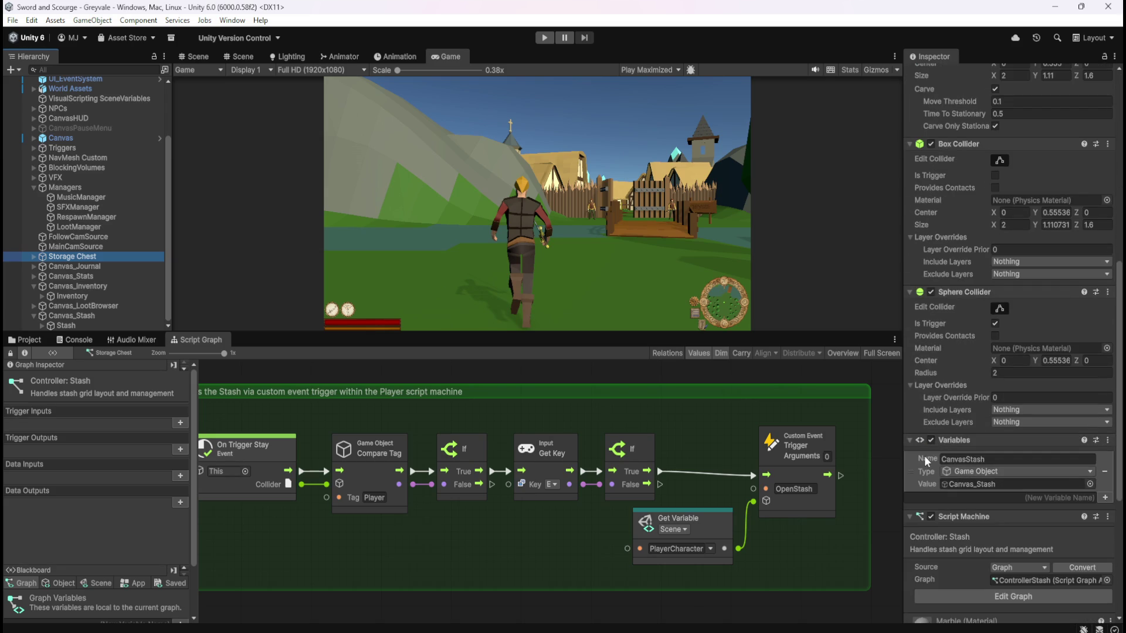
scroll(923, 482, "down", 2)
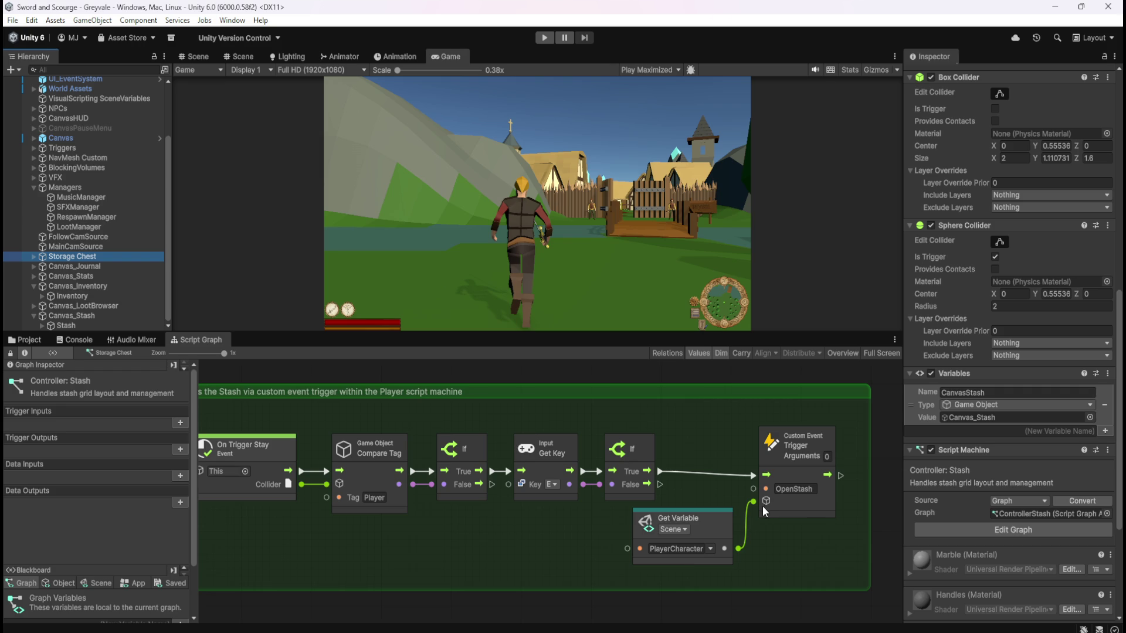
mouse_move(351, 542)
left_mouse_down()
mouse_move(443, 540)
mouse_move(378, 539)
mouse_move(385, 533)
left_mouse_up()
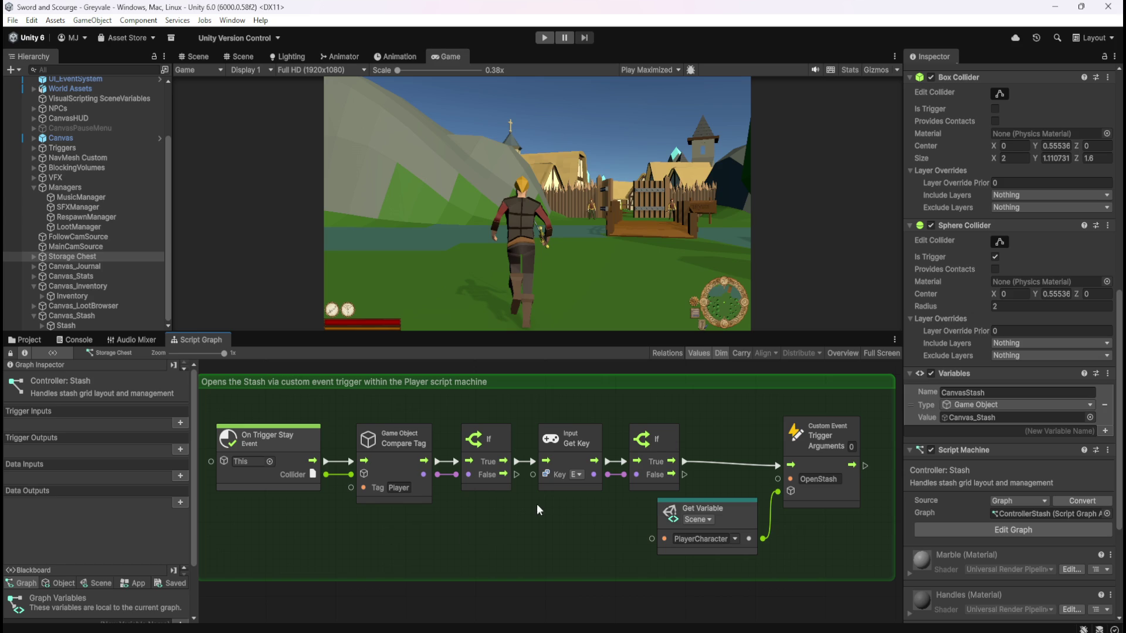
scroll(553, 496, "down", 1)
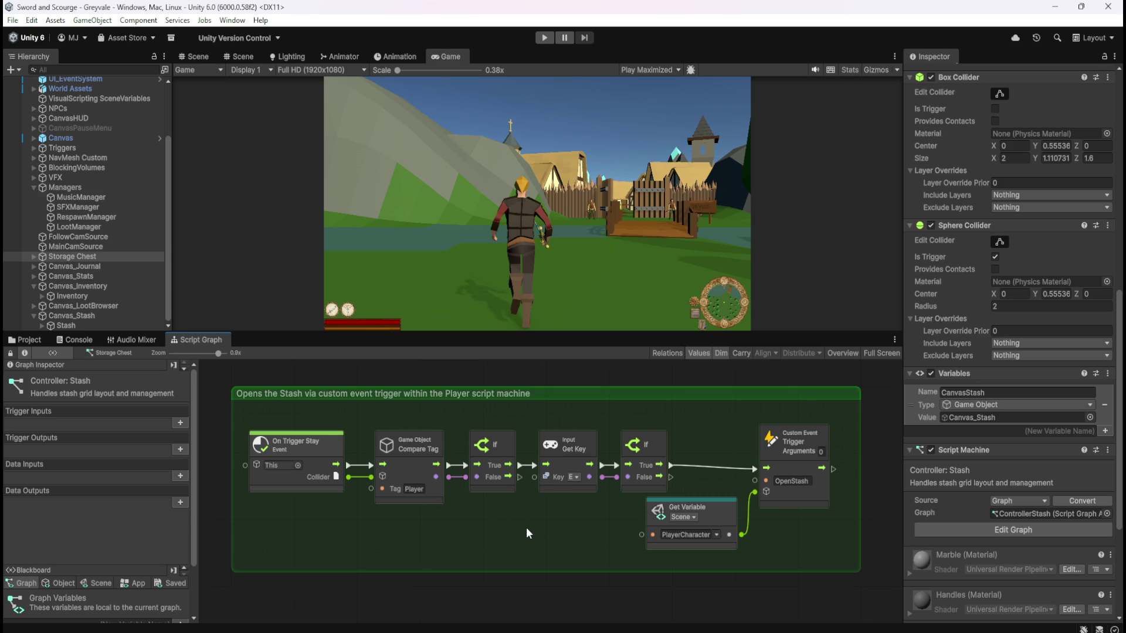
scroll(928, 484, "down", 6)
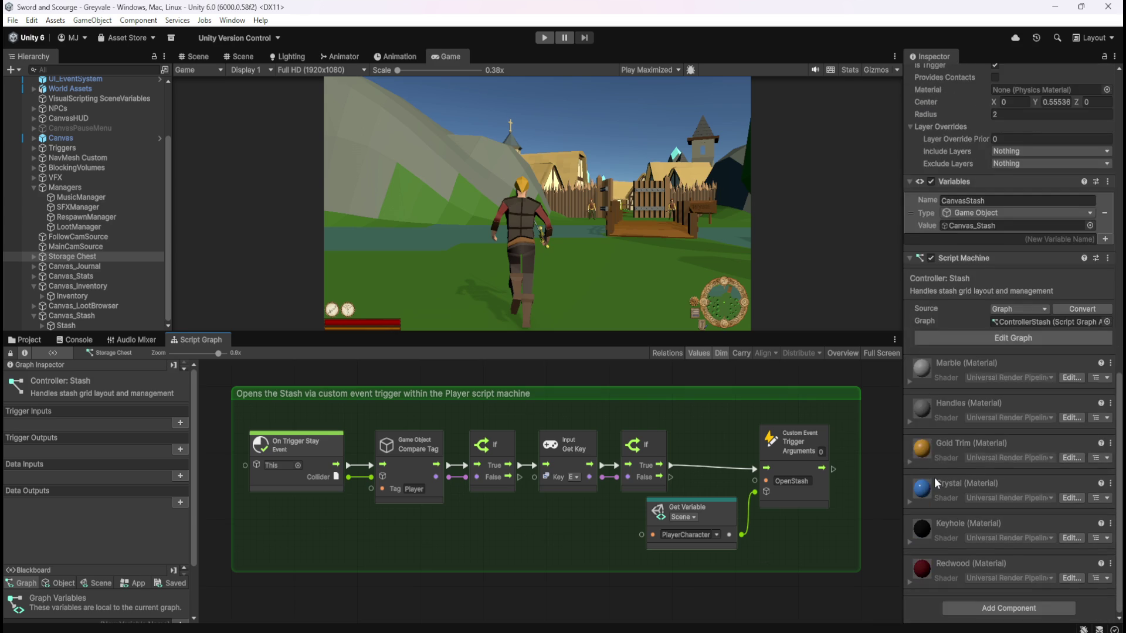
scroll(934, 473, "up", 3)
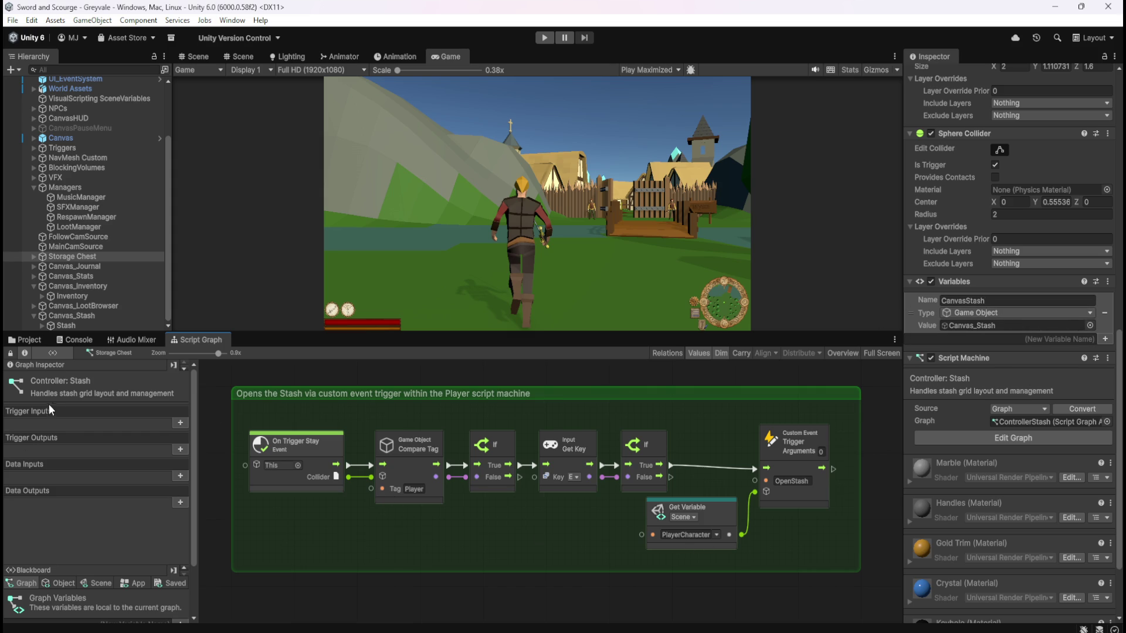
left_click_drag(115, 528, 115, 461)
left_click(57, 516)
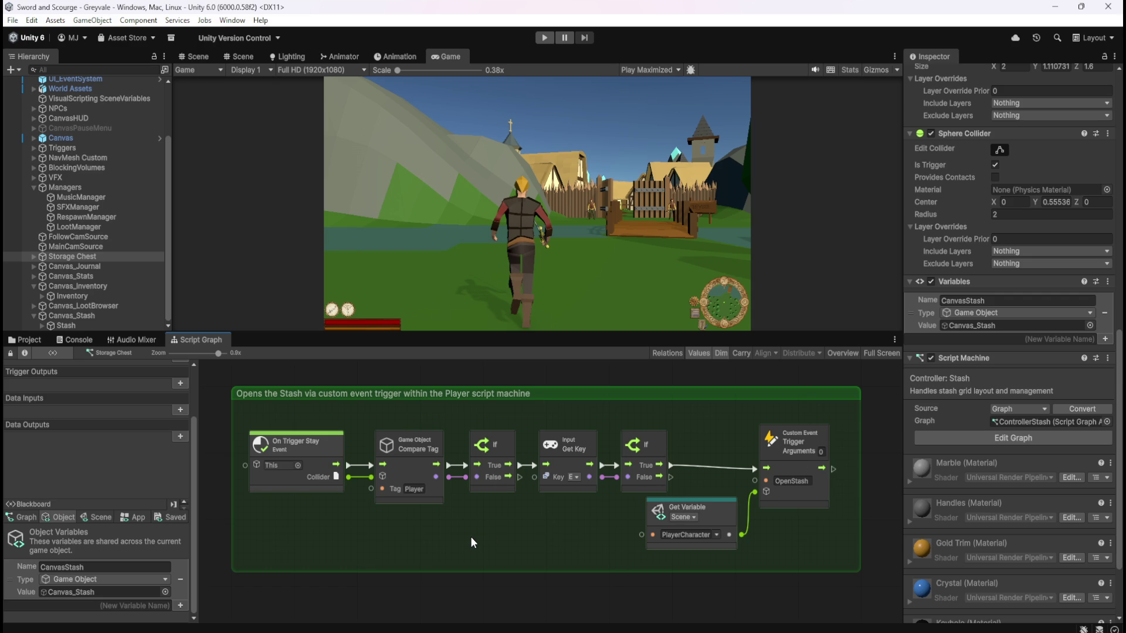
Frame the Storage Chest in the 3D Scene view, then select Canvas_Inventory to show its graph
left_click(33, 256)
left_click(58, 267)
left_click(60, 256)
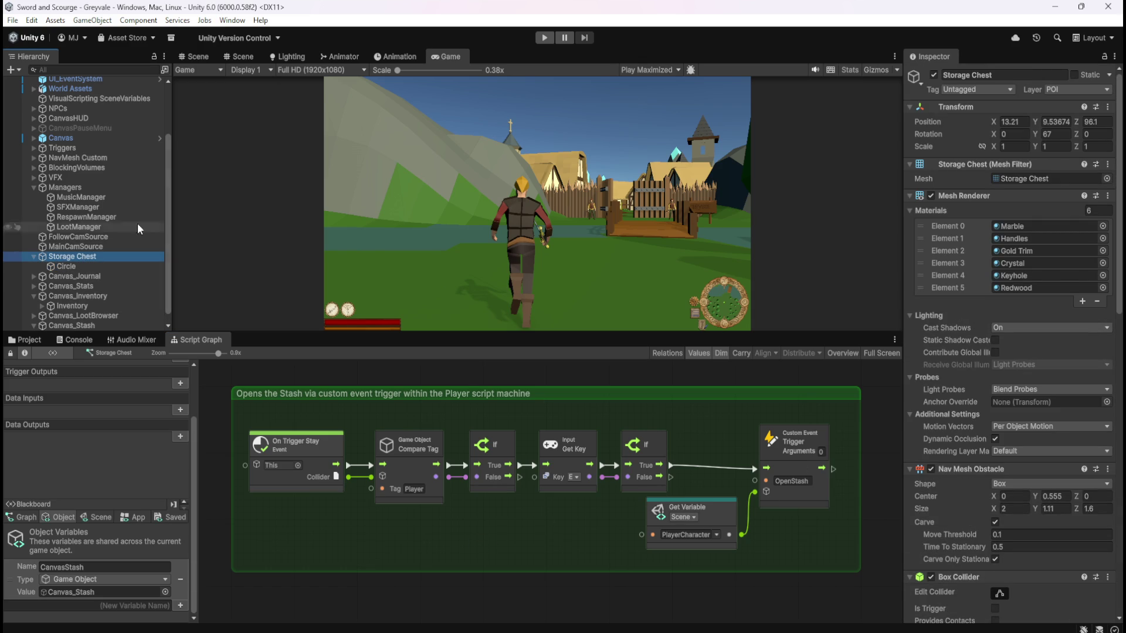
left_click(194, 57)
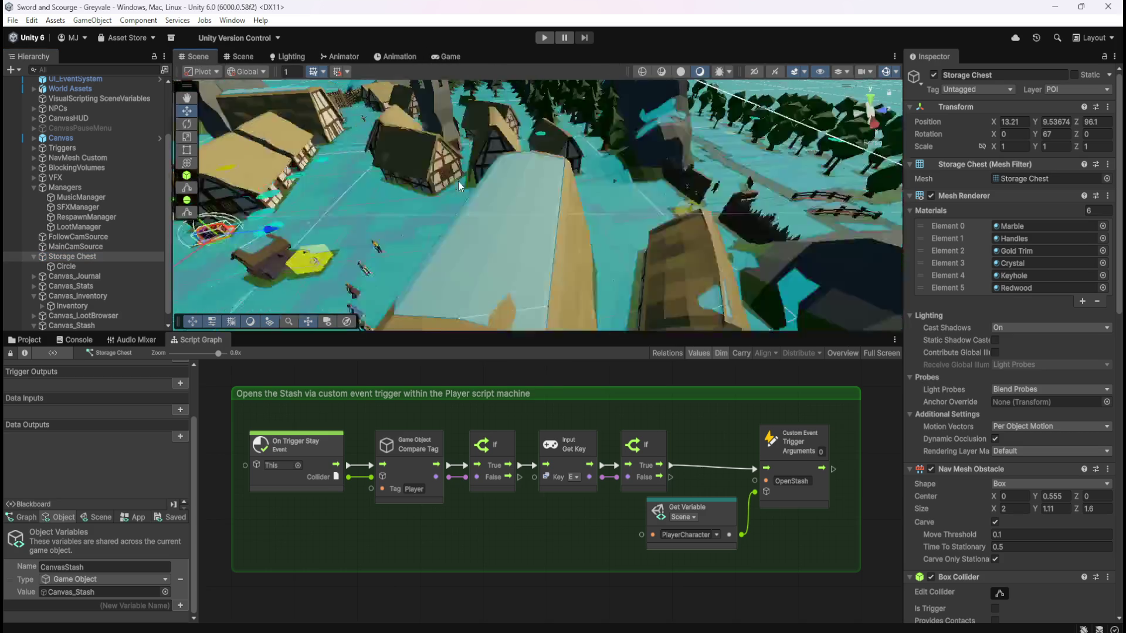
key("f")
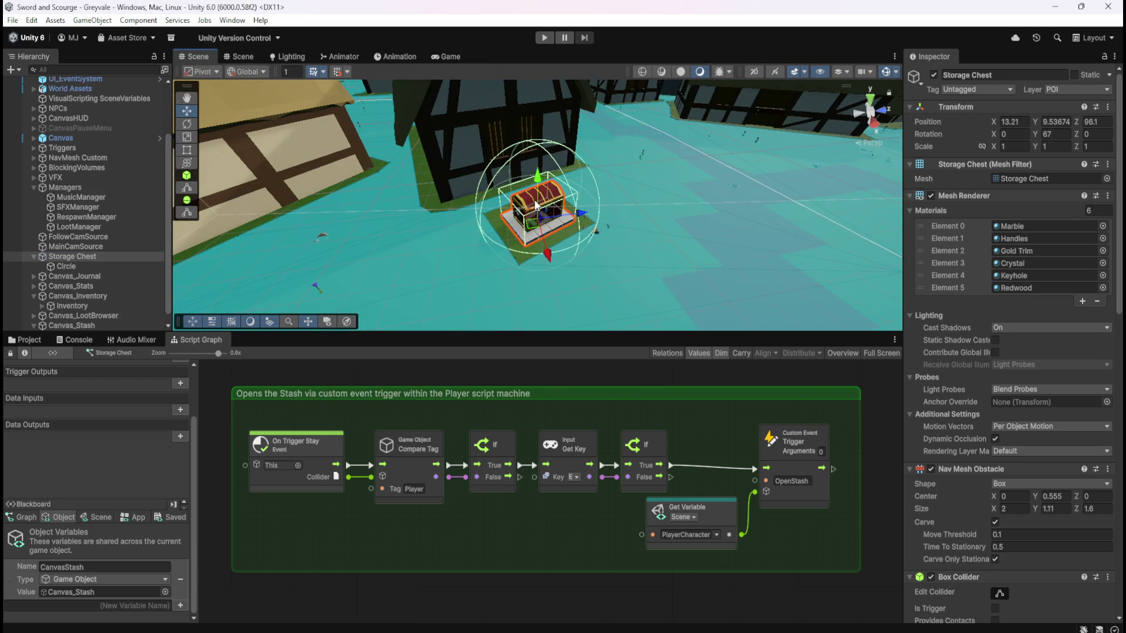
left_click(102, 302)
left_click(110, 297)
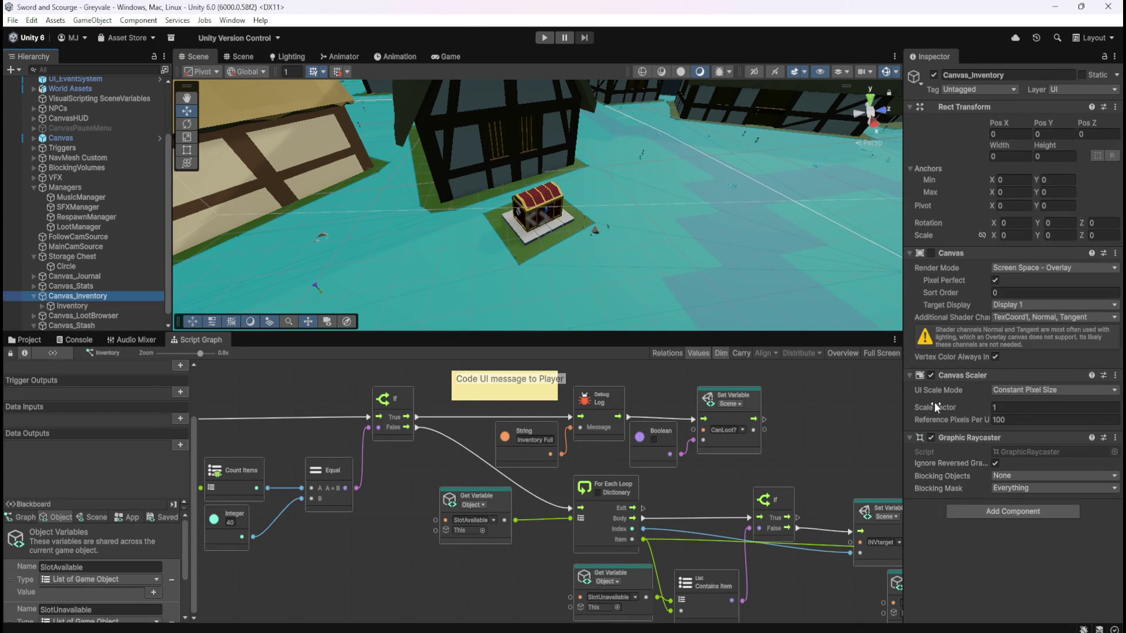
Review the Inventory object's Variables and Script Machine in the Inspector, then reselect Storage Chest
left_click(92, 303)
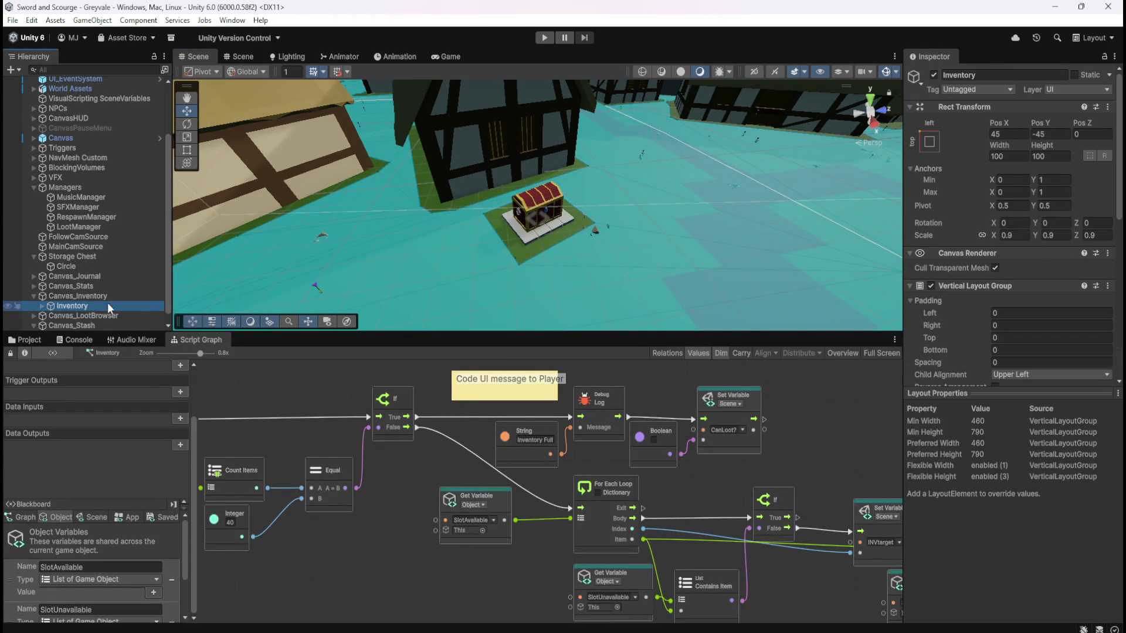
scroll(959, 319, "down", 3)
scroll(959, 318, "down", 5)
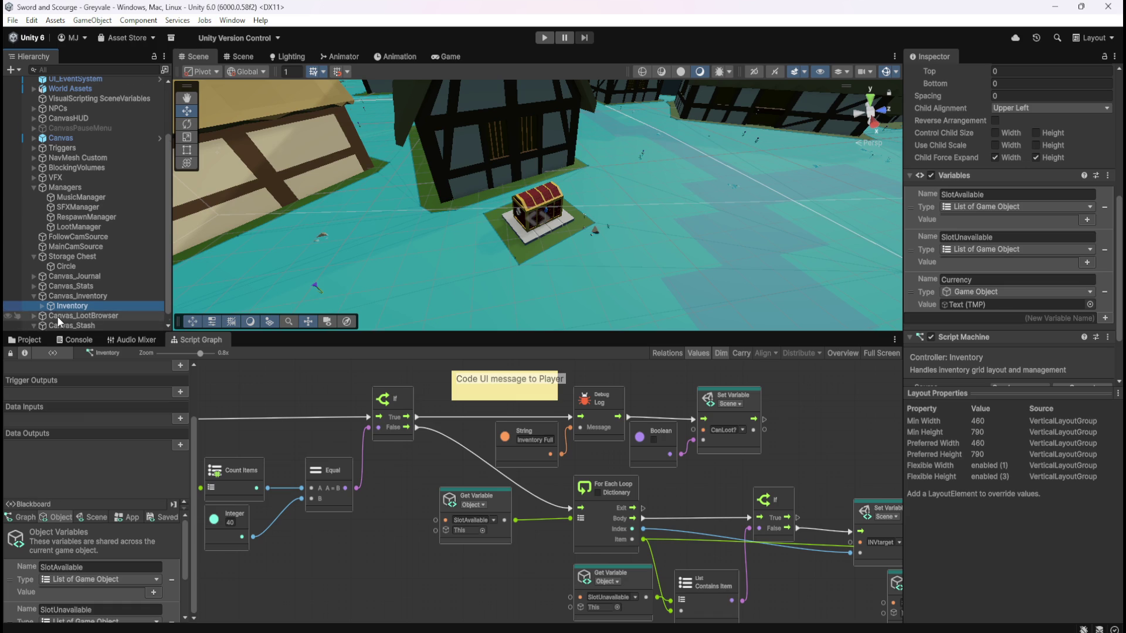
scroll(76, 308, "down", 1)
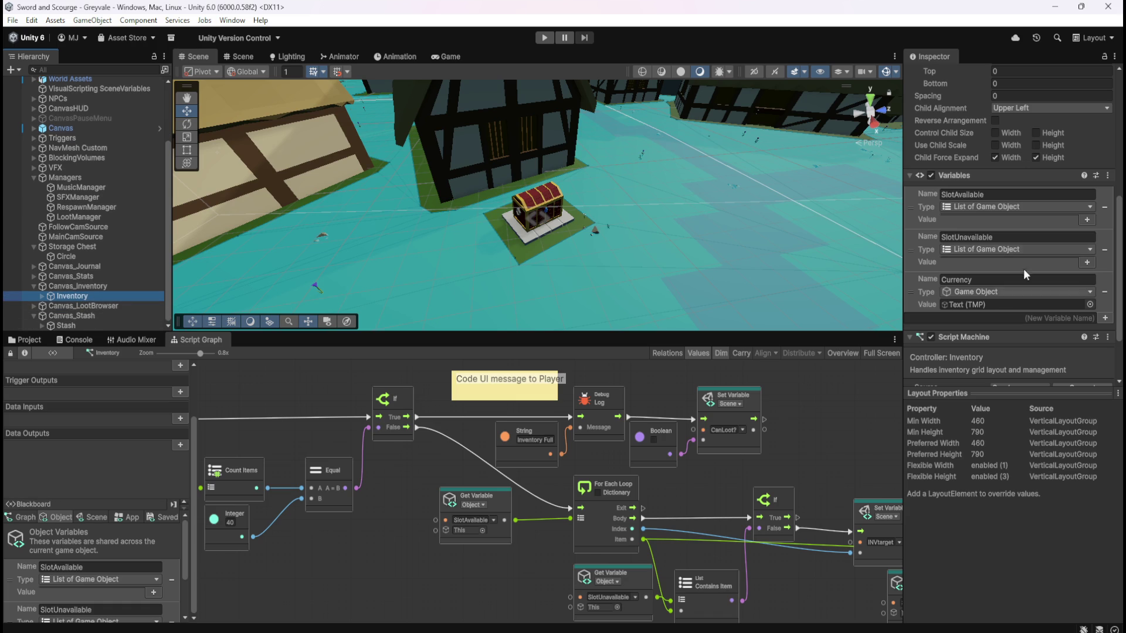
scroll(955, 300, "up", 1)
scroll(955, 293, "down", 4)
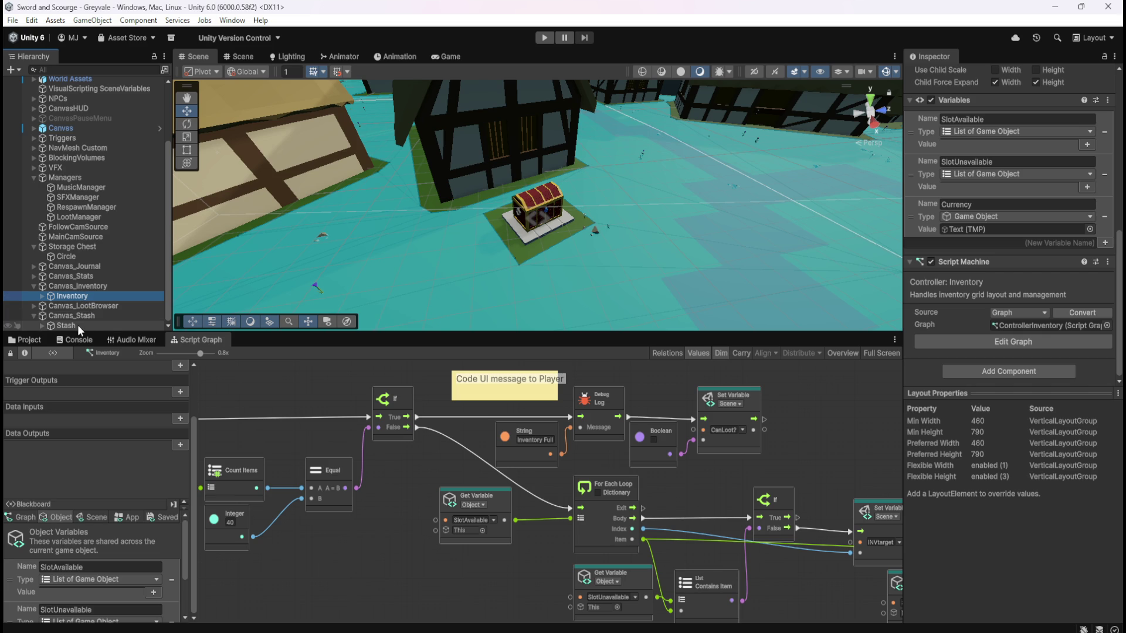
left_click(84, 249)
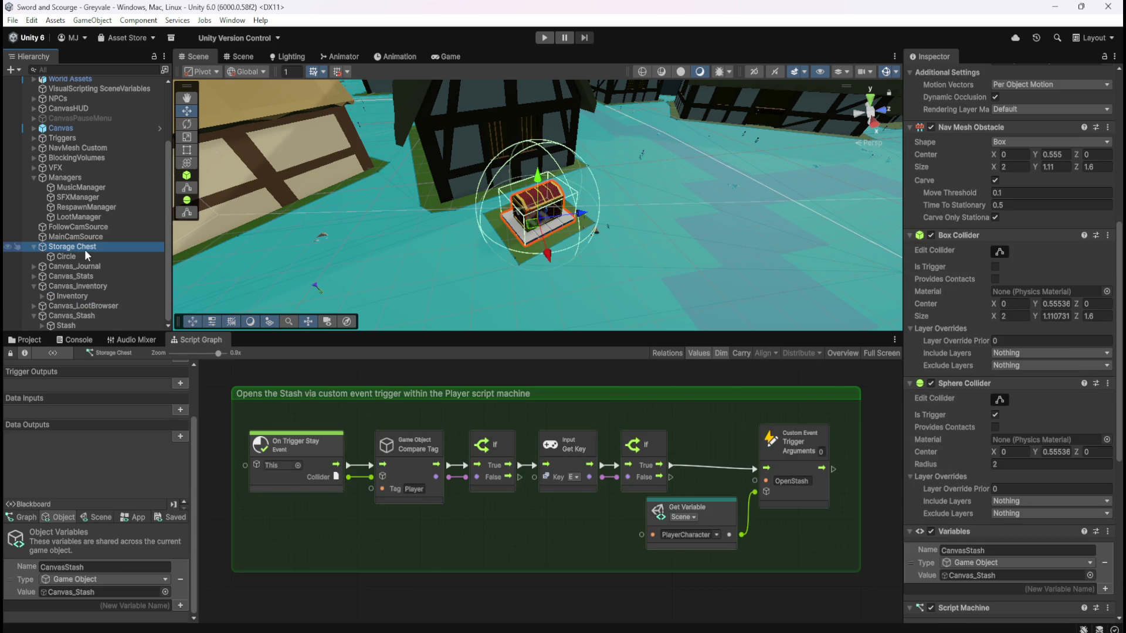
left_click(70, 326)
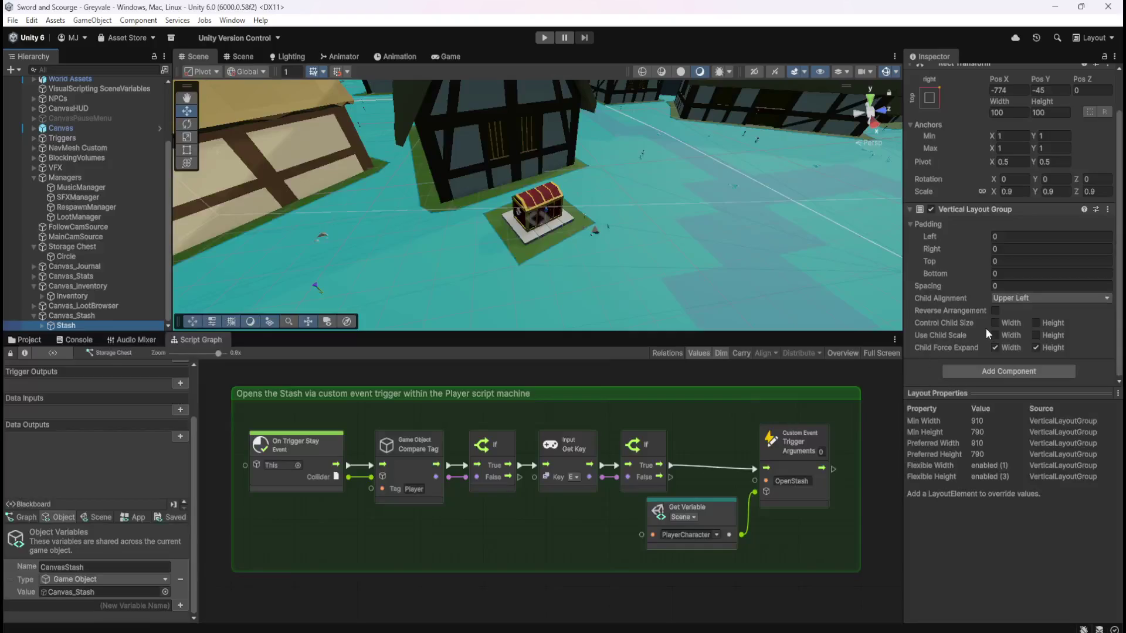
left_click(108, 248)
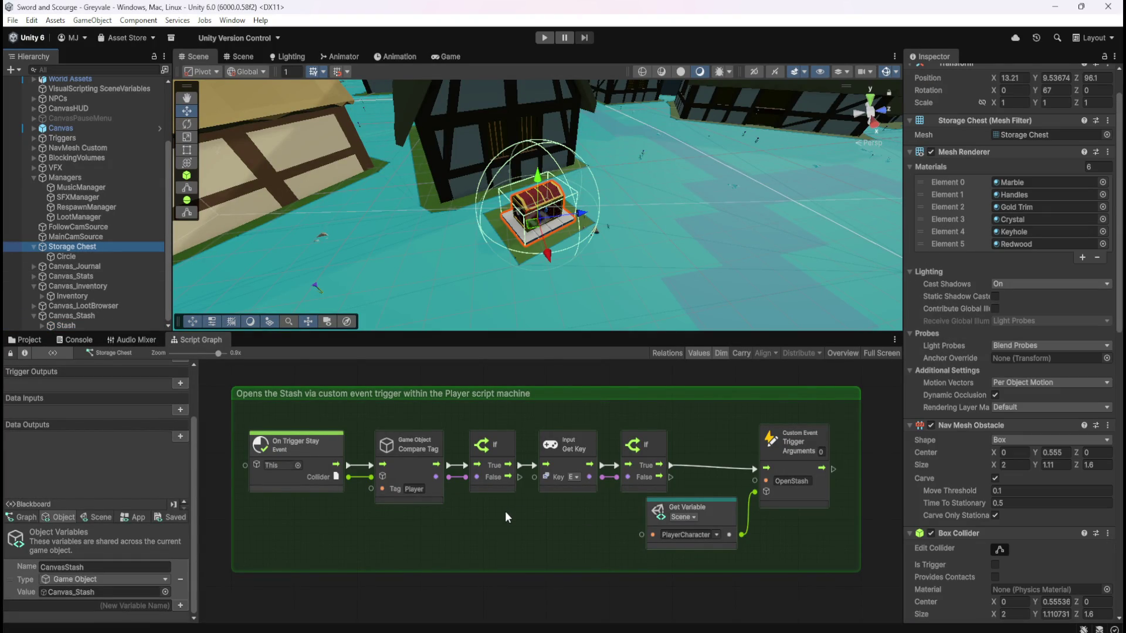
scroll(951, 481, "down", 10)
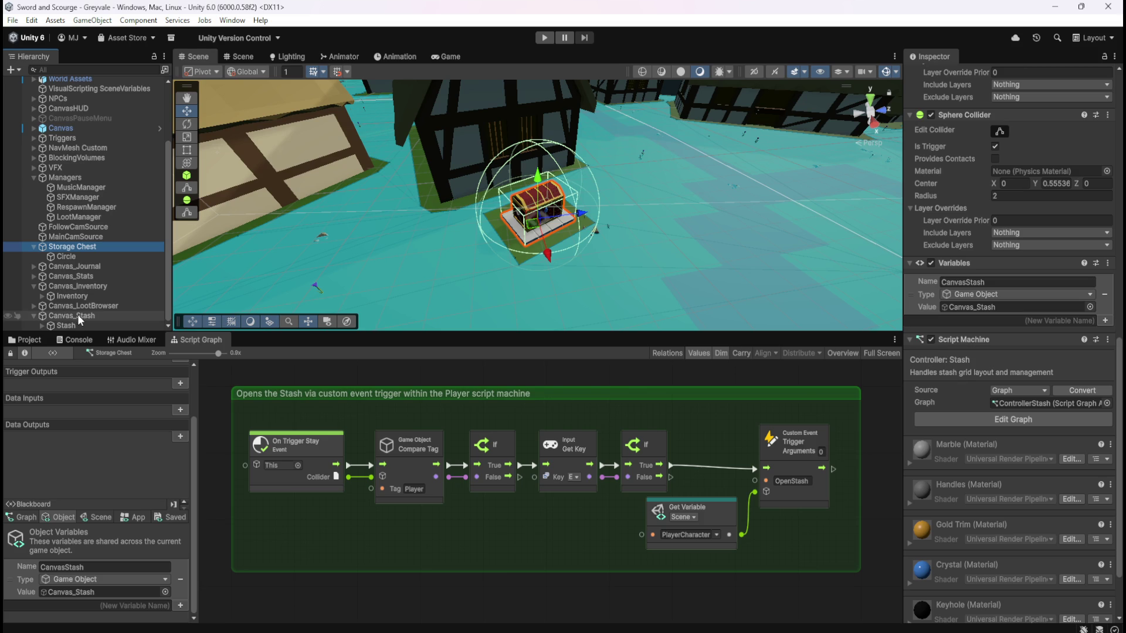
scroll(945, 371, "down", 3)
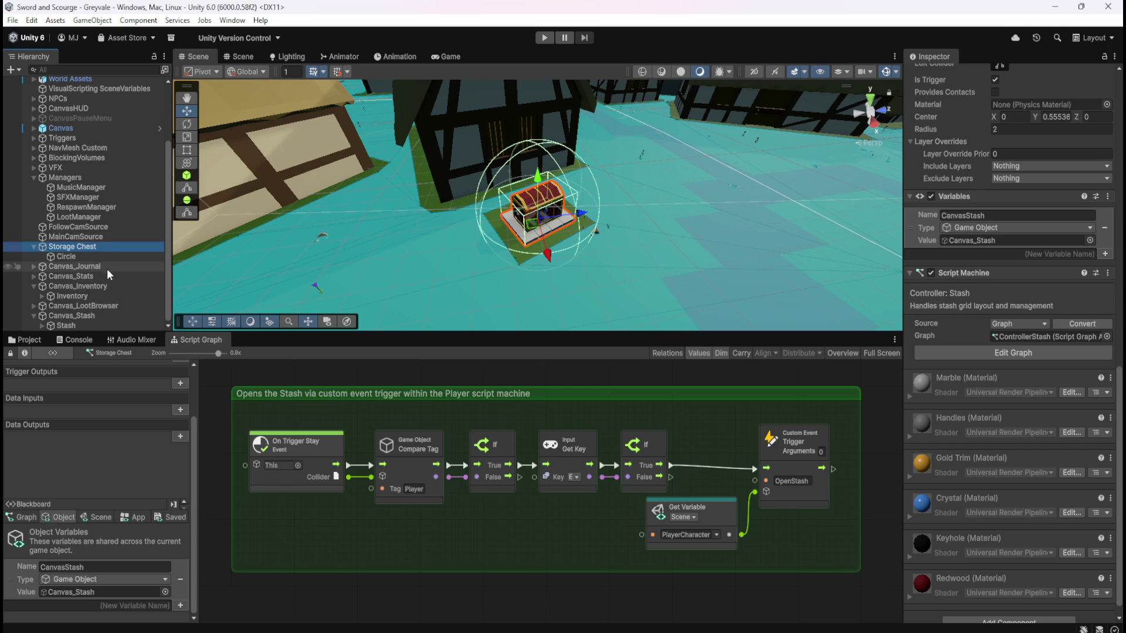
View the Inventory controller graph, then switch to the Storage Chest's stash trigger graph
left_click(95, 293)
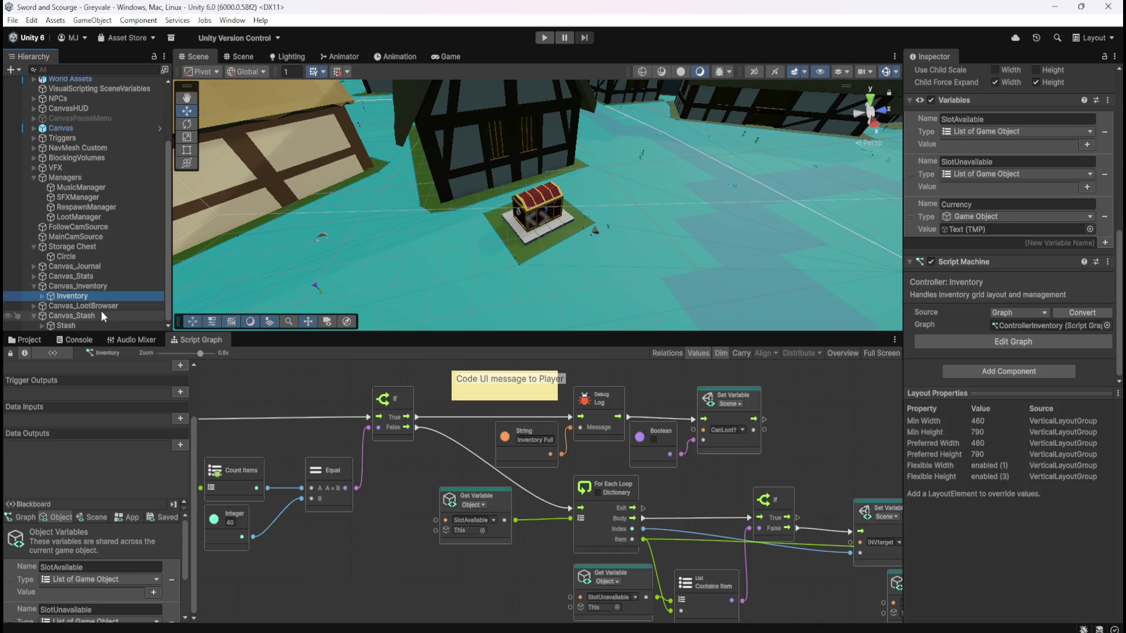
scroll(681, 489, "down", 3)
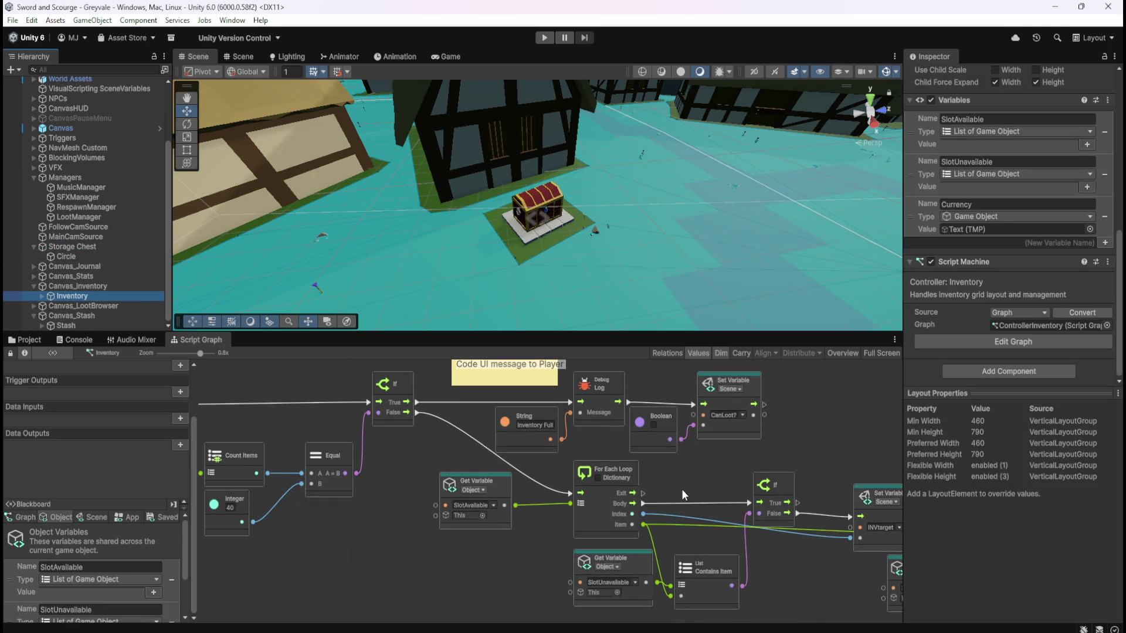
scroll(469, 490, "up", 2)
scroll(474, 499, "up", 2)
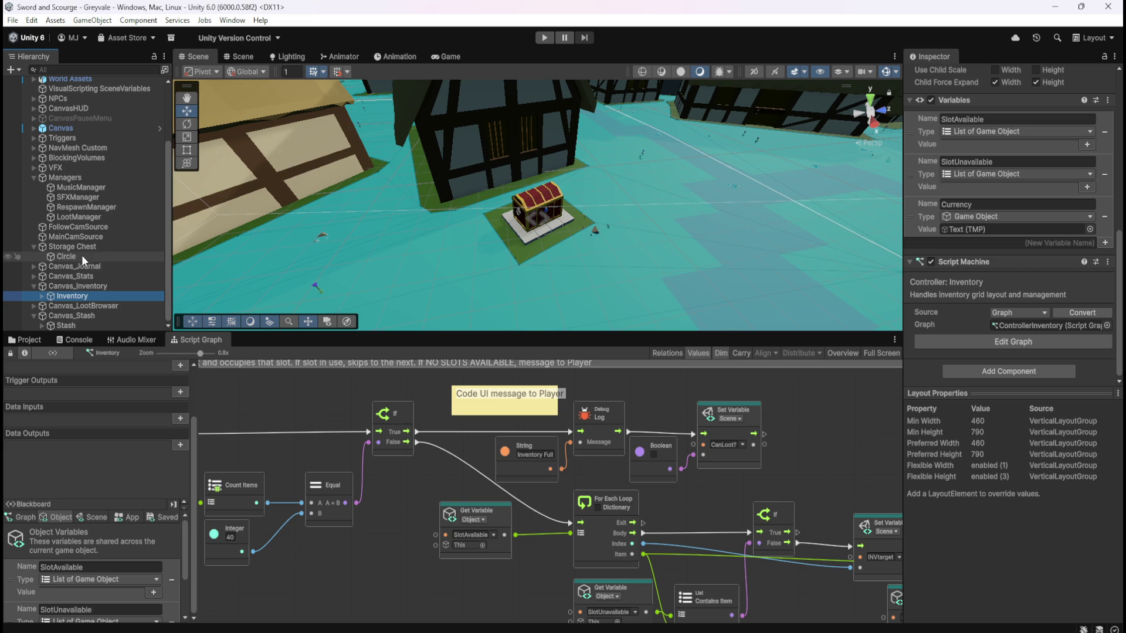
left_click(96, 248)
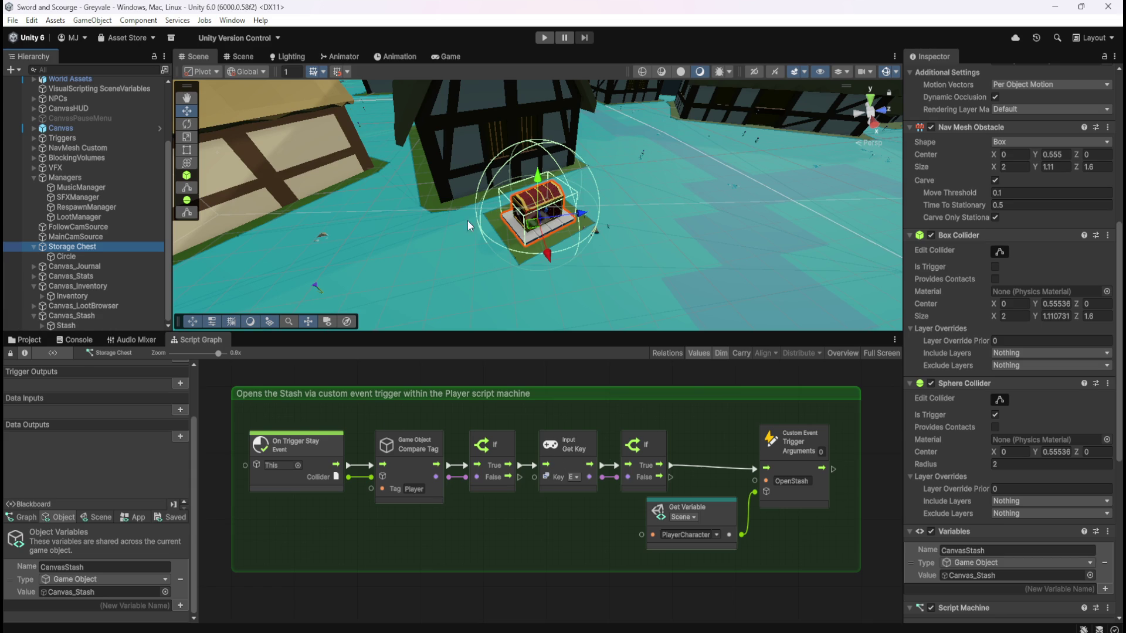
Show the Inventory graph's 'Finds the NEXT AVAILABLE slot' group and expand Inventory in the Hierarchy
left_click(75, 295)
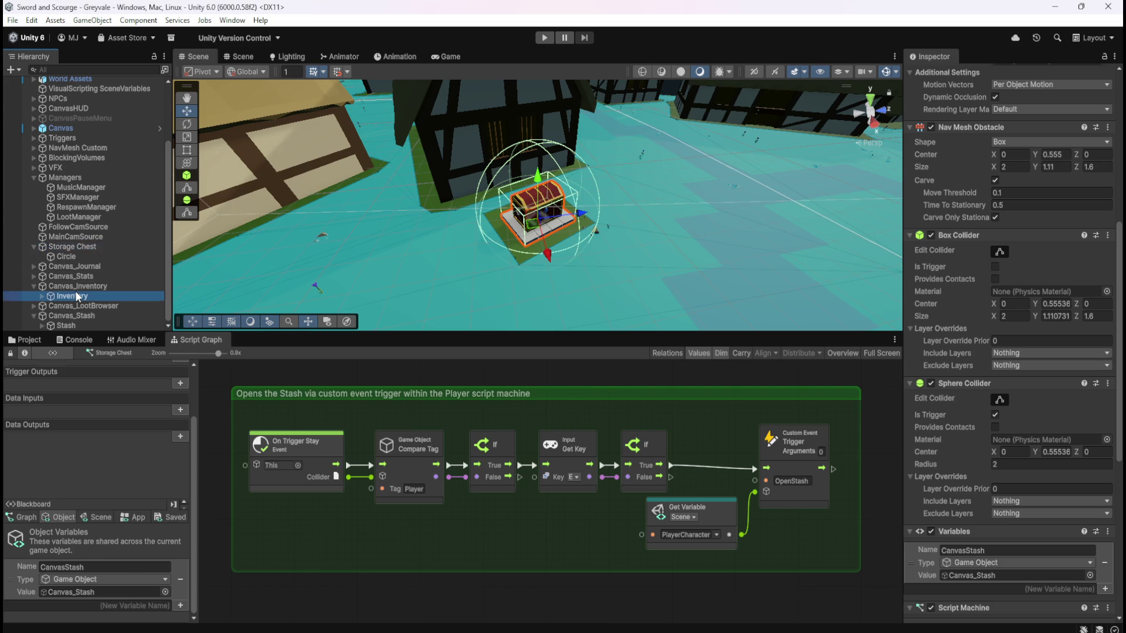
scroll(619, 430, "down", 1)
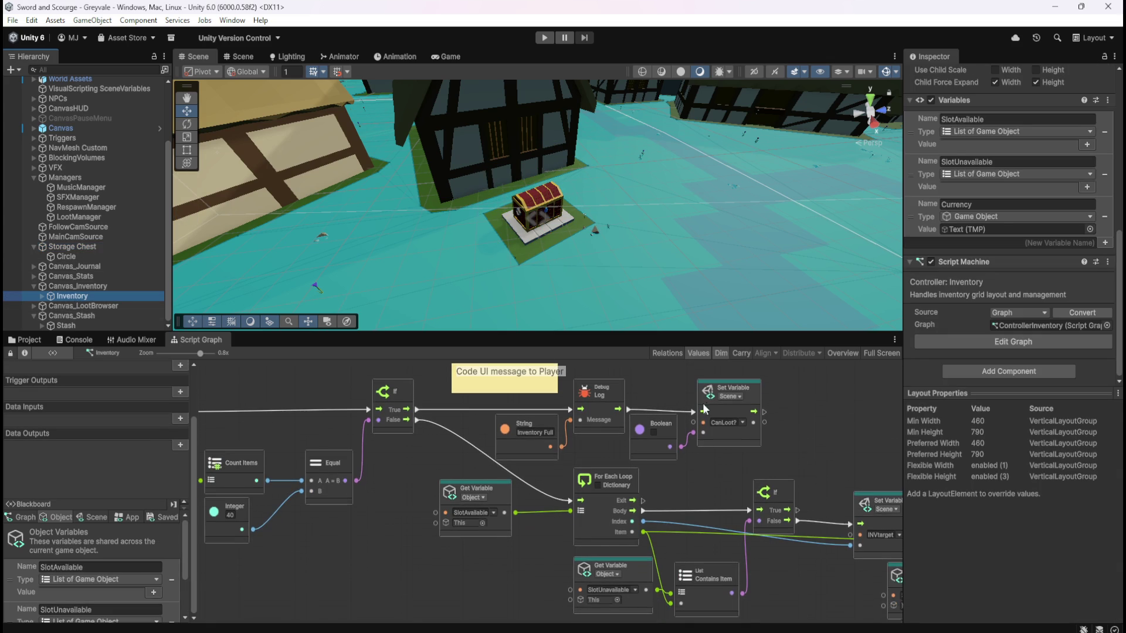
left_click_drag(384, 503, 655, 535)
scroll(651, 527, "down", 1)
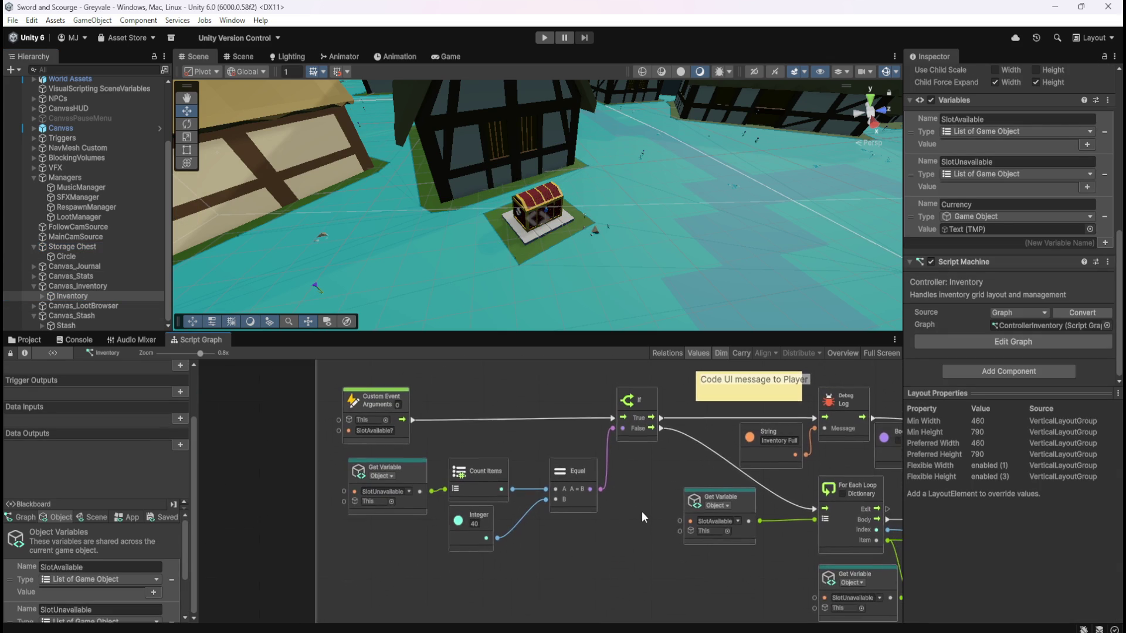
scroll(616, 537, "up", 3)
scroll(546, 528, "up", 3)
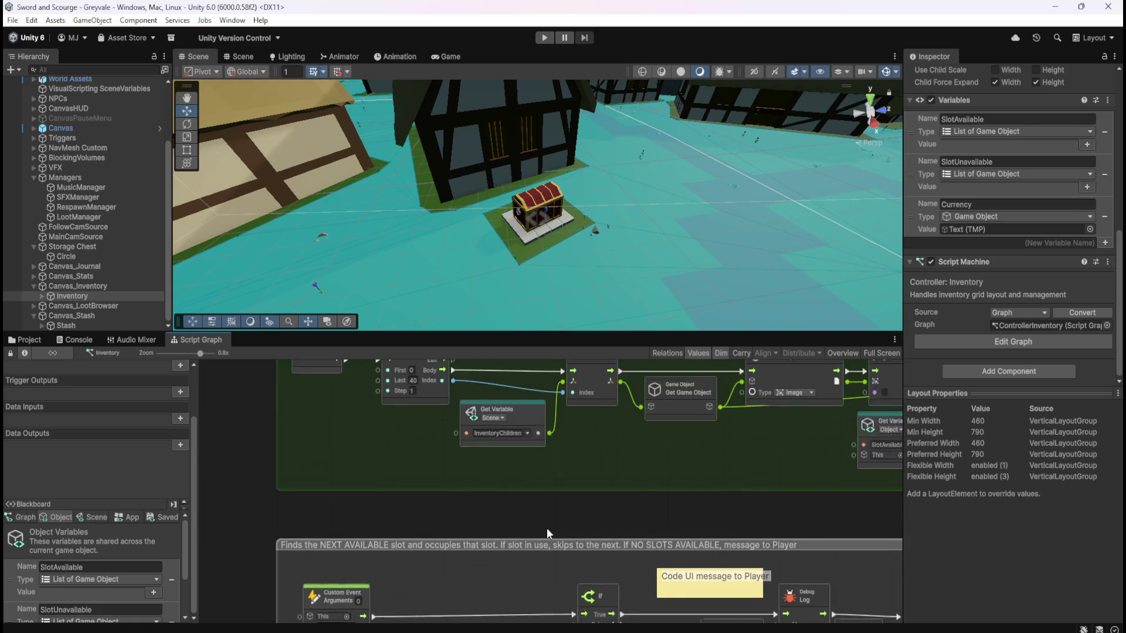
scroll(542, 568, "down", 3)
scroll(497, 484, "down", 1)
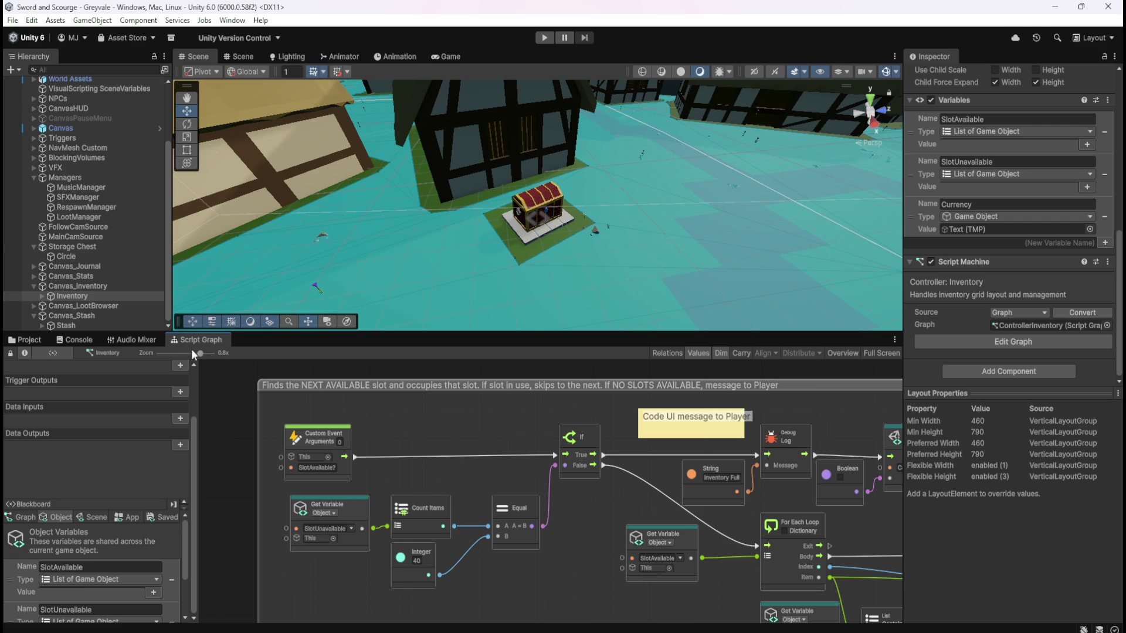
left_click(45, 297)
scroll(58, 302, "down", 1)
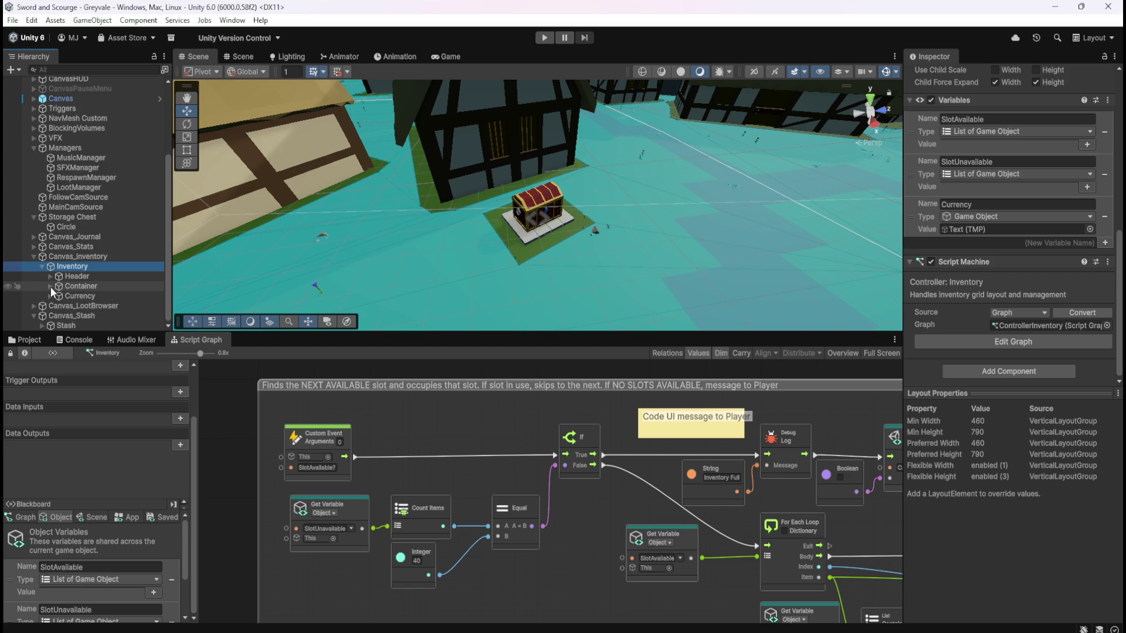
Expand Container and select INV_Slot_02 to show its Rect Transform and Image settings
left_click(50, 286)
left_click(84, 305)
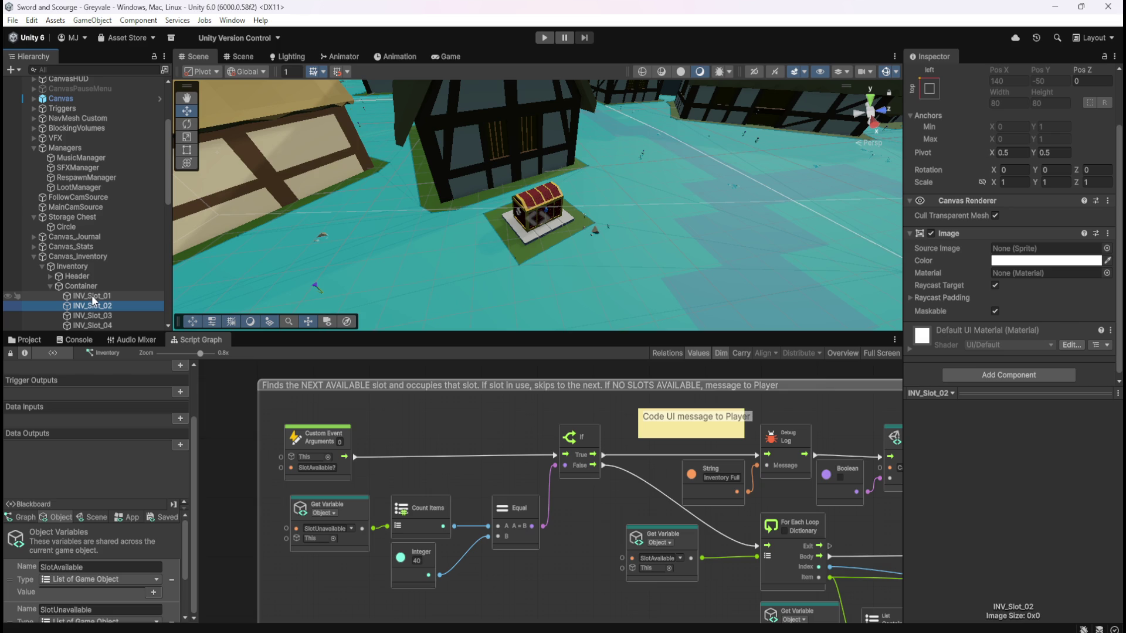
scroll(976, 303, "down", 1)
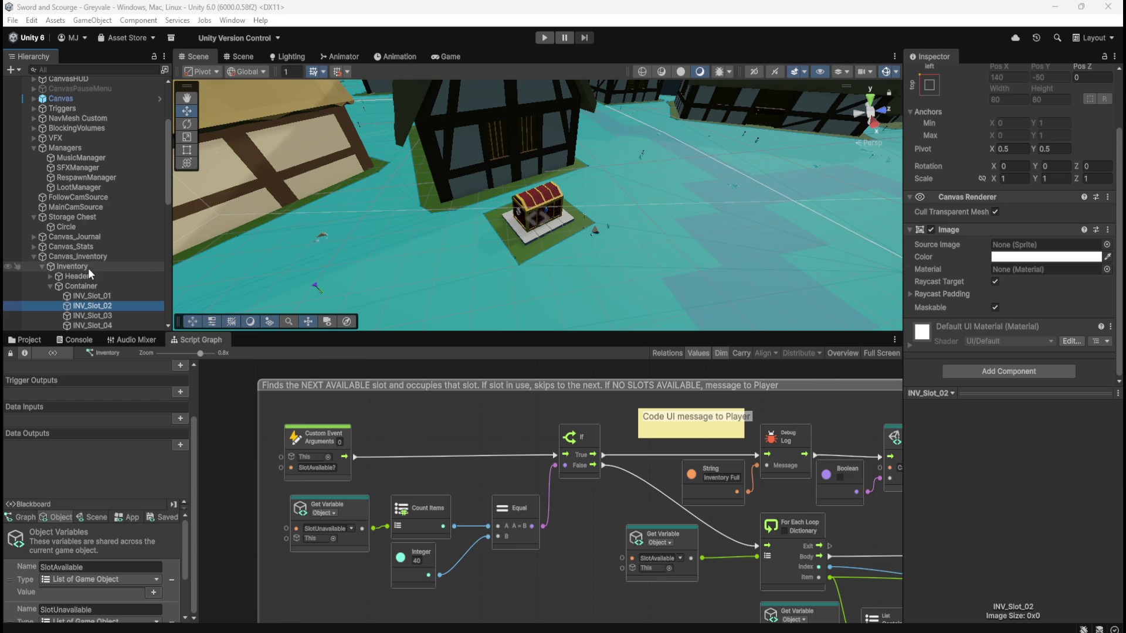
Select Storage Chest to show its stash graph, then scroll the Hierarchy to the inventory slots
left_click(108, 218)
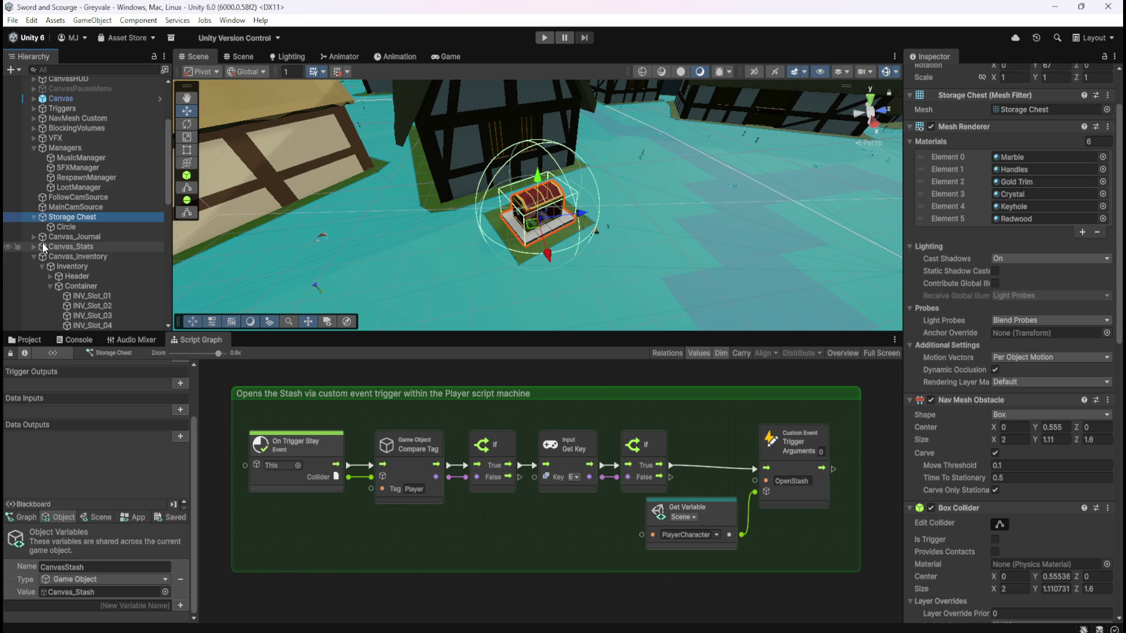
scroll(72, 245, "down", 3)
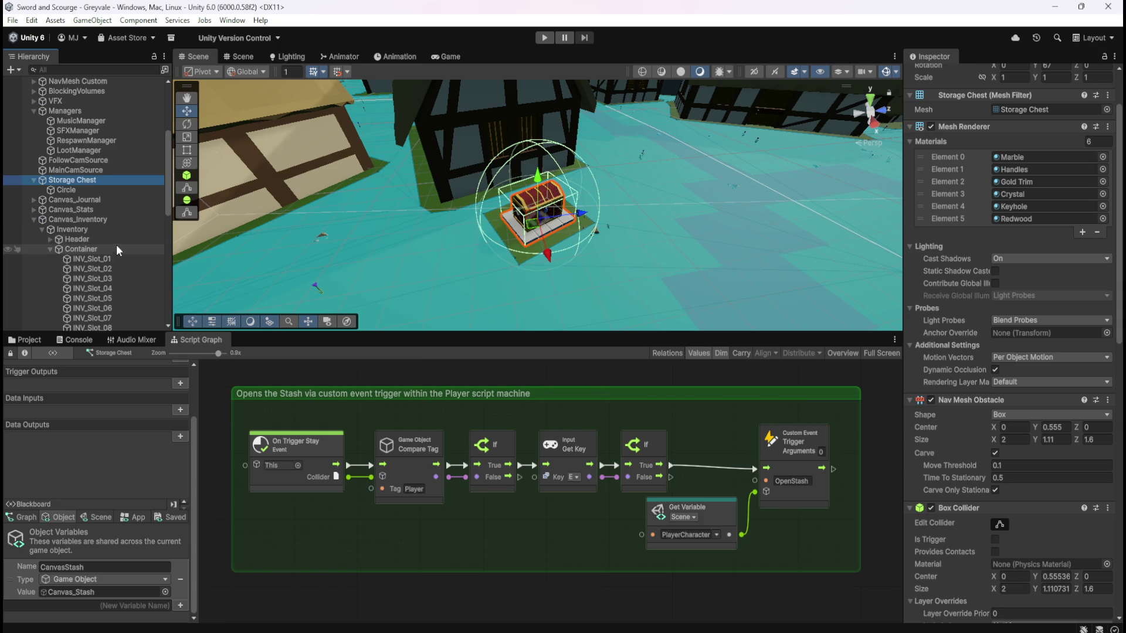